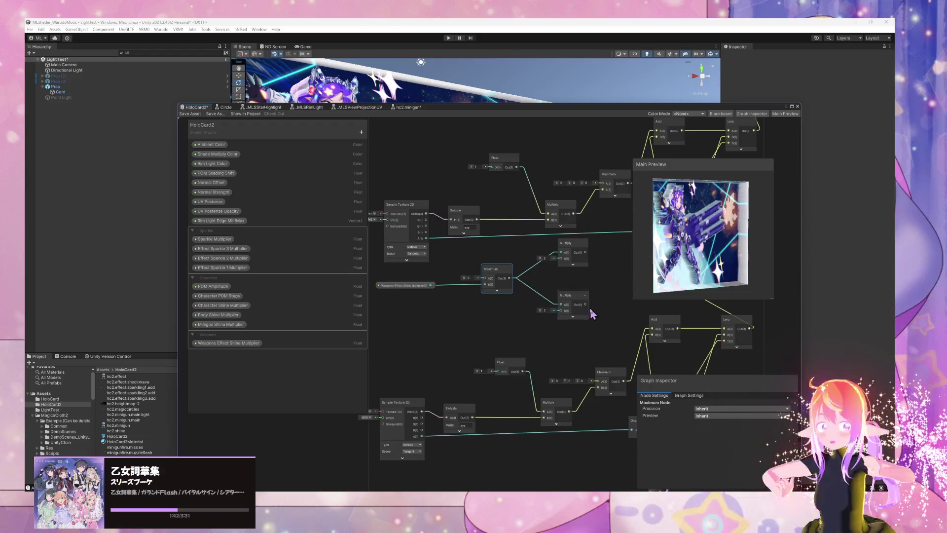
Create a Float blackboard property and name it 'Minigun Muzzle Flash Multiplier'
mouse_move(349, 185)
mouse_down()
mouse_move(463, 246)
mouse_move(510, 220)
mouse_move(499, 339)
mouse_move(511, 342)
mouse_move(425, 321)
mouse_move(635, 308)
mouse_move(582, 274)
mouse_up()
click(362, 132)
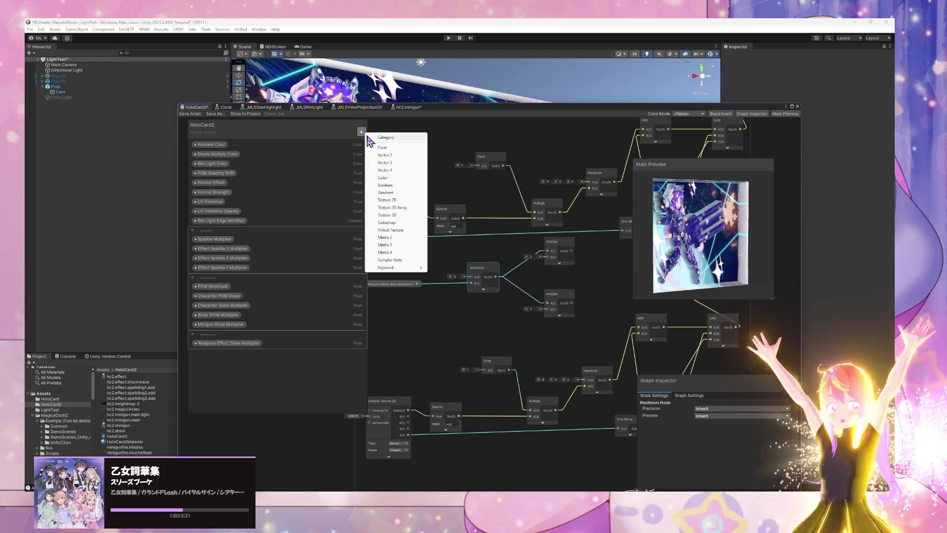
click(394, 148)
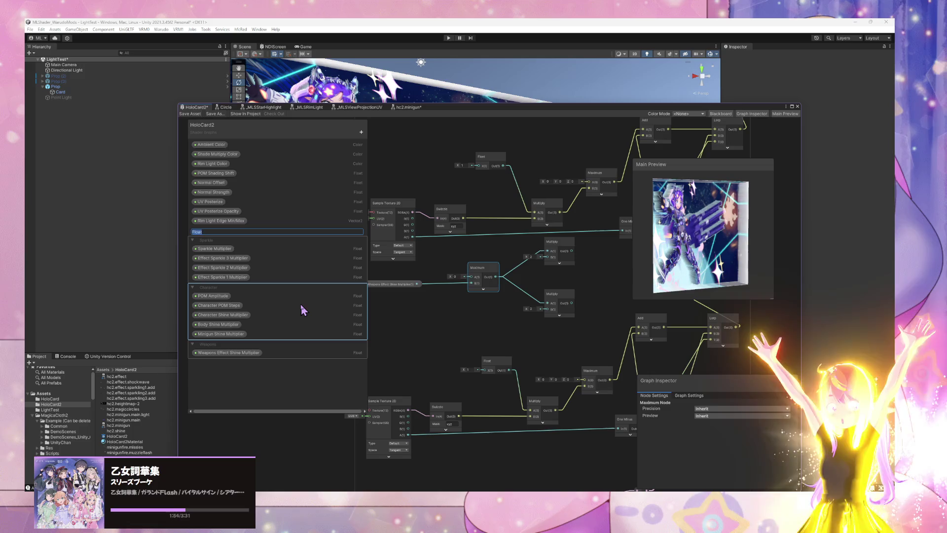
text(Minigun MuzzleFl)
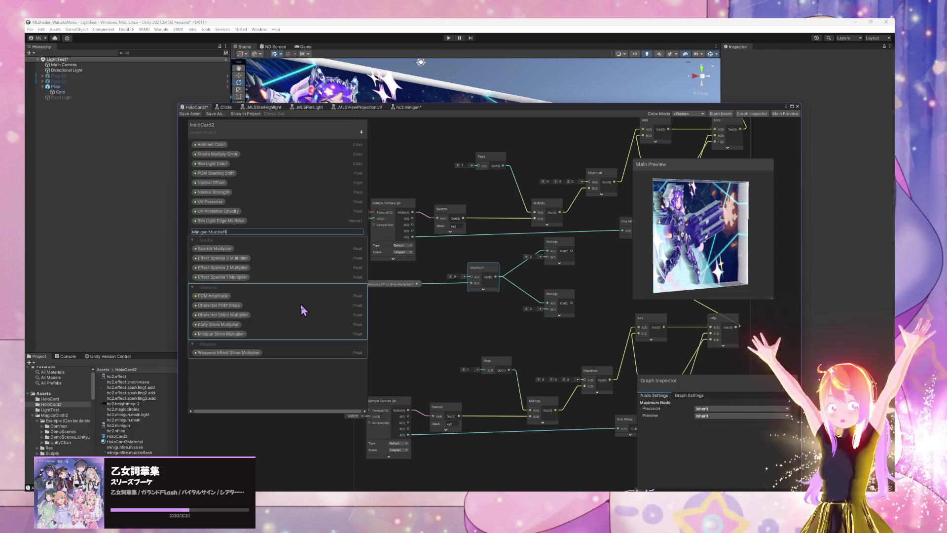
text(ash )
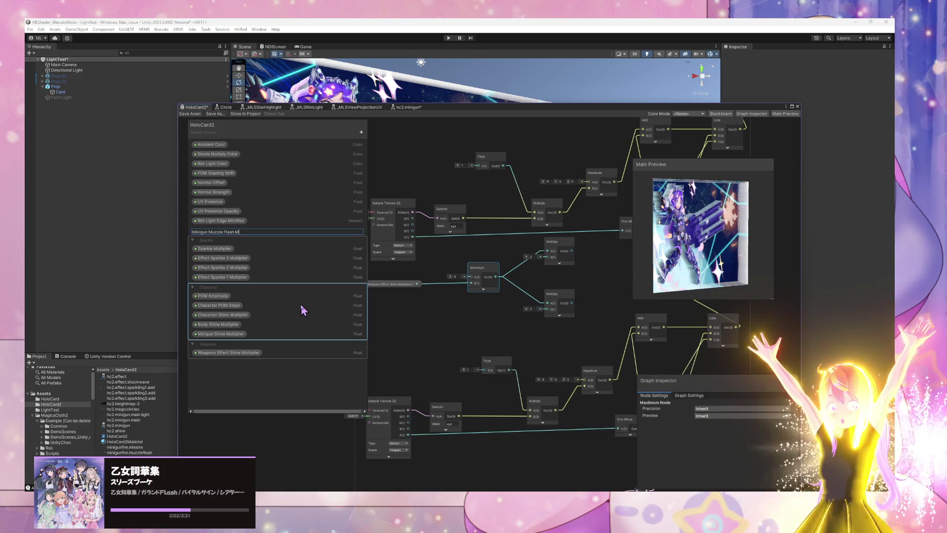
text(Mult)
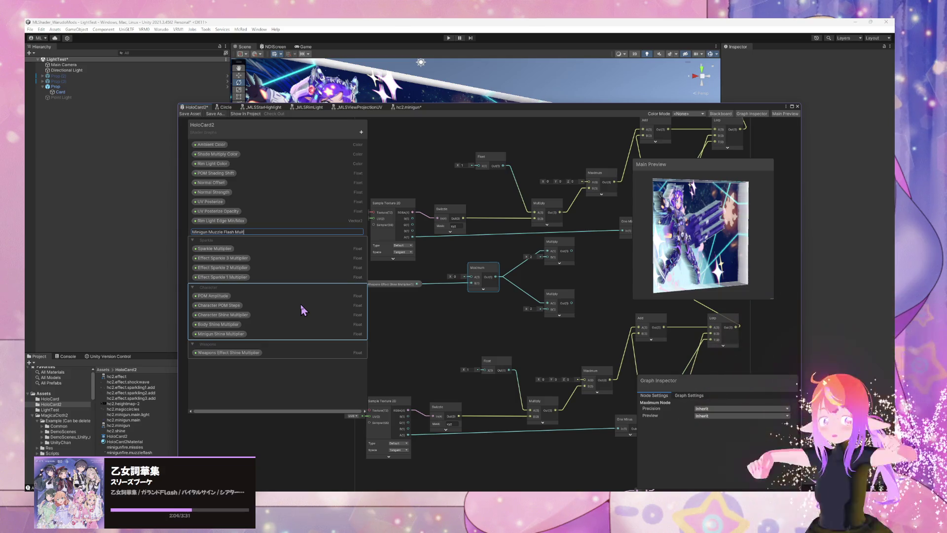
text(iplier)
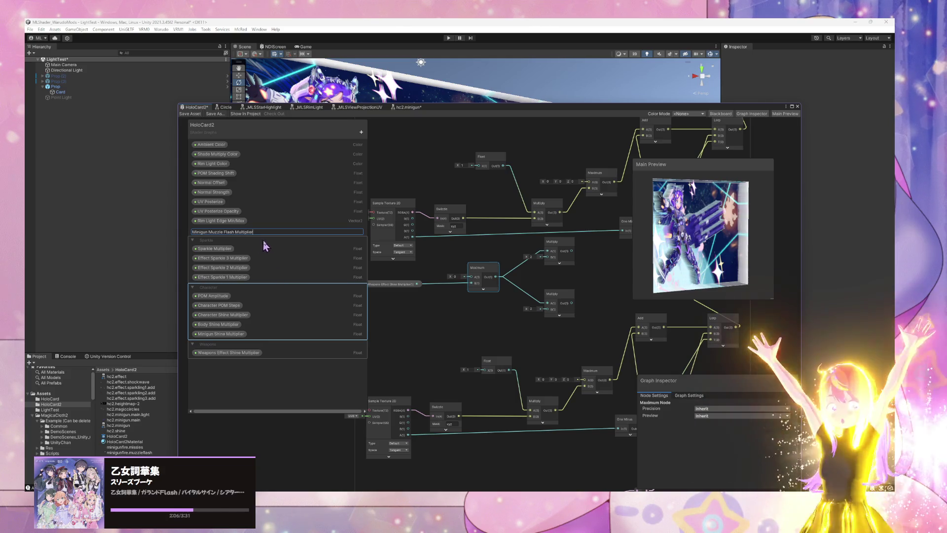
click(249, 245)
Move the new property into Weapons and rename the shine property to 'Weapons Effects Multiplier'
drag(245, 230, 235, 357)
click(235, 355)
double_click(234, 354)
key(Left)
key(Left)
key(Left)
key(BackSpace)
key(BackSpace)
key(BackSpace)
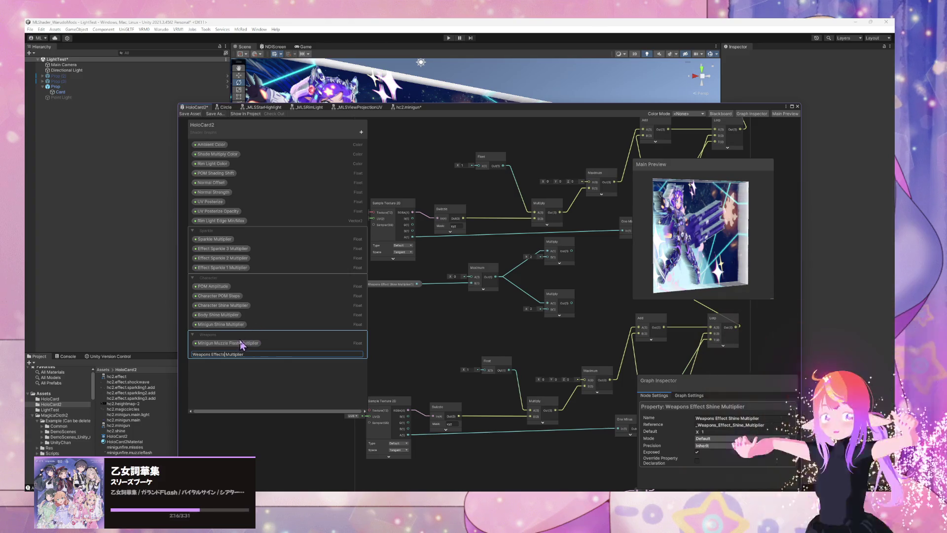
key(Return)
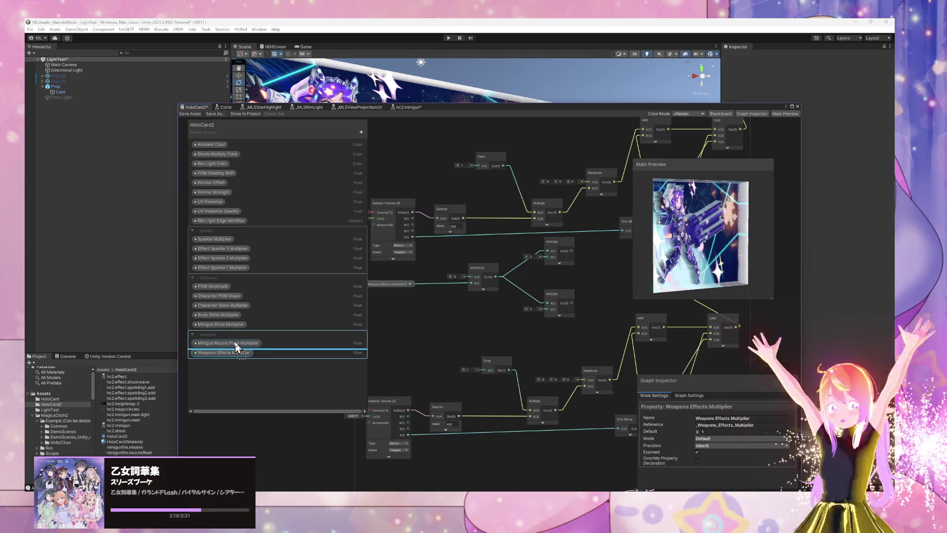
Add a Minigun Muzzle Flash Multiplier node (default 1), wire it to the lower Multiply's B, and save
mouse_move(241, 344)
mouse_down()
mouse_move(236, 359)
mouse_move(544, 290)
mouse_up()
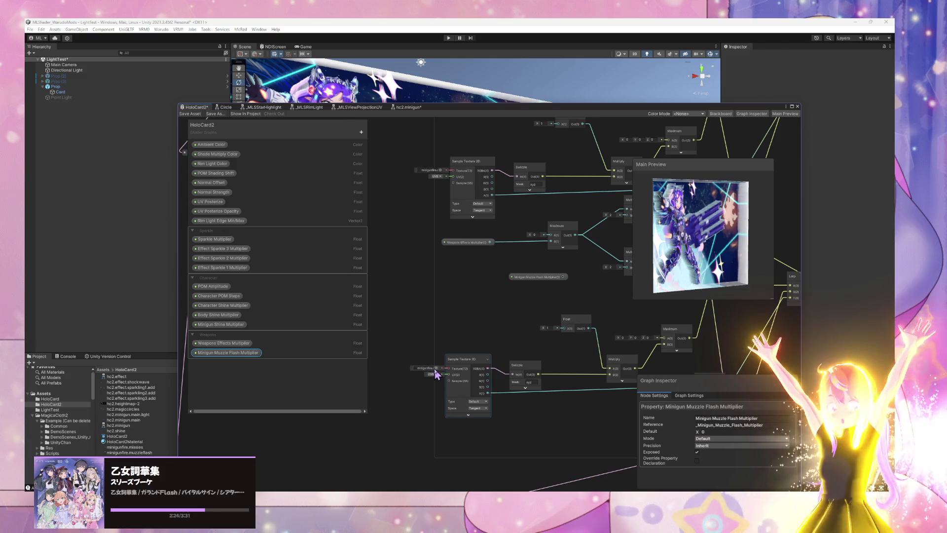
click(437, 368)
key(Escape)
drag(576, 288, 503, 314)
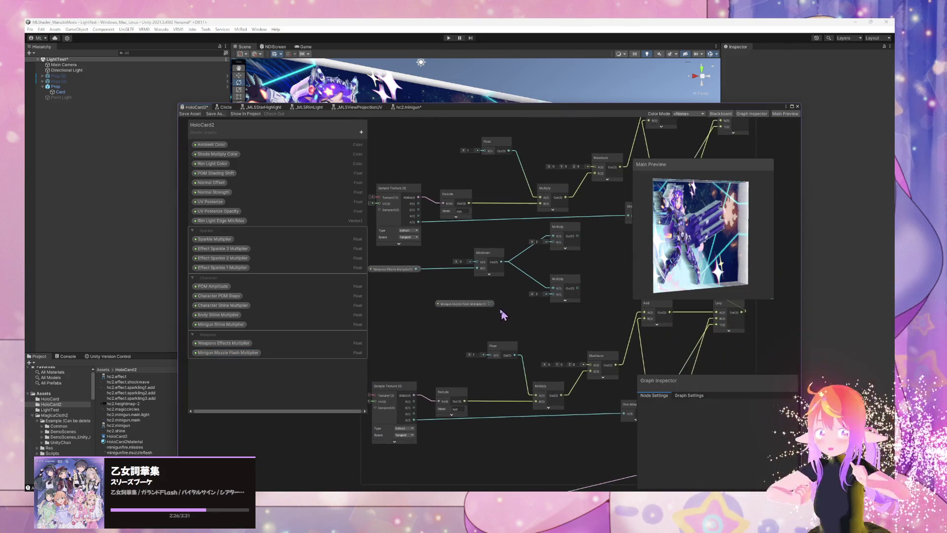
click(244, 352)
click(706, 432)
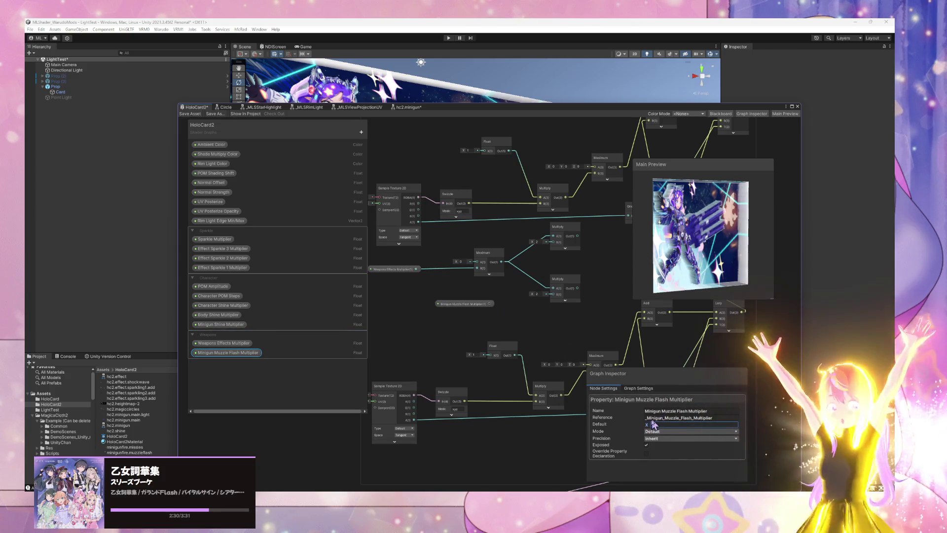
text(1)
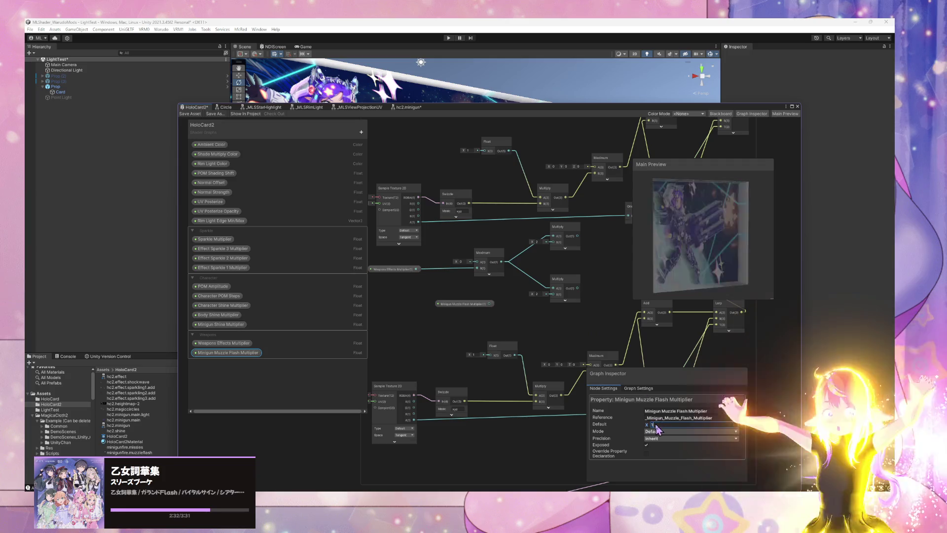
drag(489, 303, 553, 294)
drag(475, 306, 414, 301)
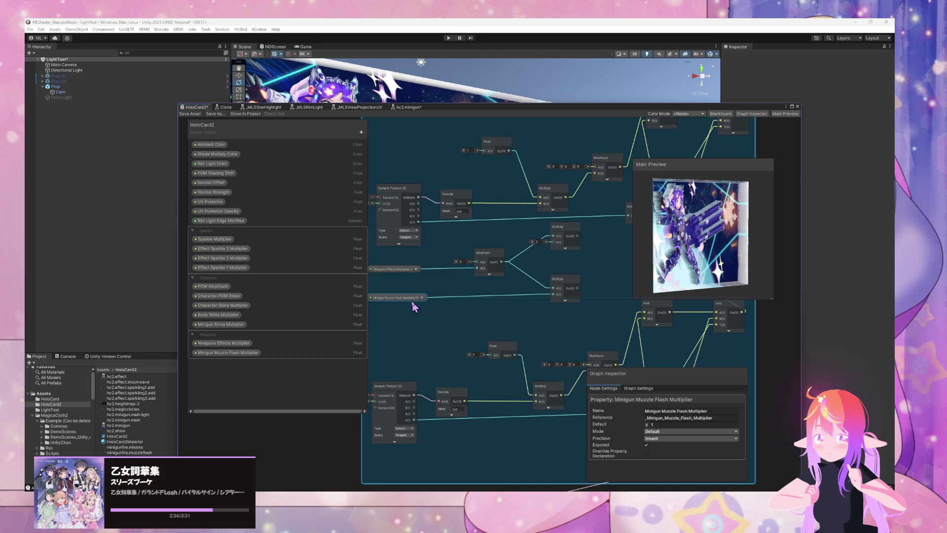
click(191, 114)
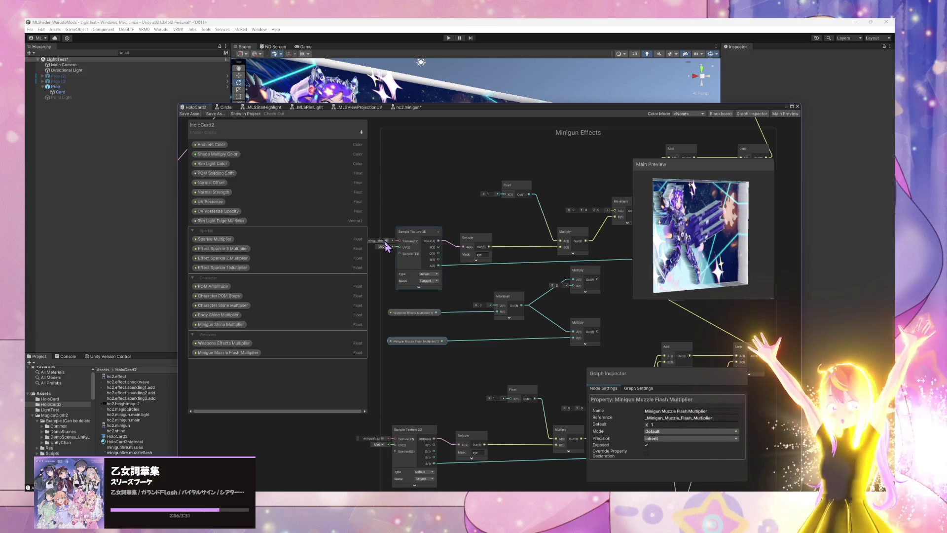
Duplicate Minigun Muzzle Flash Multiplier and rename the copy 'Minigun Shine Multiplier (1)'
right_click(246, 354)
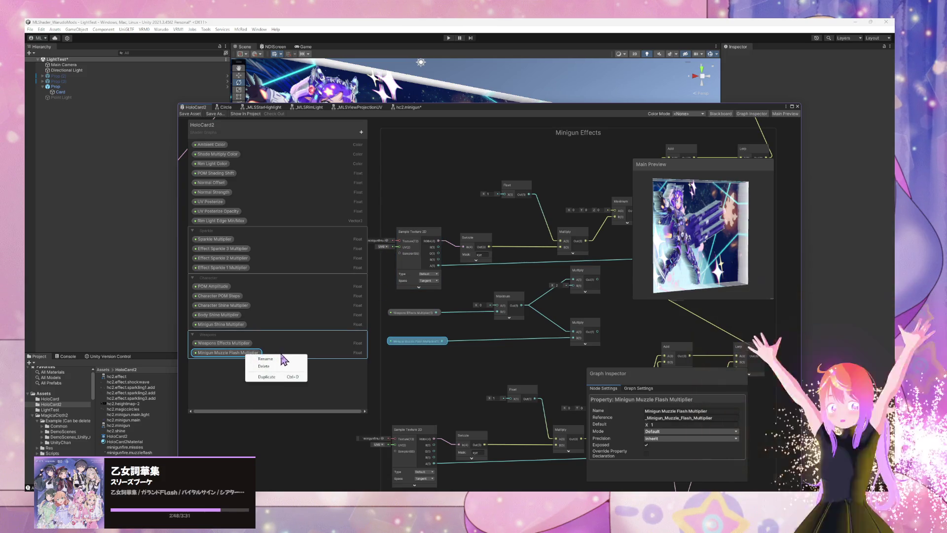
click(266, 376)
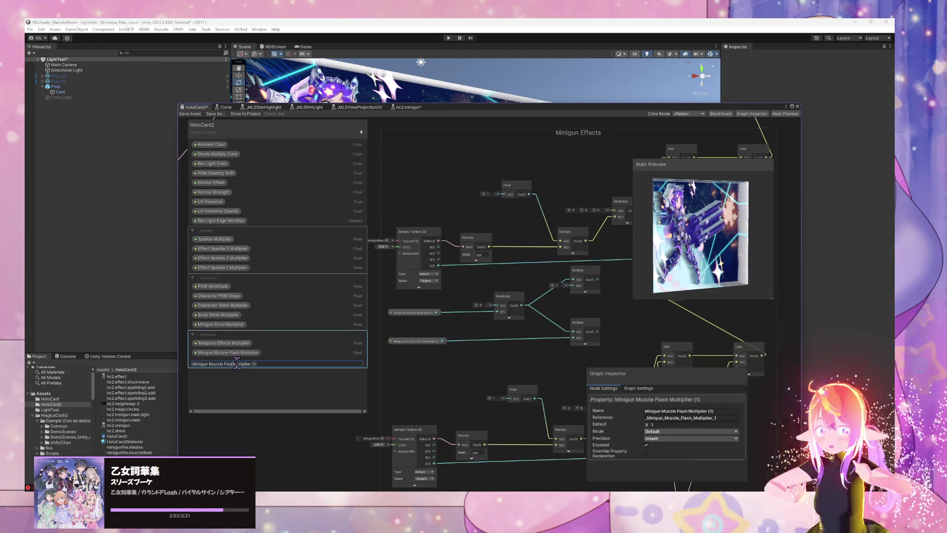
text(hi)
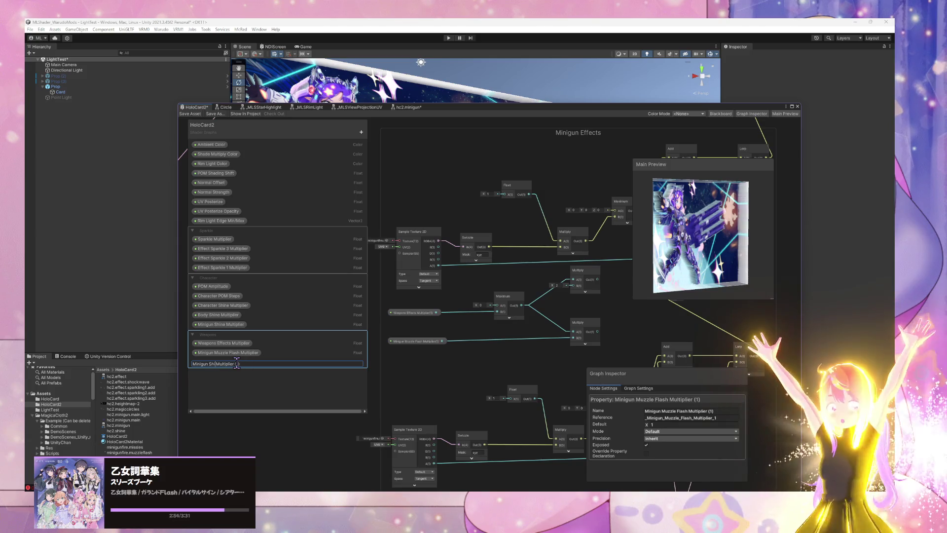
click(254, 363)
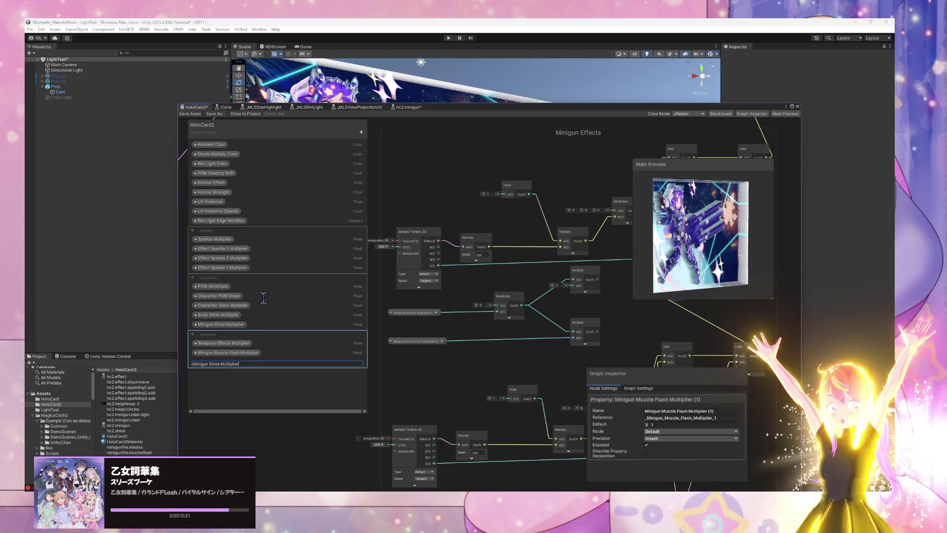
key(Return)
double_click(237, 363)
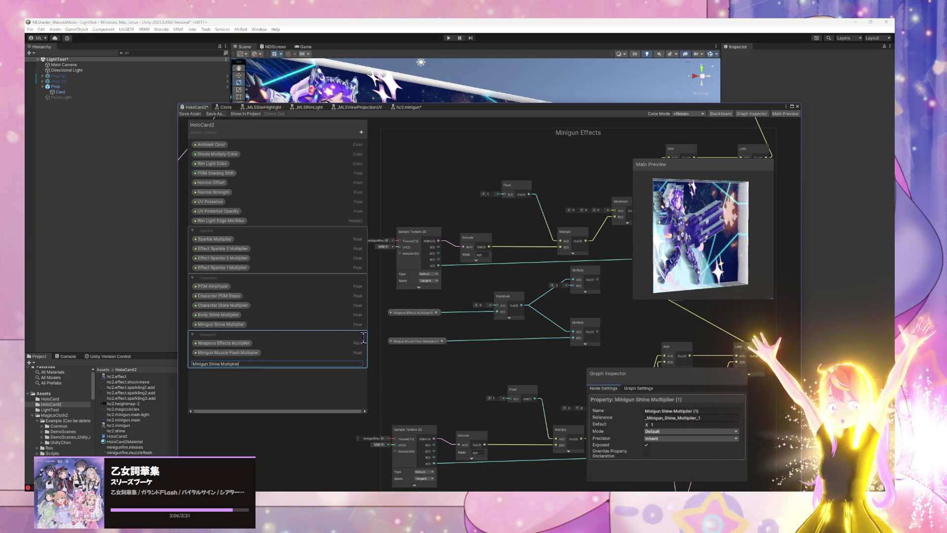
key(Return)
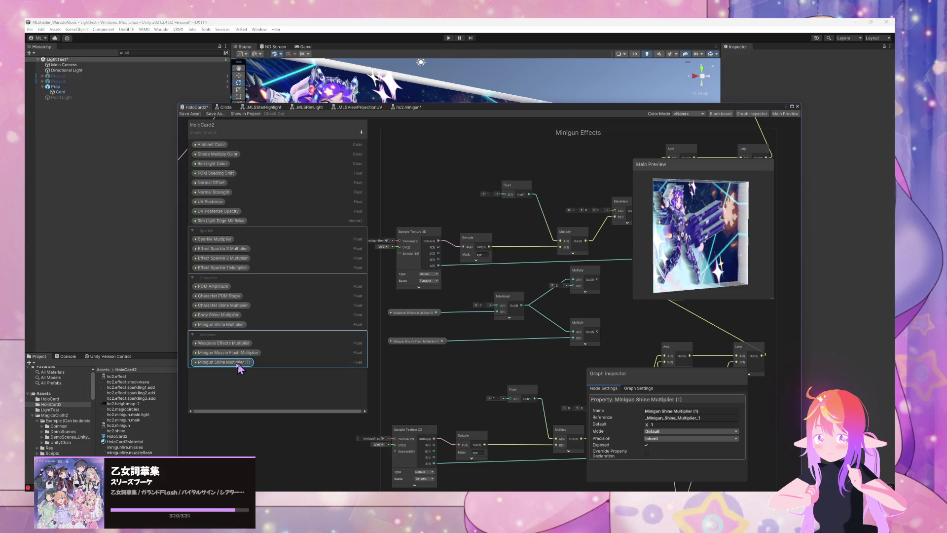
double_click(227, 363)
key(End)
key(BackSpace)
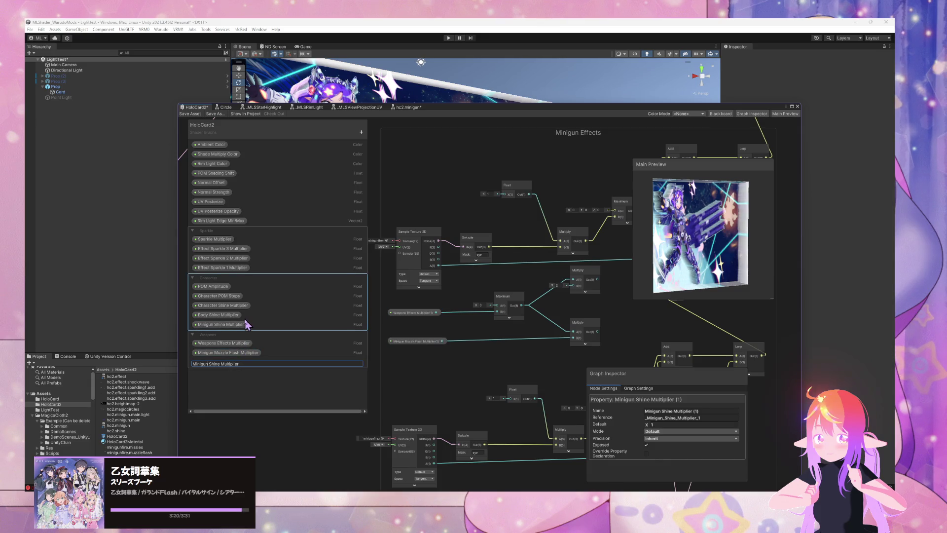
Clean up the Weapons copy's name by removing stray characters before Shine
double_click(212, 324)
click(210, 326)
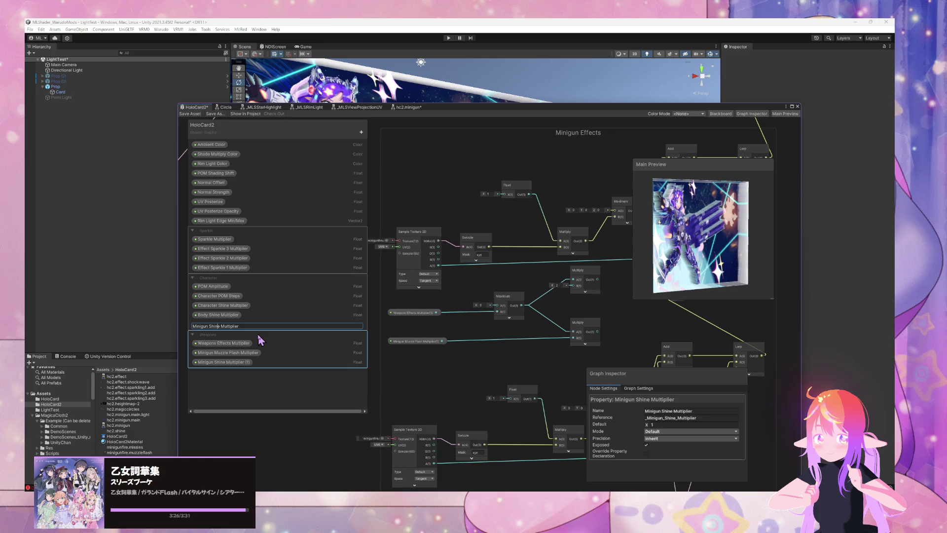
double_click(216, 363)
click(251, 364)
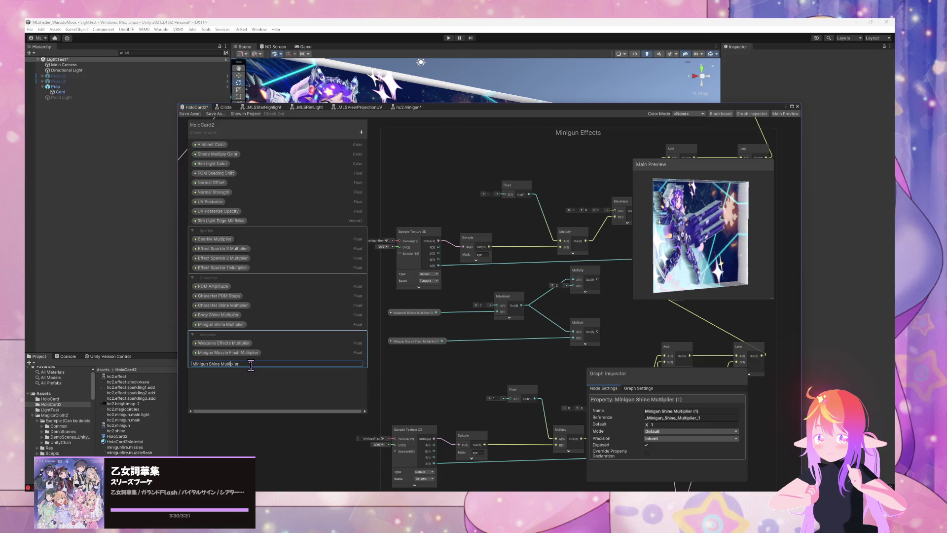
text(Ef)
key(BackSpace)
key(BackSpace)
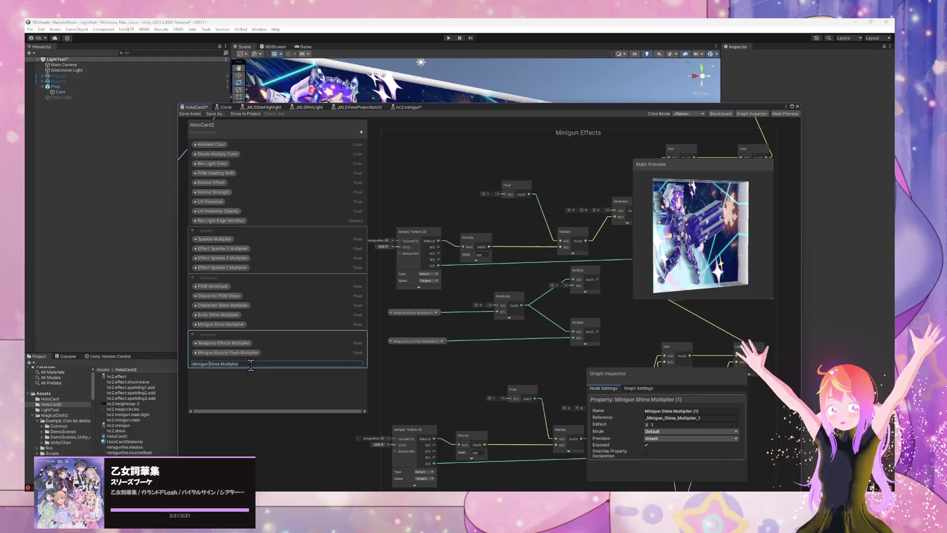
key(Return)
Rename the Character's Minigun Shine Multiplier to 'Left Arm Shine Multiplier'
double_click(228, 324)
click(228, 326)
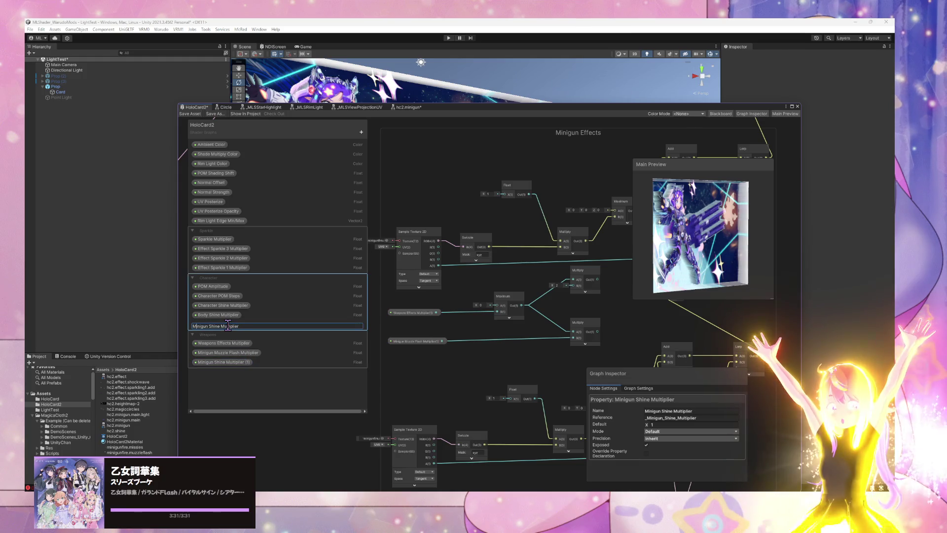
key(BackSpace)
key(BackSpace)
key(BackSpace)
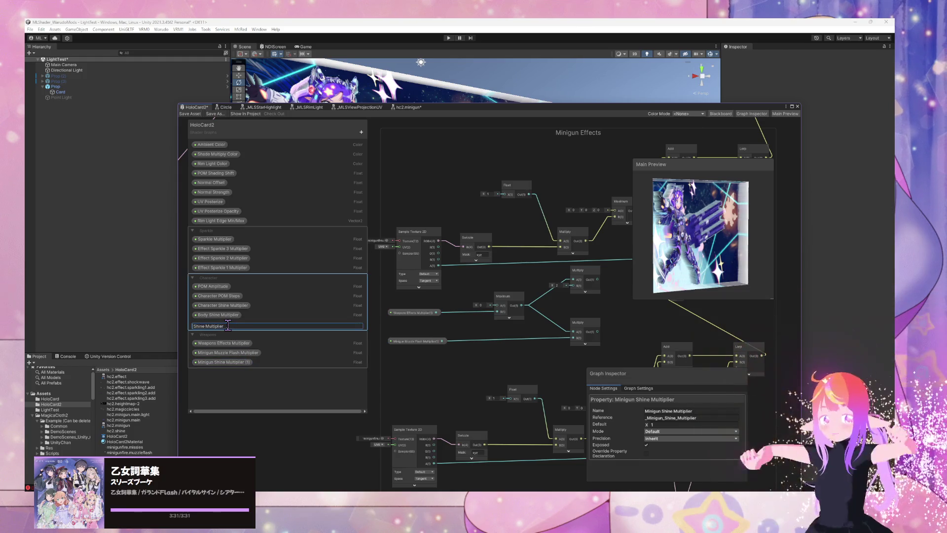
text(Left Arm)
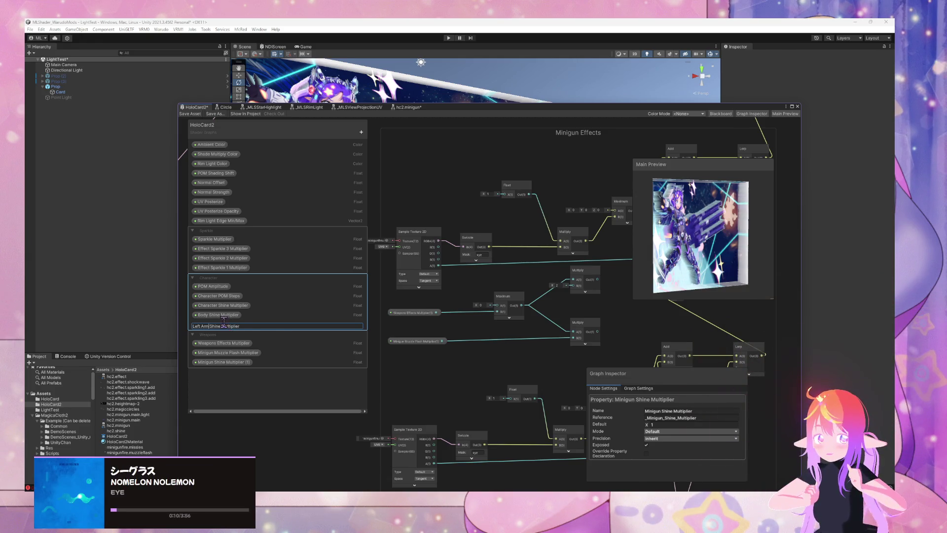
key(Return)
mouse_move(503, 313)
mouse_down()
mouse_move(412, 357)
mouse_move(468, 342)
mouse_up()
double_click(257, 361)
click(259, 363)
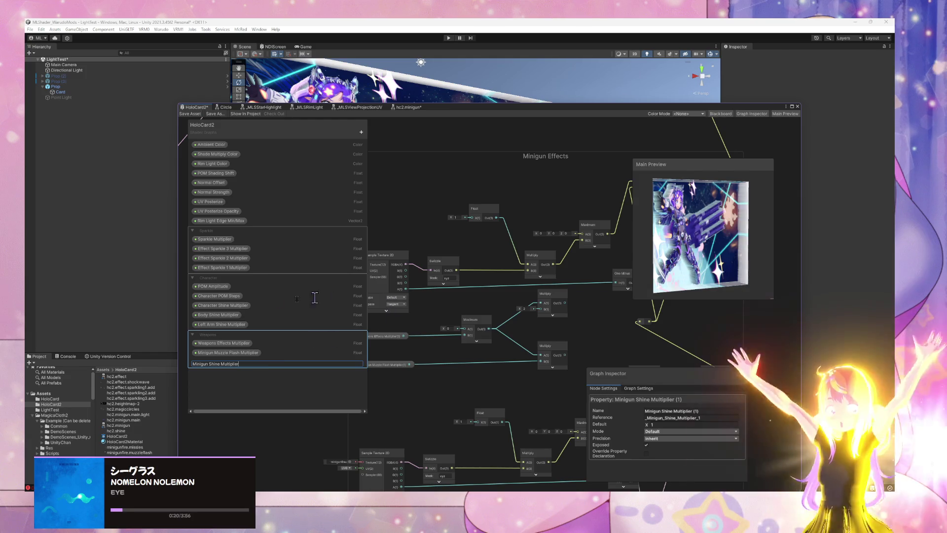
Finalize the name 'Minigun Shine Multiplier' and connect its node to Multiply's B input
click(239, 376)
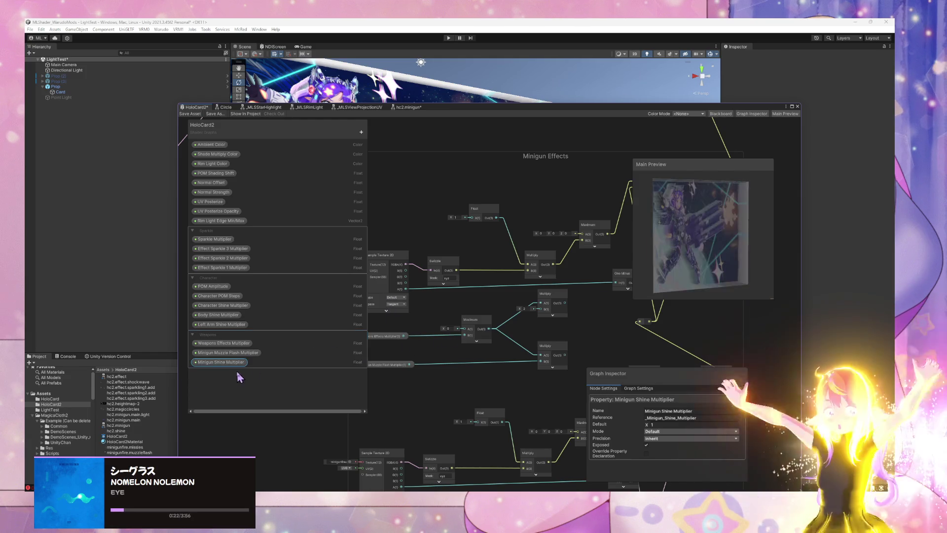
mouse_move(222, 368)
mouse_down()
mouse_move(429, 344)
mouse_move(416, 360)
mouse_move(478, 367)
mouse_move(465, 308)
mouse_up()
drag(569, 328, 535, 313)
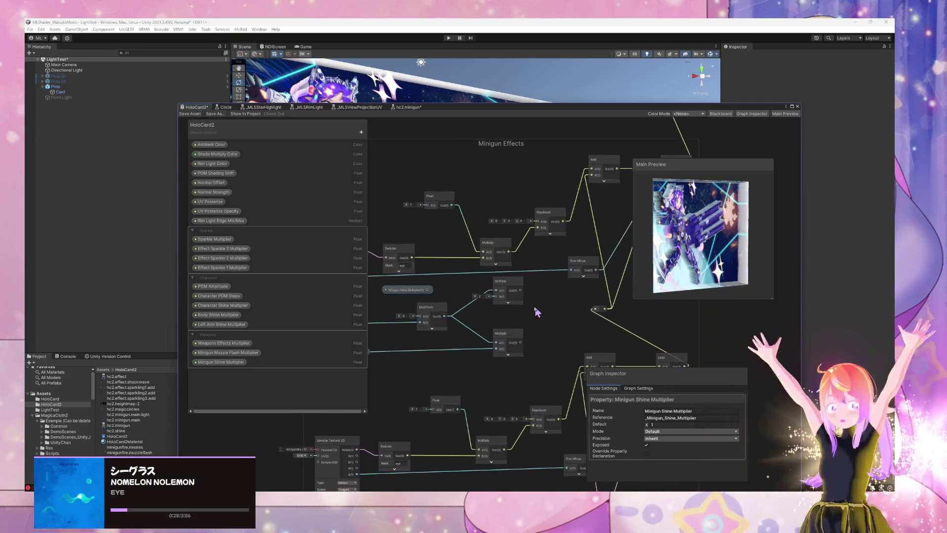
drag(413, 302, 567, 291)
drag(496, 288, 471, 289)
Connect the lower Multiply node's output to the Float node's X input
drag(525, 232, 419, 280)
mouse_move(480, 327)
mouse_down()
mouse_move(514, 325)
mouse_move(426, 247)
mouse_up()
drag(513, 356, 517, 321)
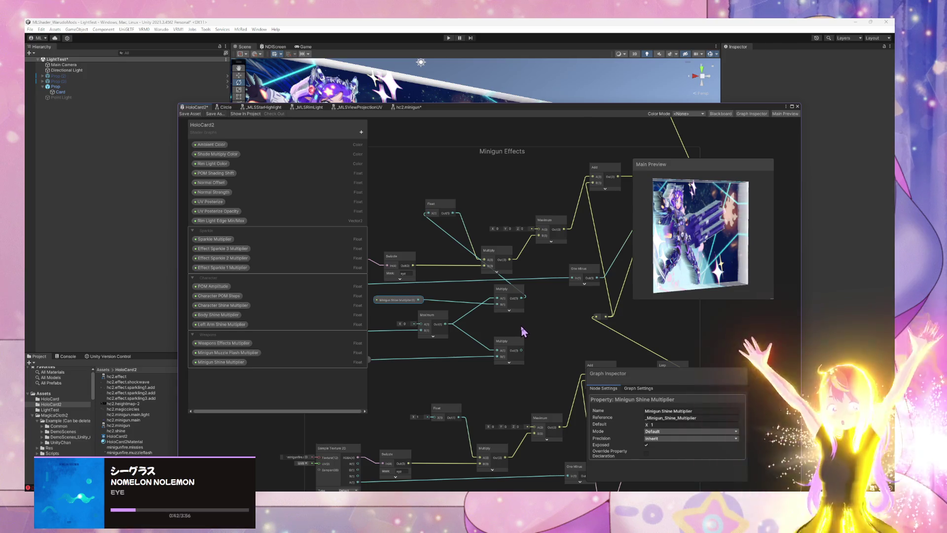
drag(483, 321, 501, 318)
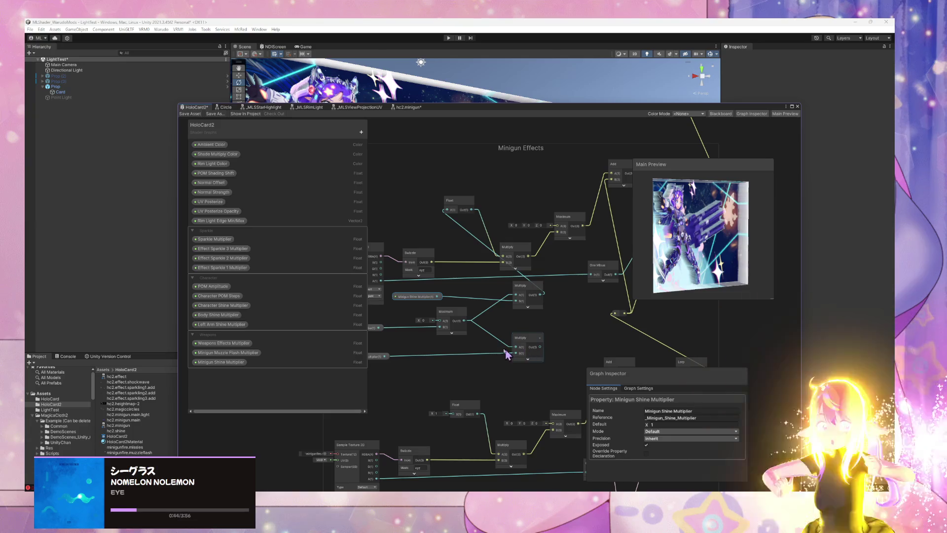
drag(540, 347, 455, 413)
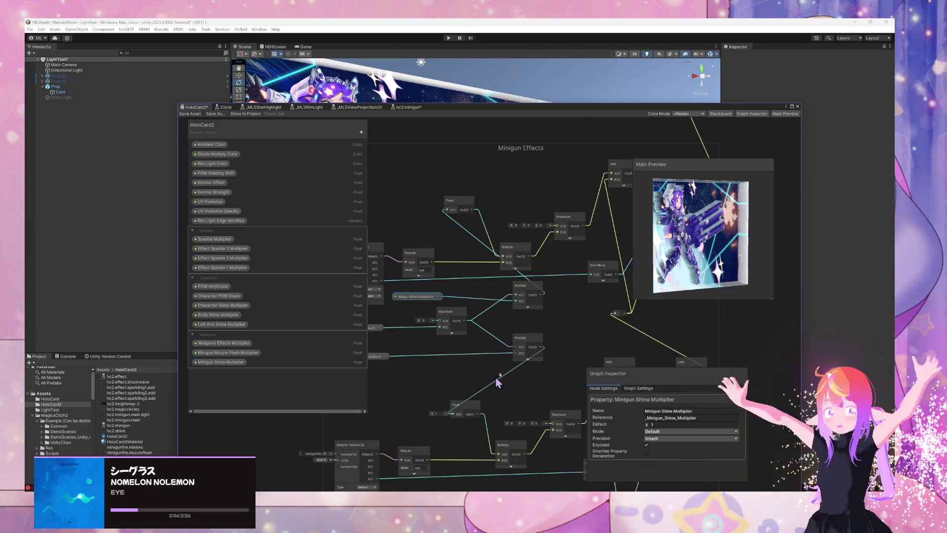
scroll(524, 319, down, 3)
scroll(513, 310, up, 1)
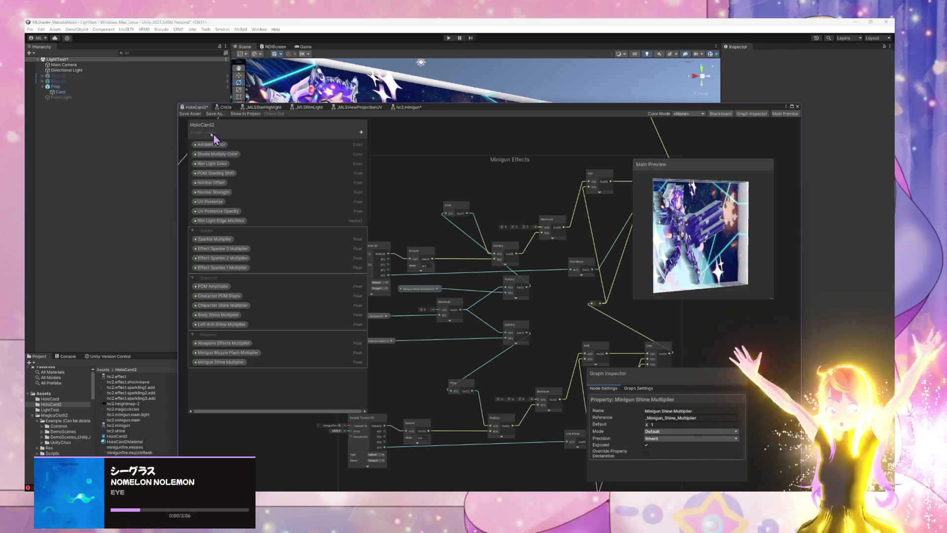
Save the HoloCard2 shader graph and select the hc2.minigun sub graph node
click(196, 116)
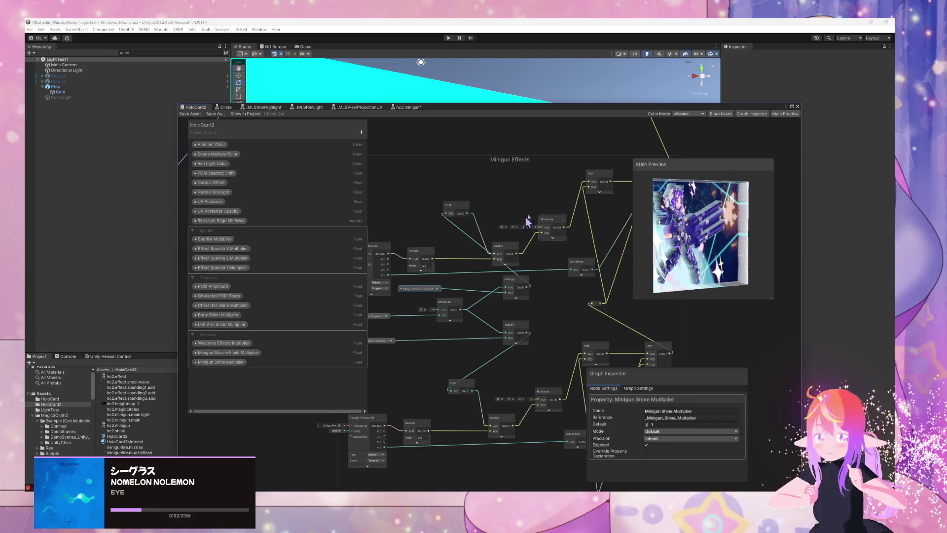
scroll(486, 269, down, 5)
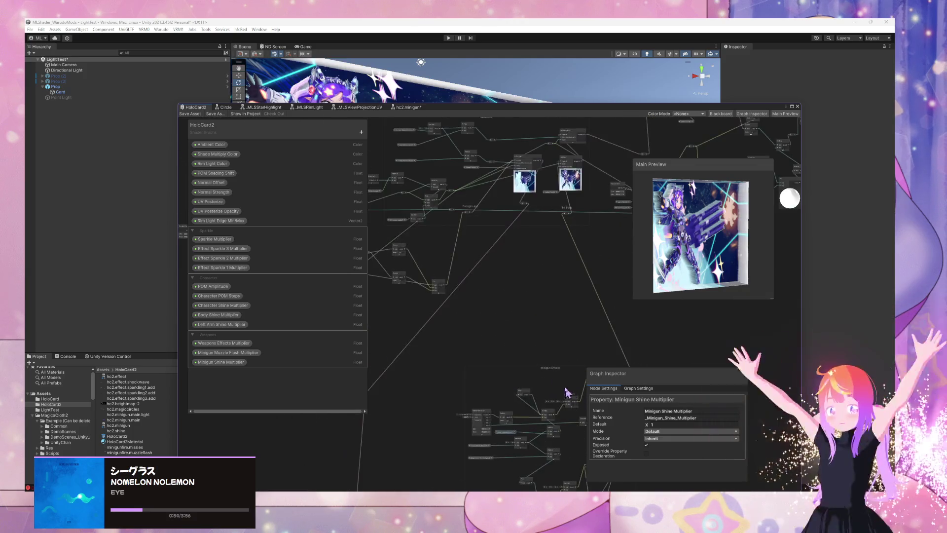
scroll(533, 280, up, 5)
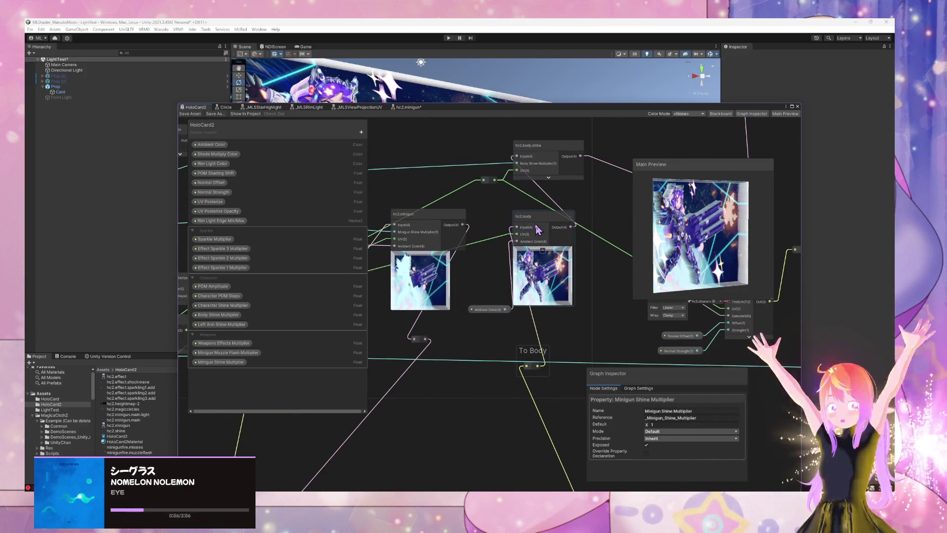
click(434, 217)
Open the hc2.minigun sub graph asset, then dock the graph window beneath the Scene view
drag(456, 113, 701, 102)
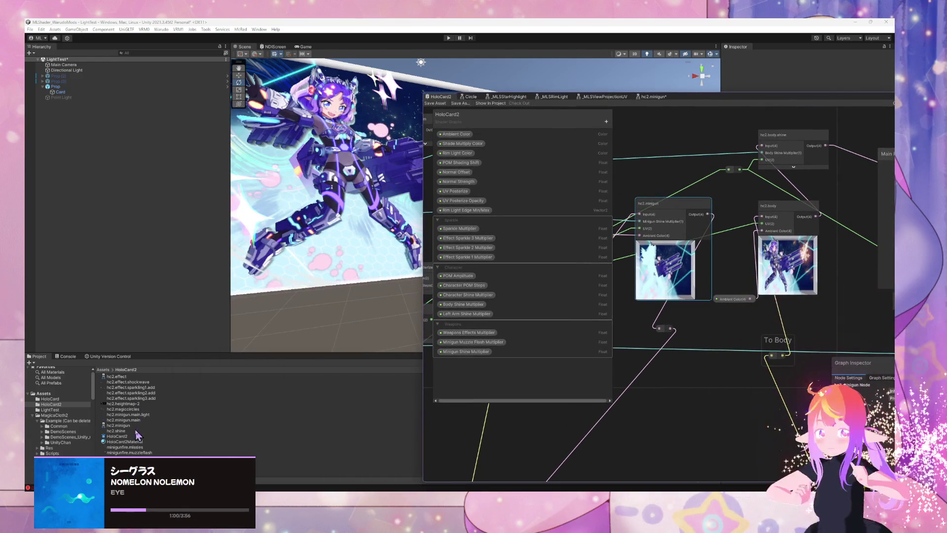
click(127, 425)
text(hc2.leftarm)
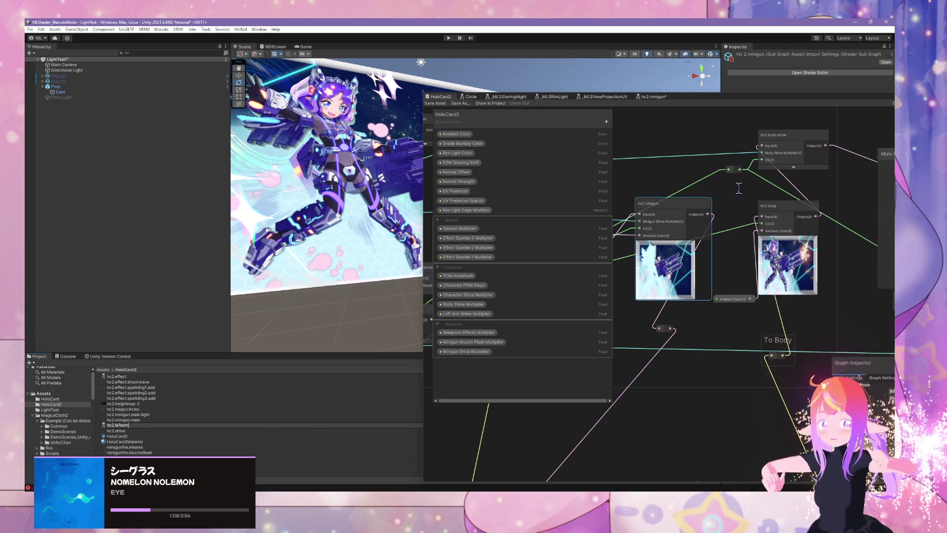
double_click(659, 207)
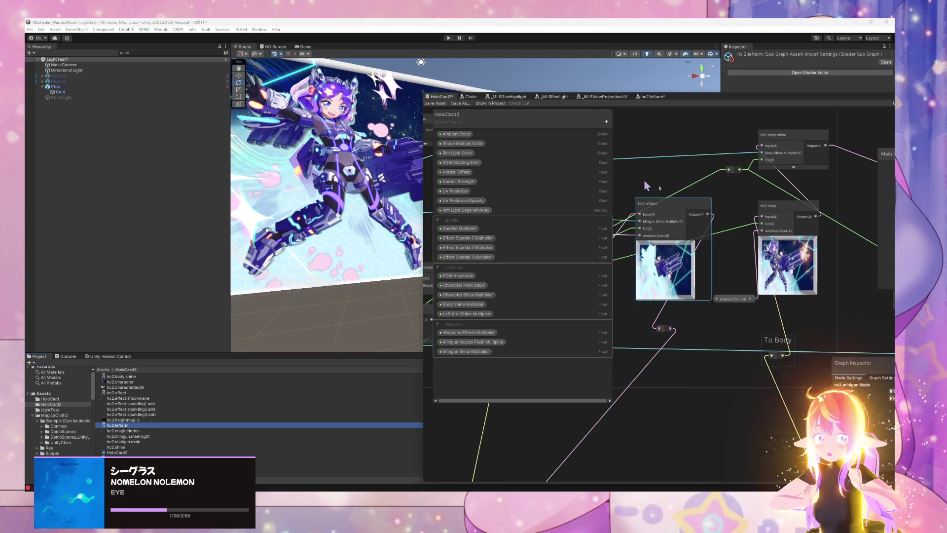
scroll(716, 424, down, 3)
mouse_move(717, 435)
mouse_down()
mouse_move(736, 265)
mouse_move(677, 239)
mouse_up()
scroll(677, 240, up, 4)
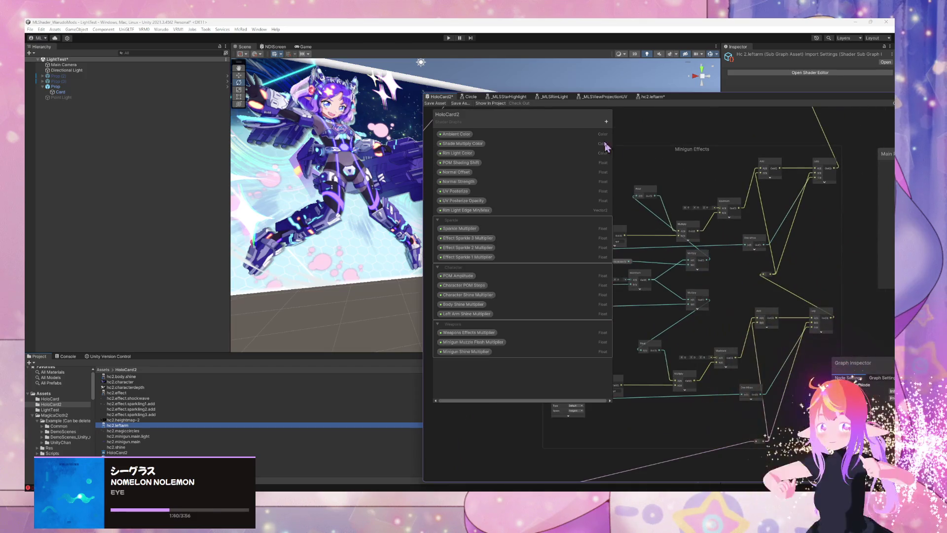
mouse_move(714, 101)
mouse_down()
mouse_move(523, 259)
mouse_move(521, 322)
mouse_move(530, 331)
mouse_up()
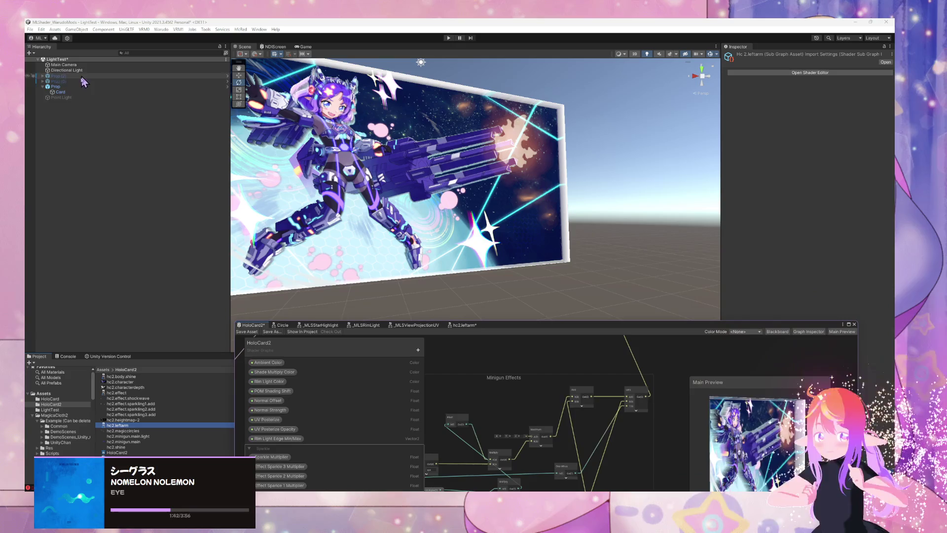
Set the Card material's Weapons Effects Multiplier to 1
click(60, 91)
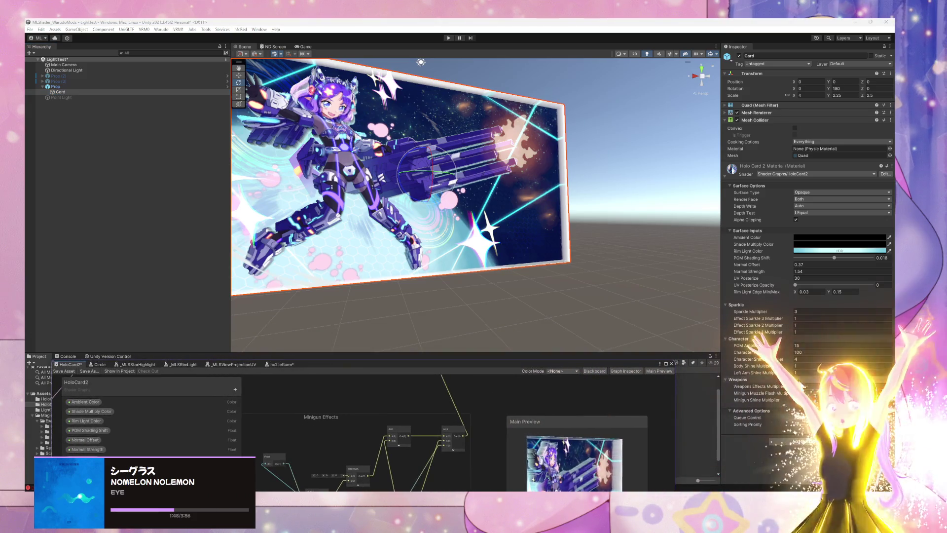
click(814, 386)
mouse_move(762, 386)
mouse_down()
mouse_move(797, 392)
mouse_move(756, 388)
mouse_up()
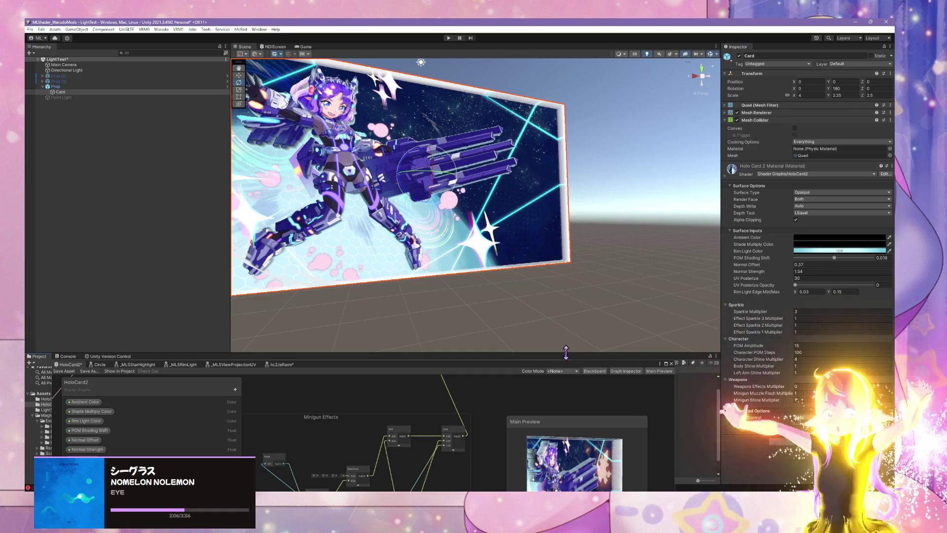
mouse_move(757, 388)
mouse_down()
mouse_move(792, 387)
mouse_move(770, 388)
mouse_up()
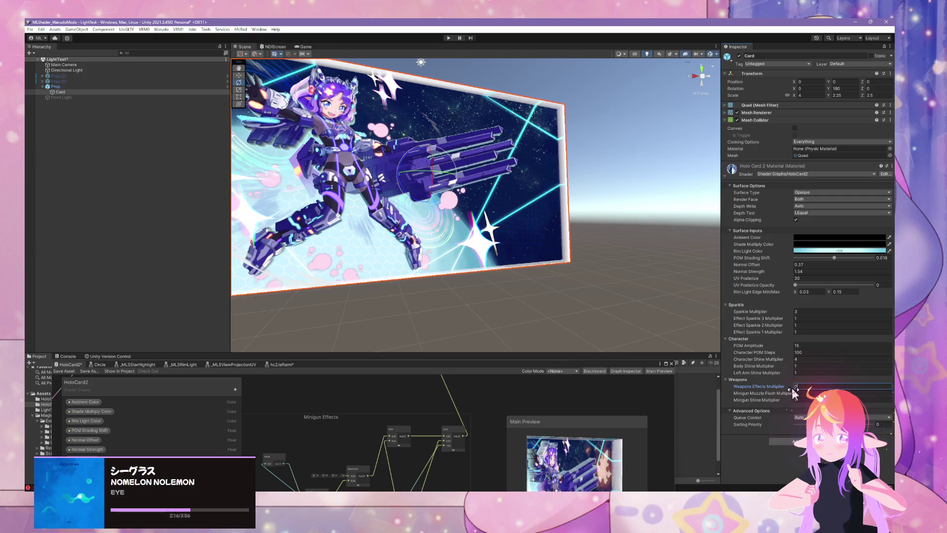
text(1)
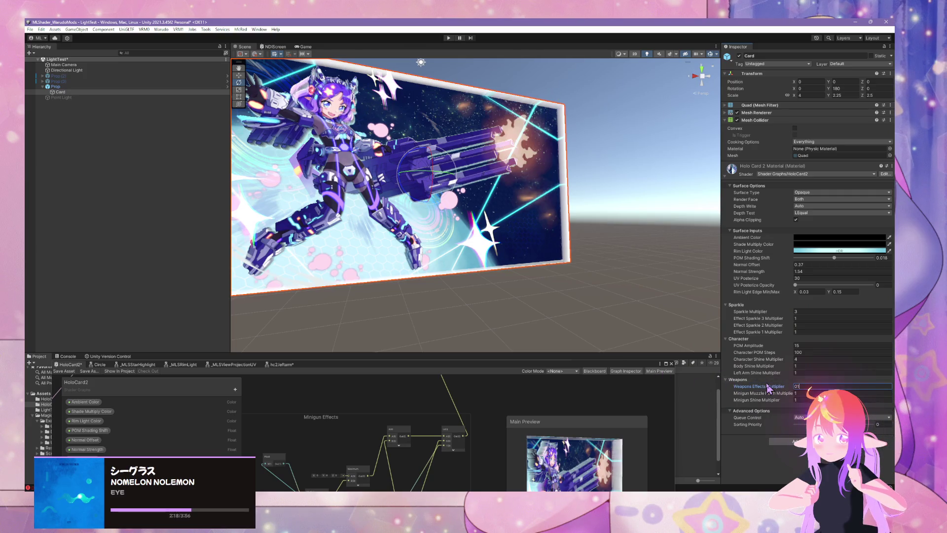
key(Home)
key(Delete)
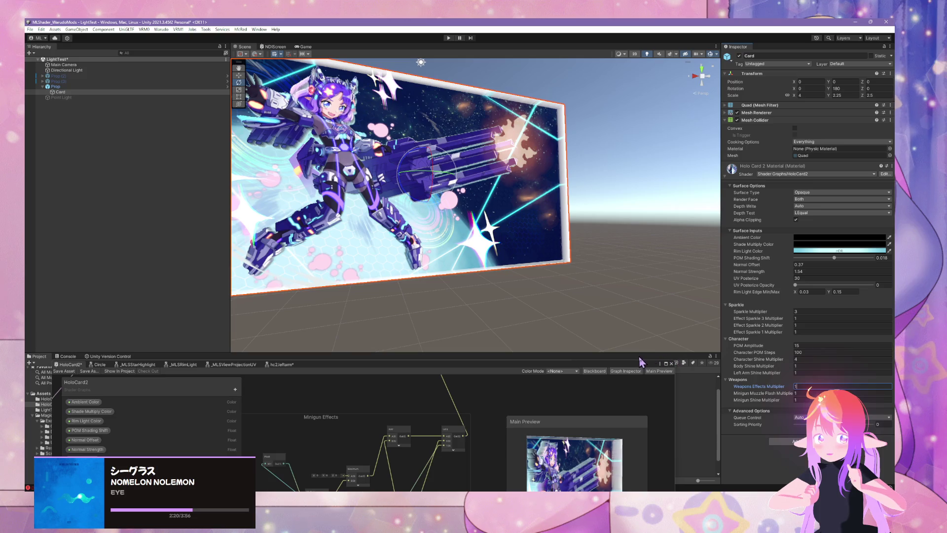
Select the Prop object and open it in prefab editing mode
click(602, 296)
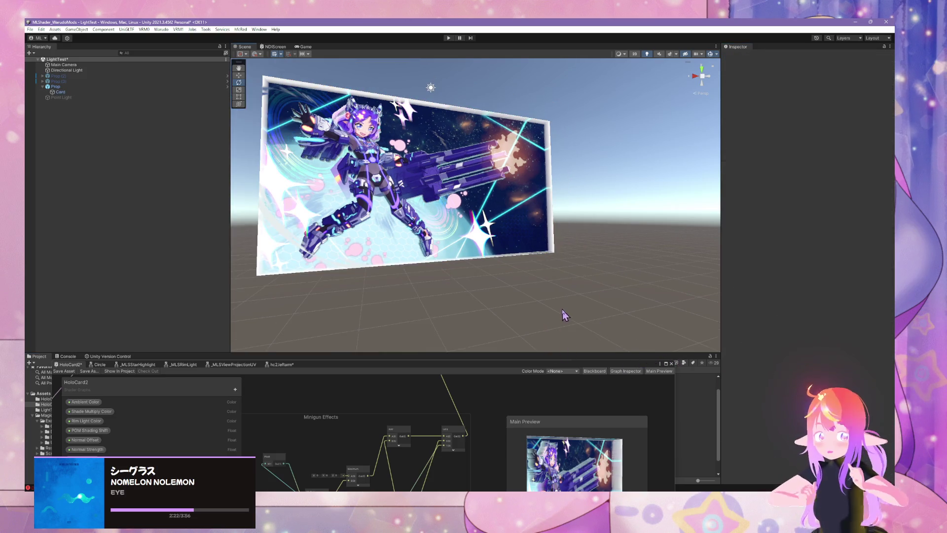
scroll(560, 318, up, 3)
click(138, 91)
click(138, 87)
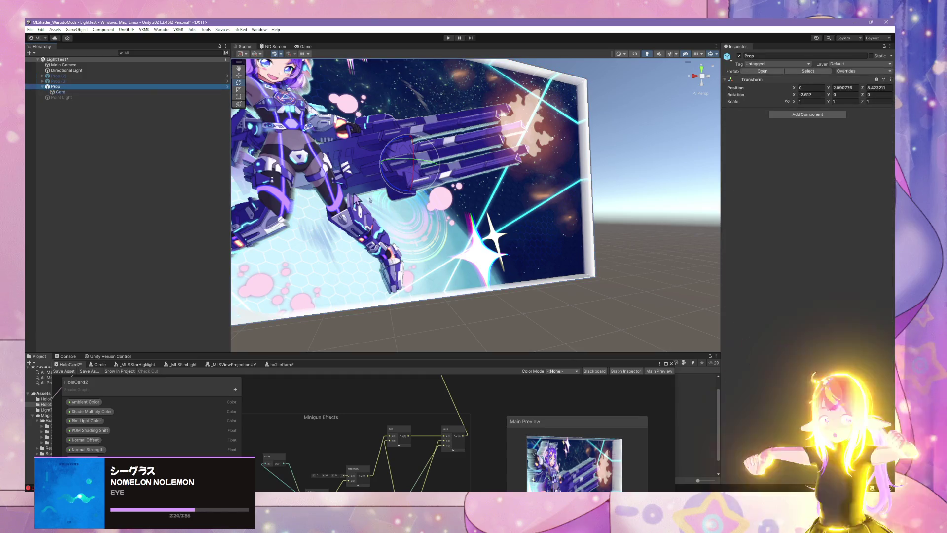
click(794, 114)
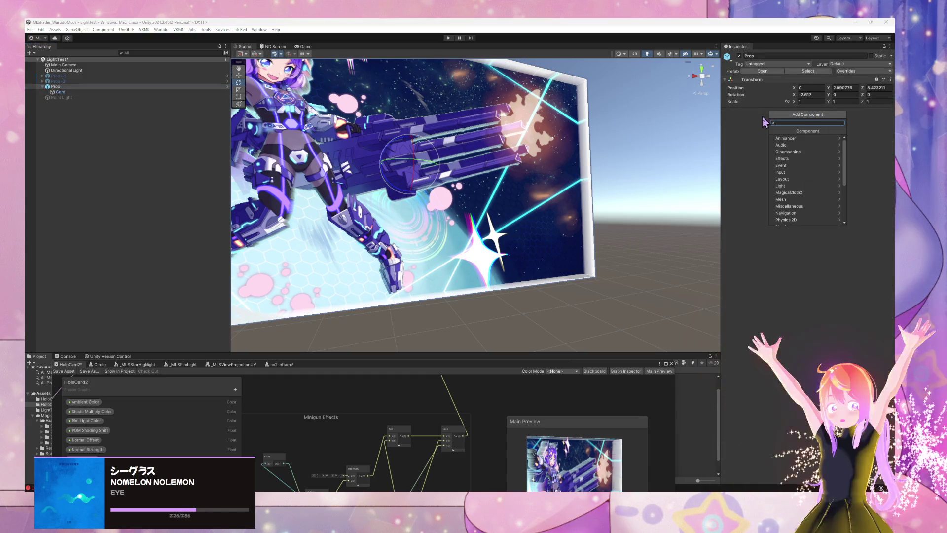
click(253, 117)
click(253, 117)
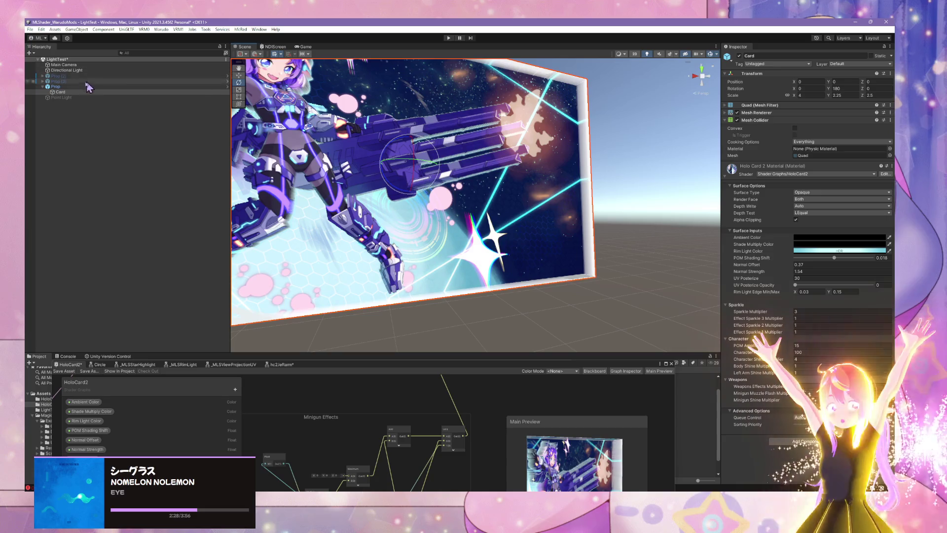
click(482, 59)
click(762, 71)
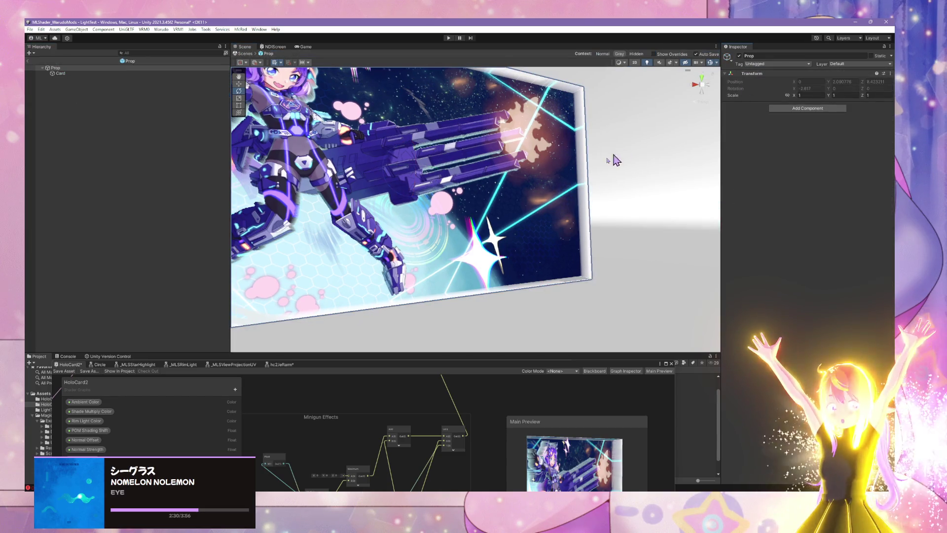
Frame the card and add an Animator component to Prop, expanding its settings
mouse_move(598, 169)
mouse_down()
mouse_move(583, 154)
mouse_move(600, 139)
mouse_move(613, 164)
mouse_up()
mouse_move(499, 374)
mouse_down()
mouse_move(639, 391)
mouse_move(641, 404)
mouse_up()
drag(607, 187, 582, 164)
key(f)
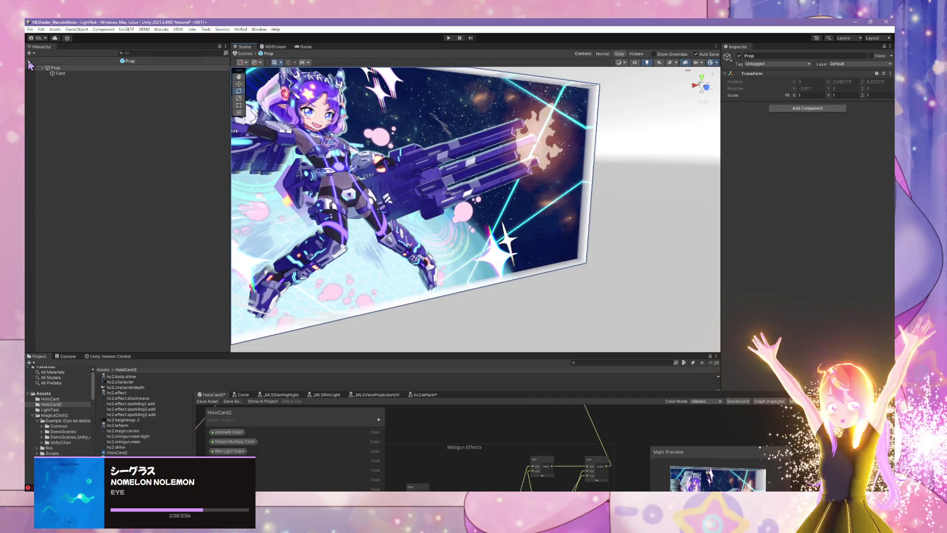
click(808, 108)
text(anima)
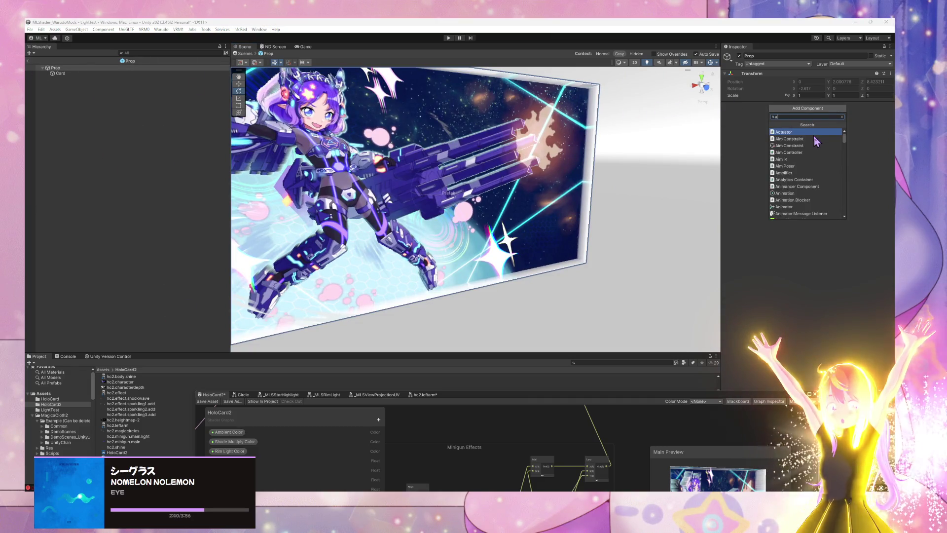
click(814, 152)
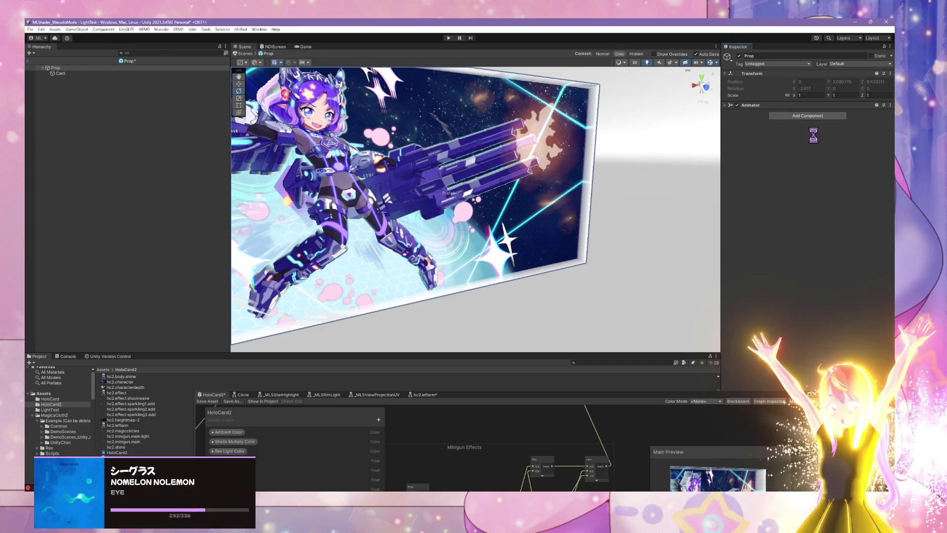
click(728, 105)
Orbit around the card and minigun, and rearrange panels to enlarge the asset list
drag(493, 207, 526, 212)
key(f)
scroll(518, 237, up, 10)
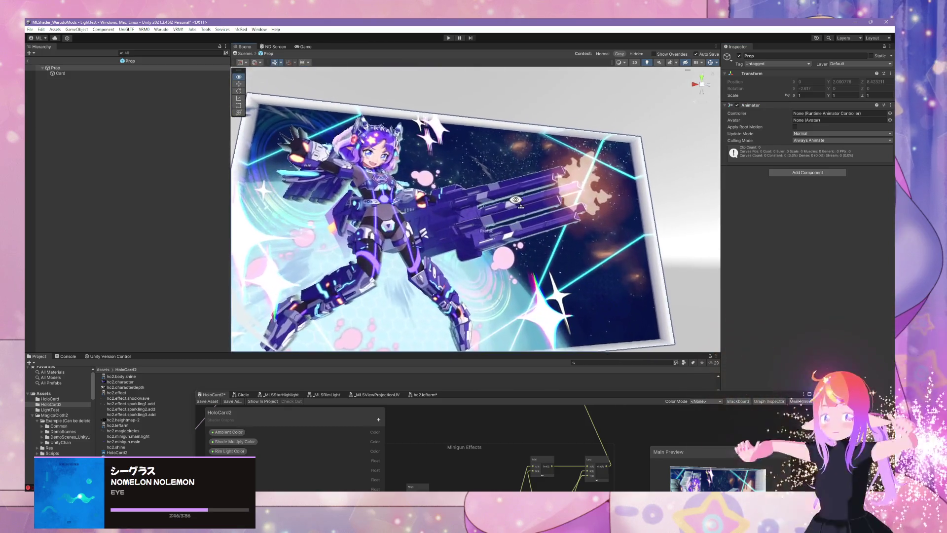
scroll(521, 220, down, 10)
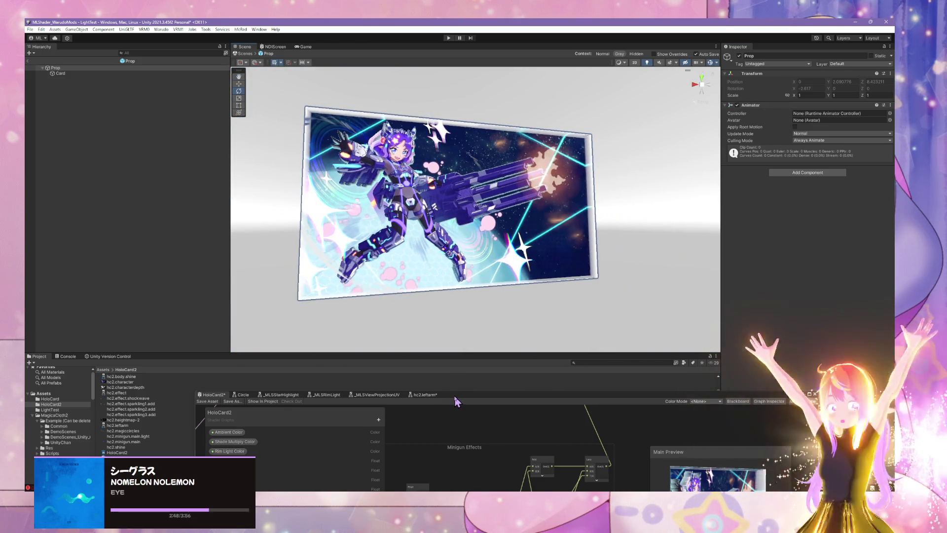
drag(455, 401, 546, 411)
drag(404, 353, 408, 314)
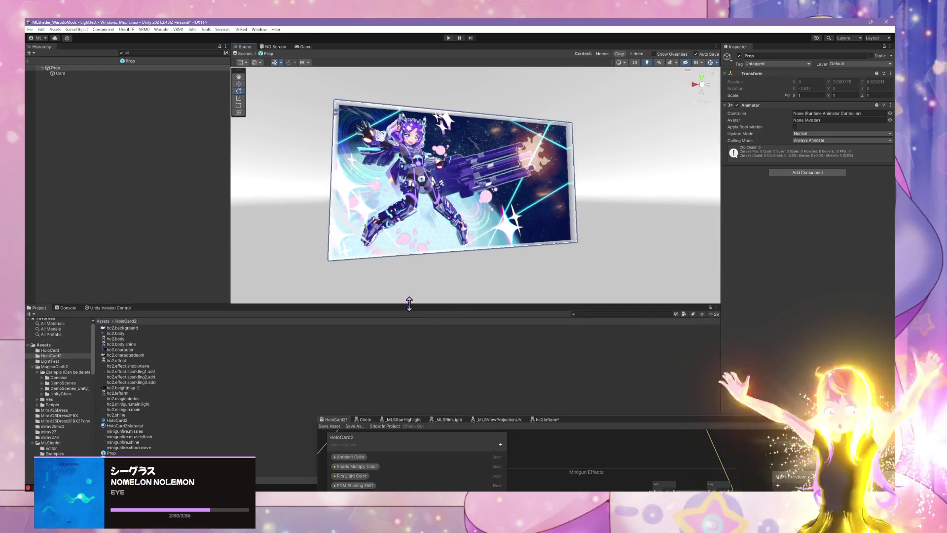
scroll(492, 165, up, 5)
scroll(492, 165, up, 3)
scroll(504, 239, up, 5)
mouse_move(504, 239)
mouse_down()
mouse_move(498, 227)
mouse_move(473, 225)
mouse_up()
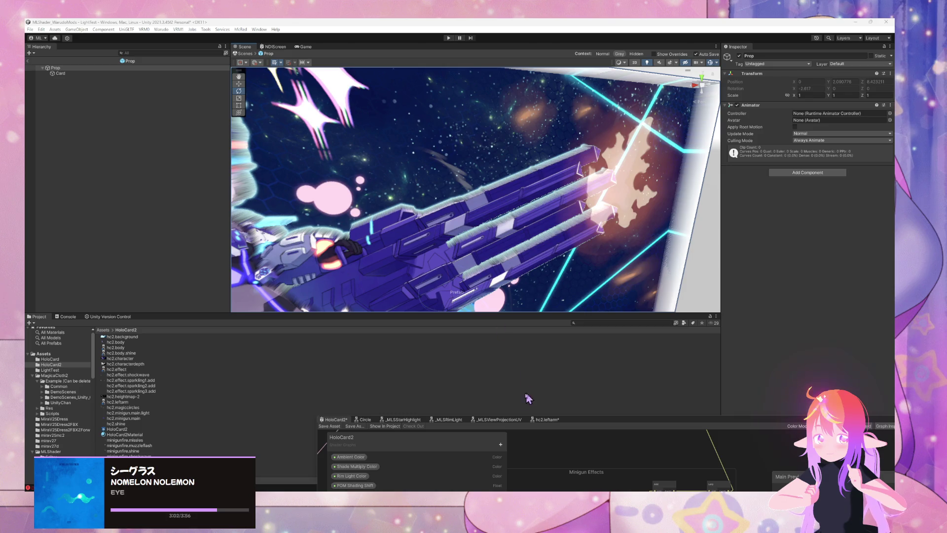
mouse_move(536, 280)
mouse_down()
mouse_move(524, 223)
mouse_move(220, 353)
mouse_up()
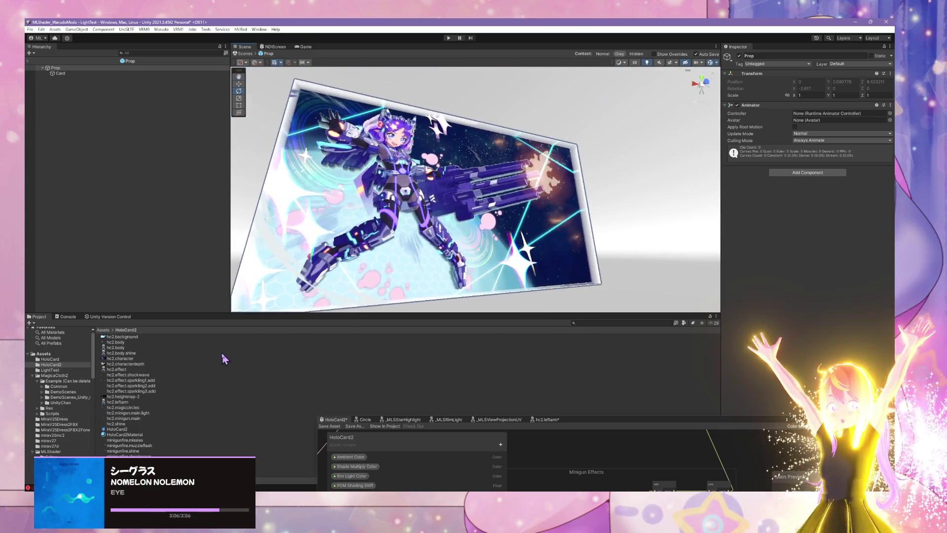
right_click(136, 370)
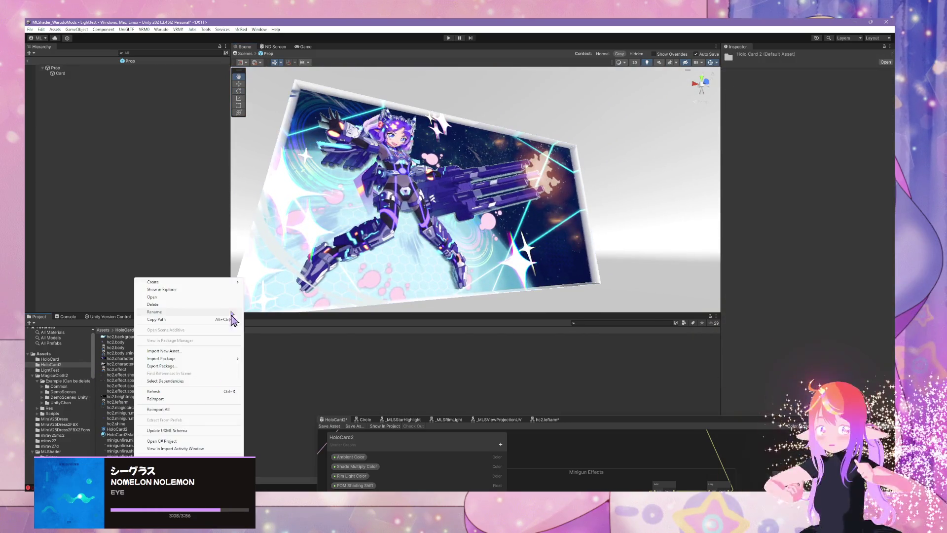
Collapse the Card's Mesh Collider and material details, then reselect Prop
mouse_move(228, 282)
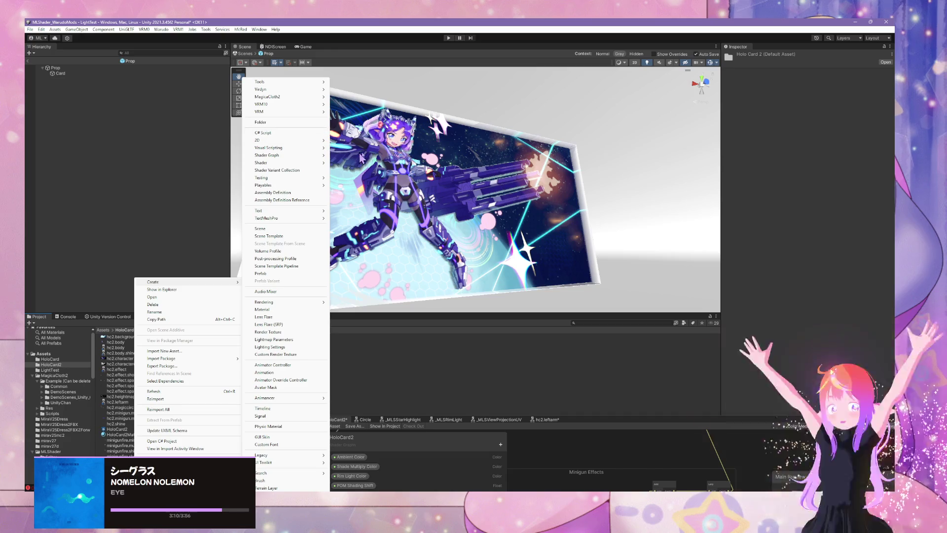
click(549, 202)
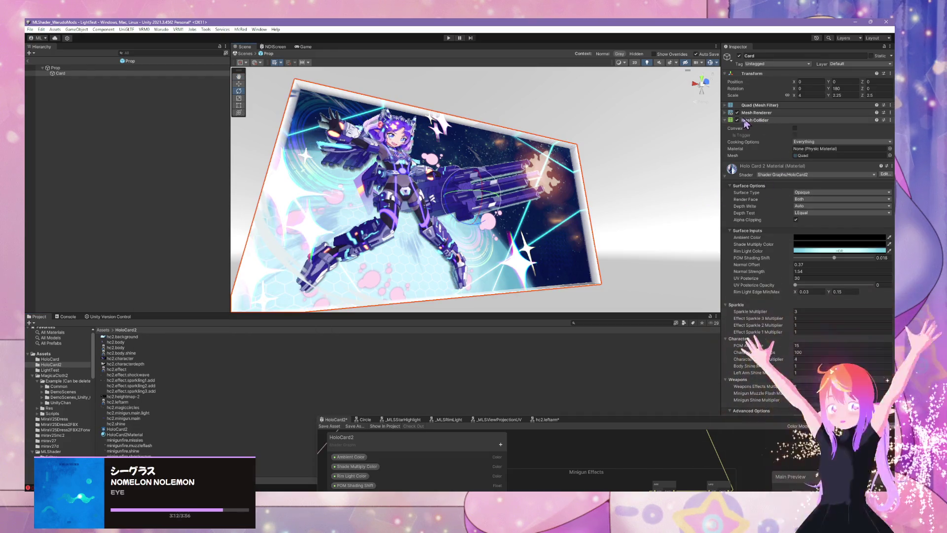
click(725, 120)
click(725, 139)
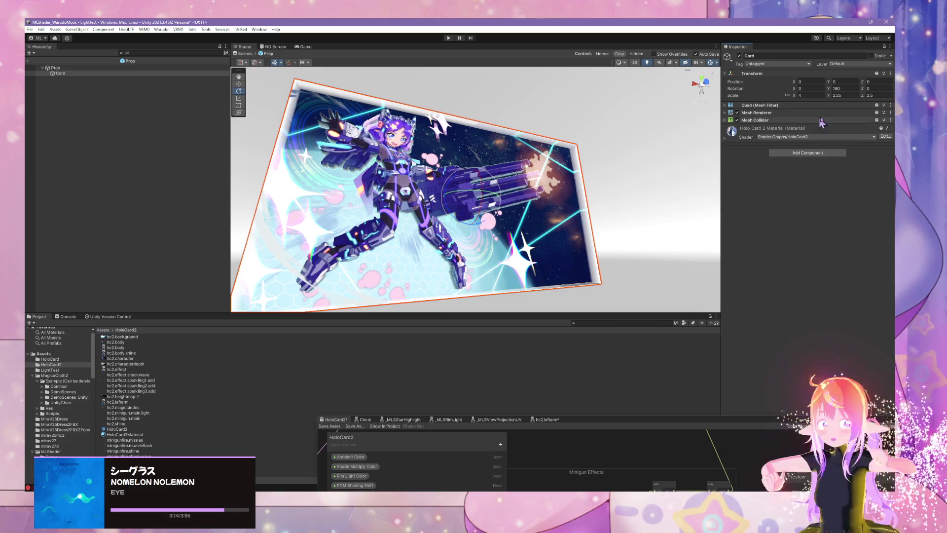
click(123, 68)
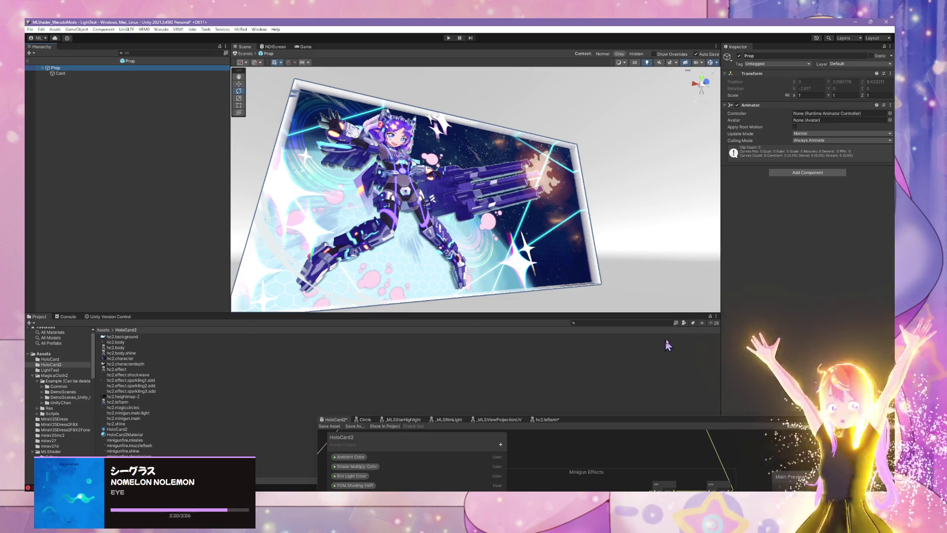
Create an Animator Controller named hc2 in the HoloCard2 folder
right_click(159, 348)
mouse_move(237, 281)
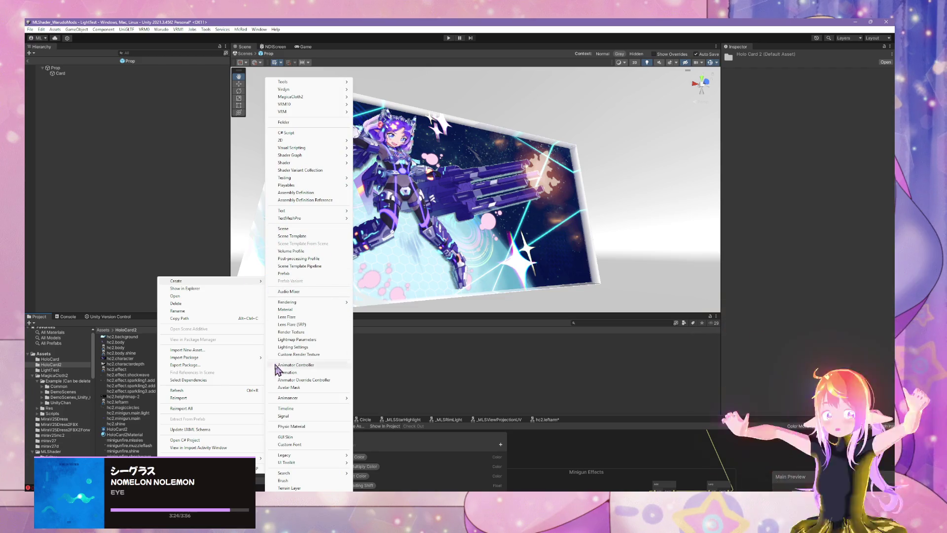
click(320, 367)
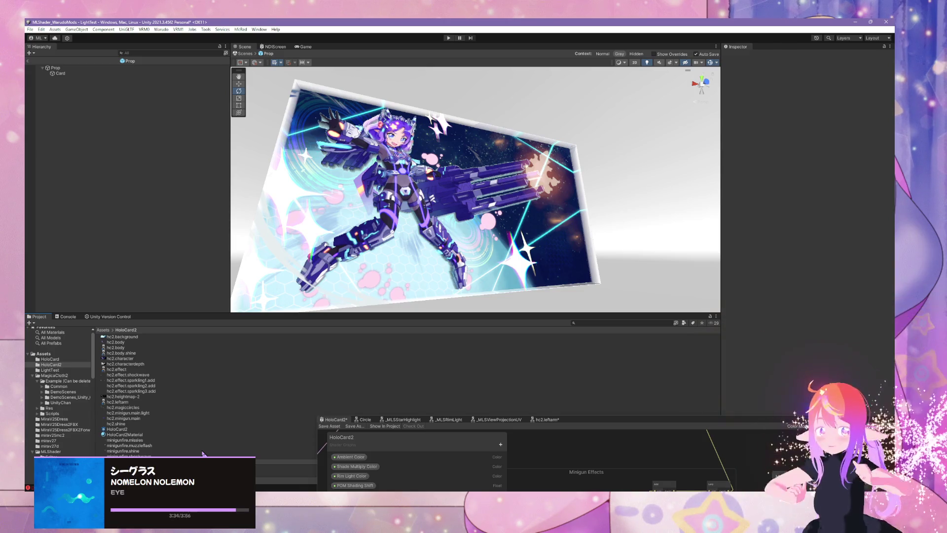
key(Return)
click(69, 68)
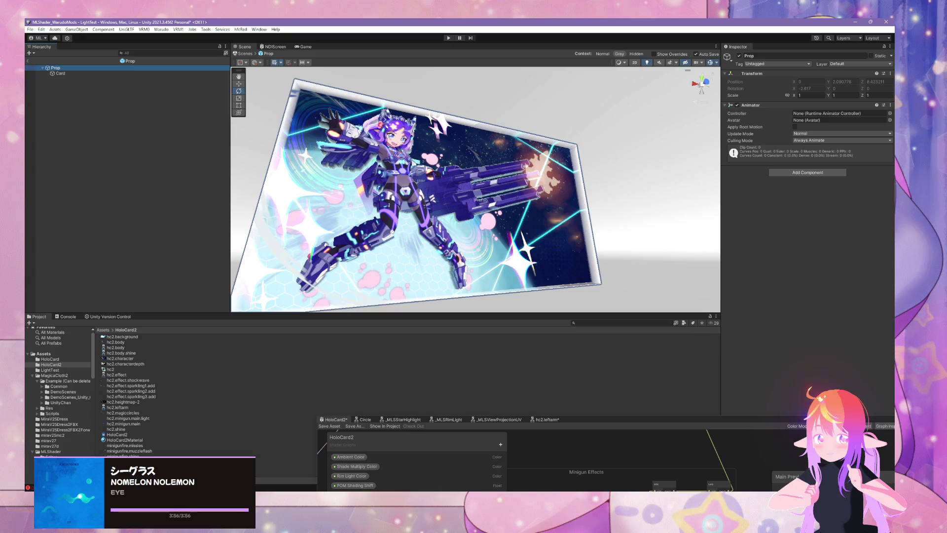
Assign the hc2 controller to Prop's Animator
click(890, 113)
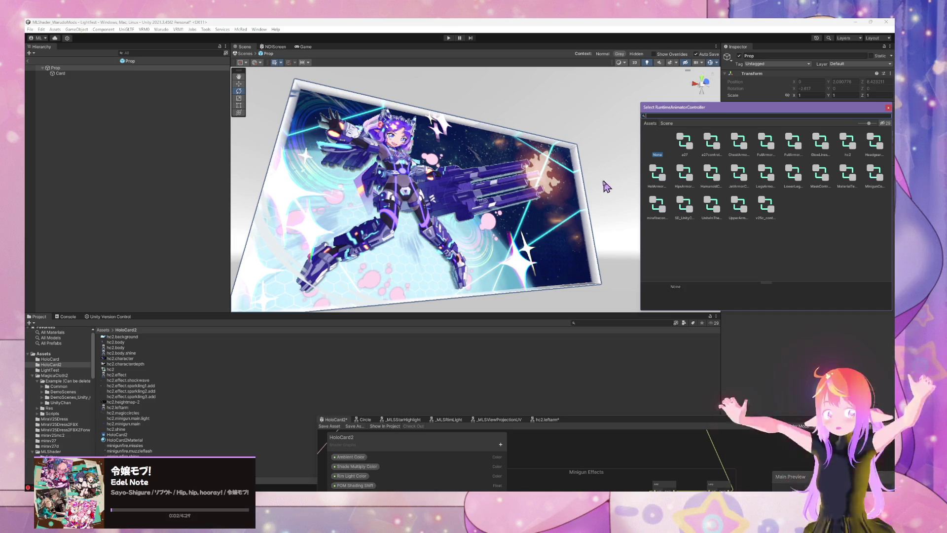
click(847, 147)
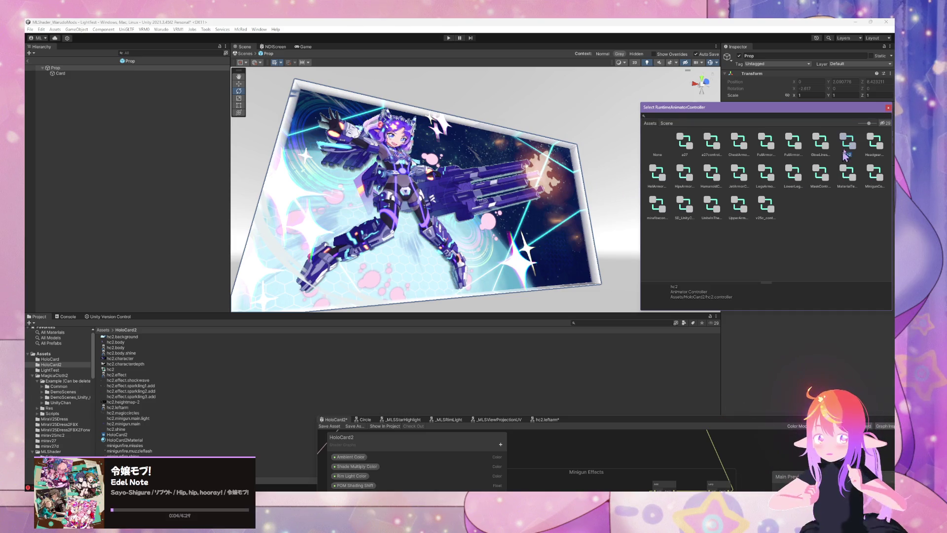
double_click(849, 143)
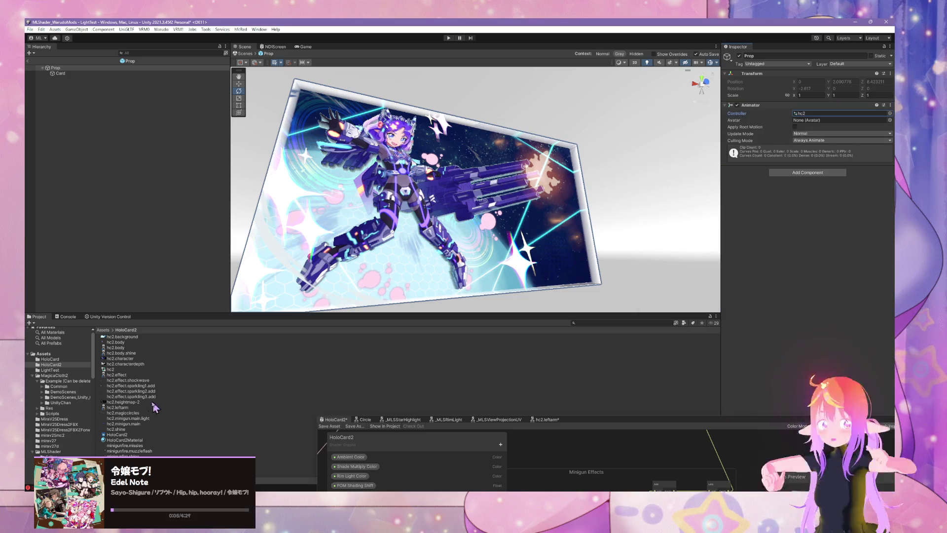
Rename the controller asset to hc2controller and reselect Prop
click(111, 370)
click(111, 370)
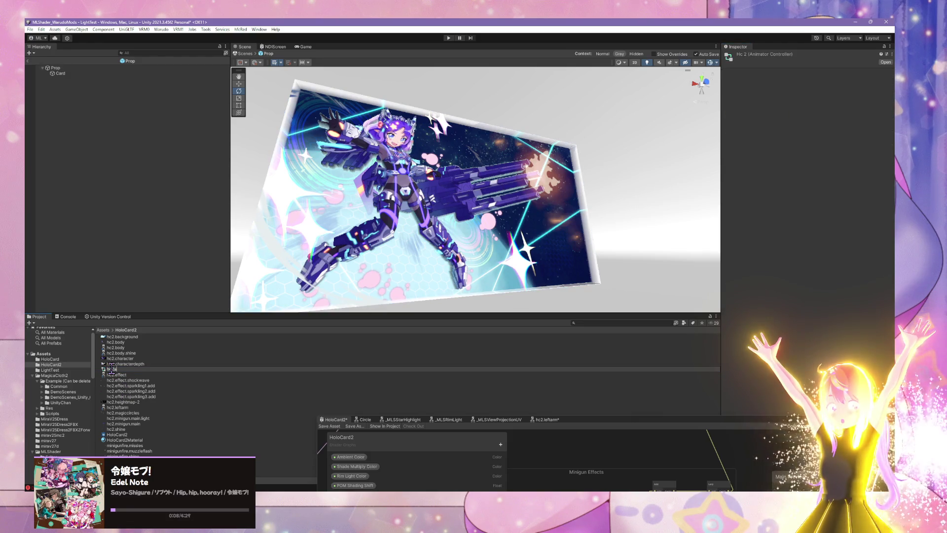
key(BackSpace)
text(.controller)
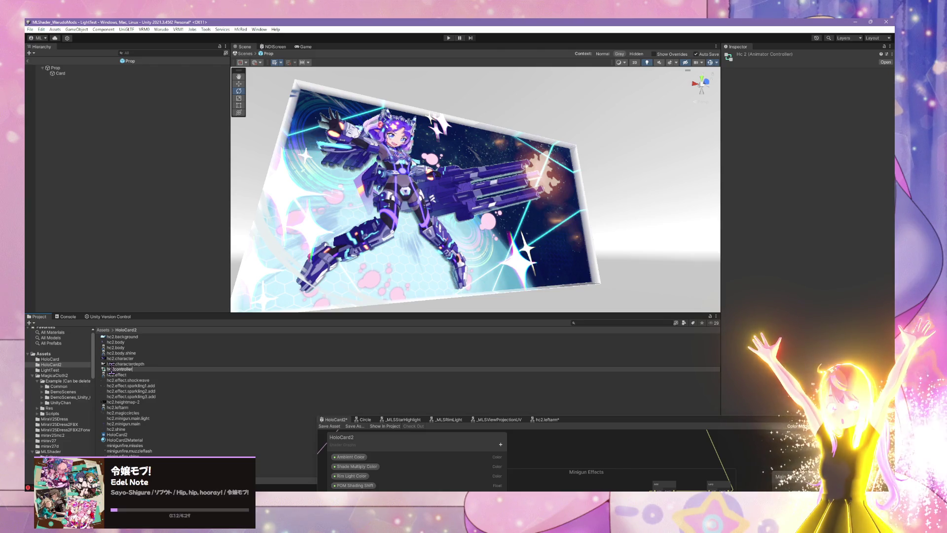
key(Return)
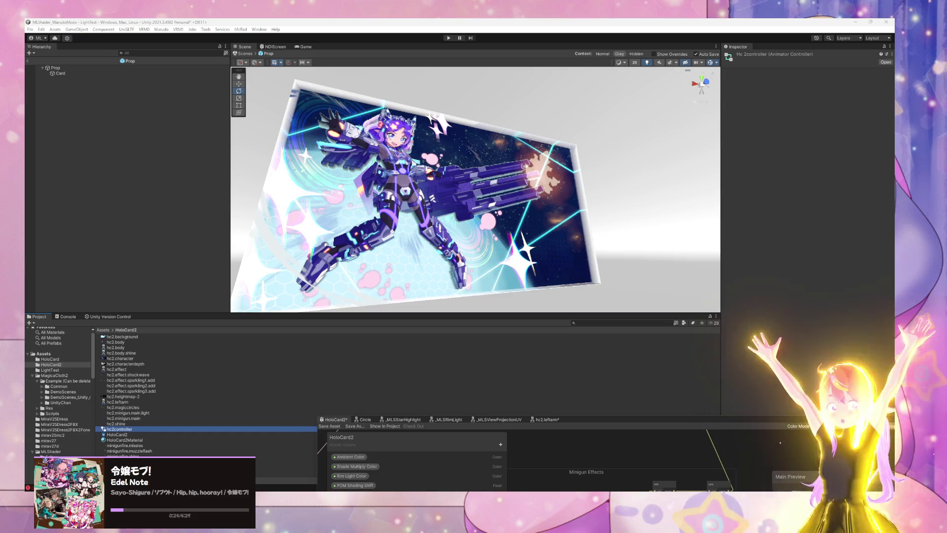
click(425, 203)
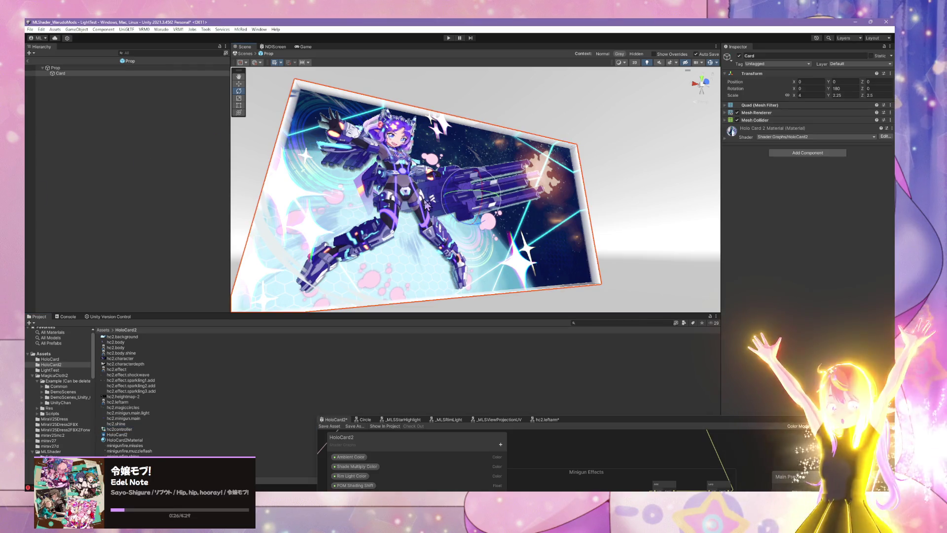
click(99, 69)
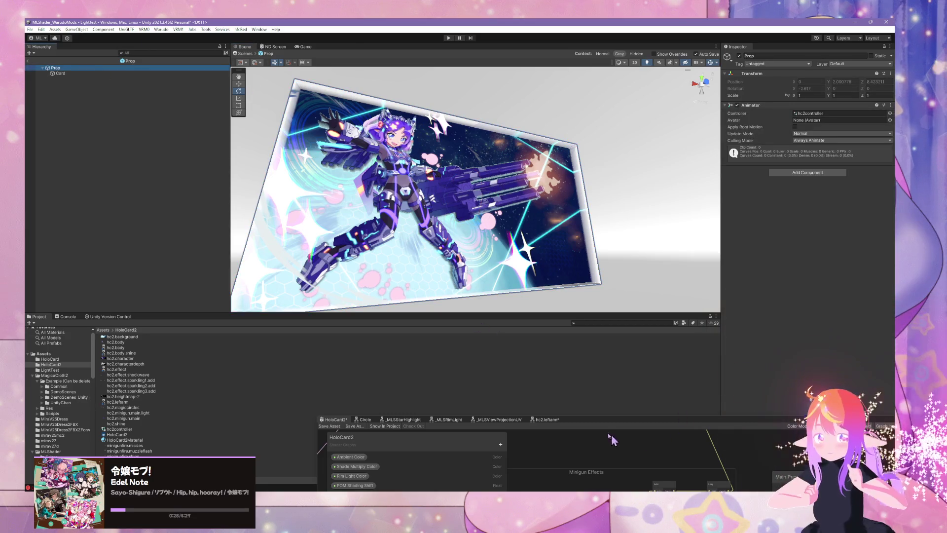
mouse_move(599, 423)
mouse_down()
mouse_move(600, 238)
mouse_move(554, 190)
mouse_move(550, 228)
mouse_up()
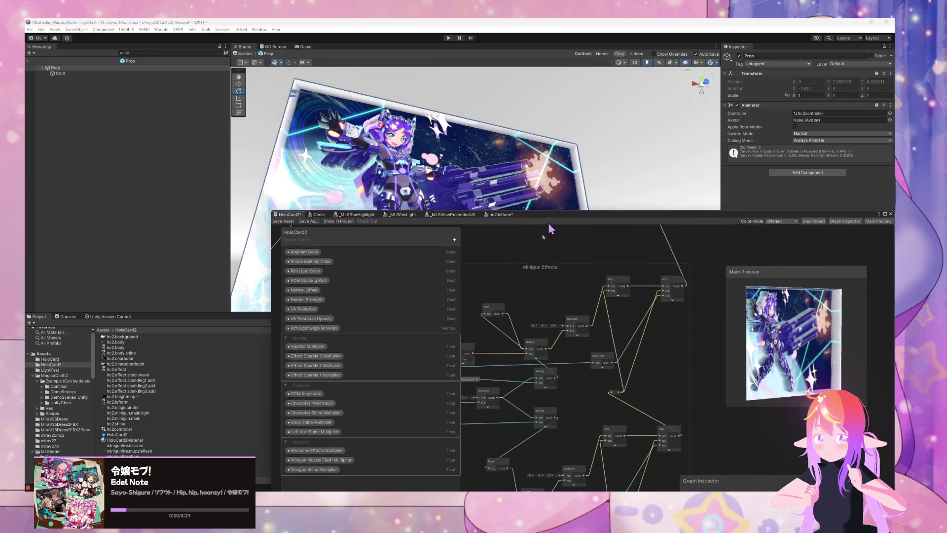
Open hc2controller in the Animator window and dock it beside the Shader Graph under the Scene
drag(610, 220, 611, 347)
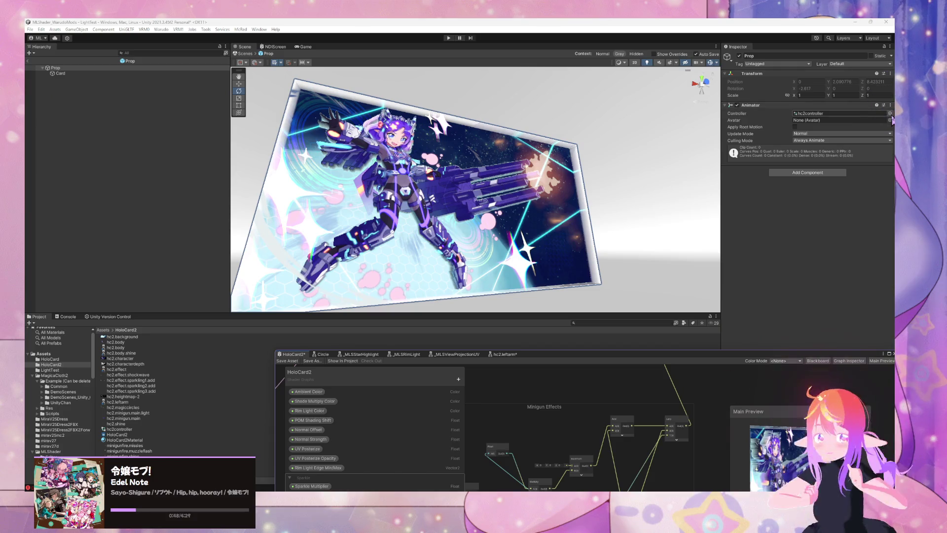
double_click(864, 114)
mouse_move(349, 48)
mouse_down()
mouse_move(469, 300)
mouse_move(537, 355)
mouse_up()
drag(547, 168, 632, 277)
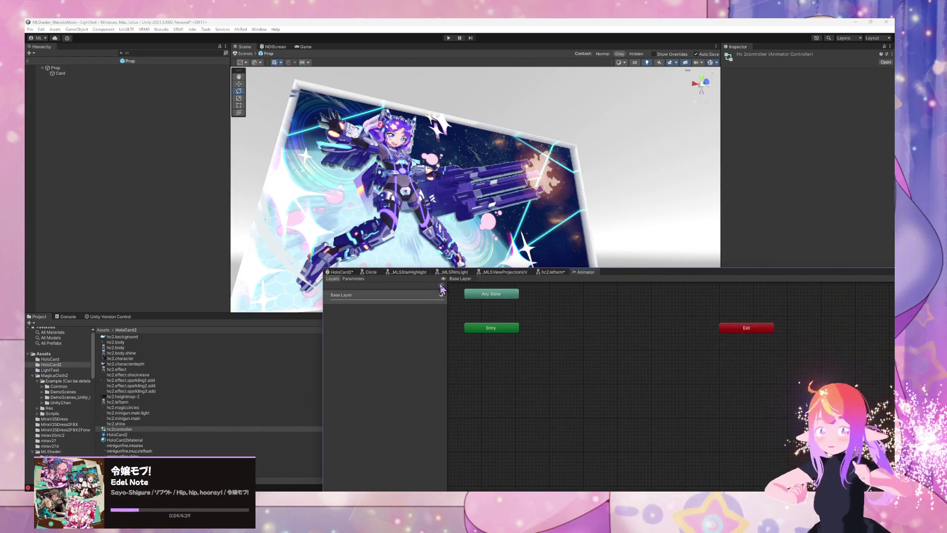
Rename the Animator's Base Layer to minigun_fire
click(354, 294)
click(353, 294)
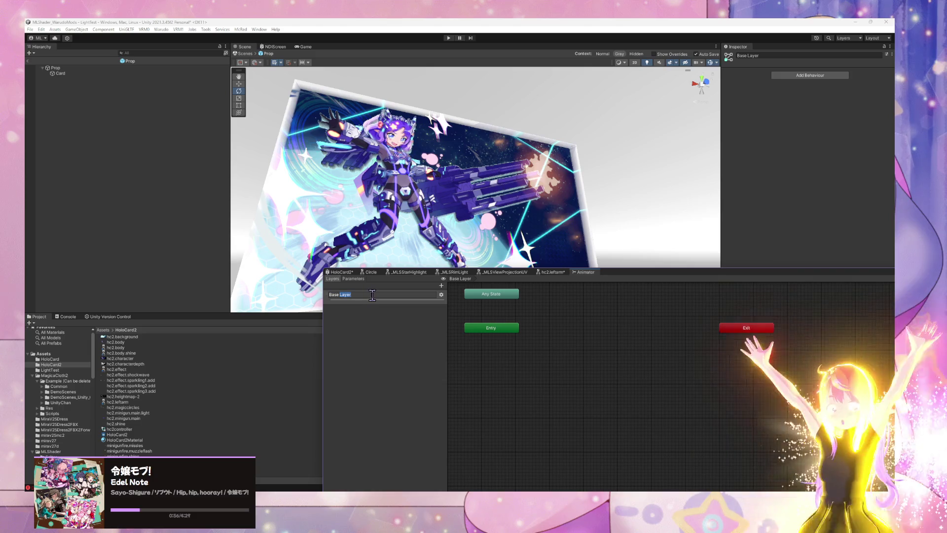
key(BackSpace)
text(fire)
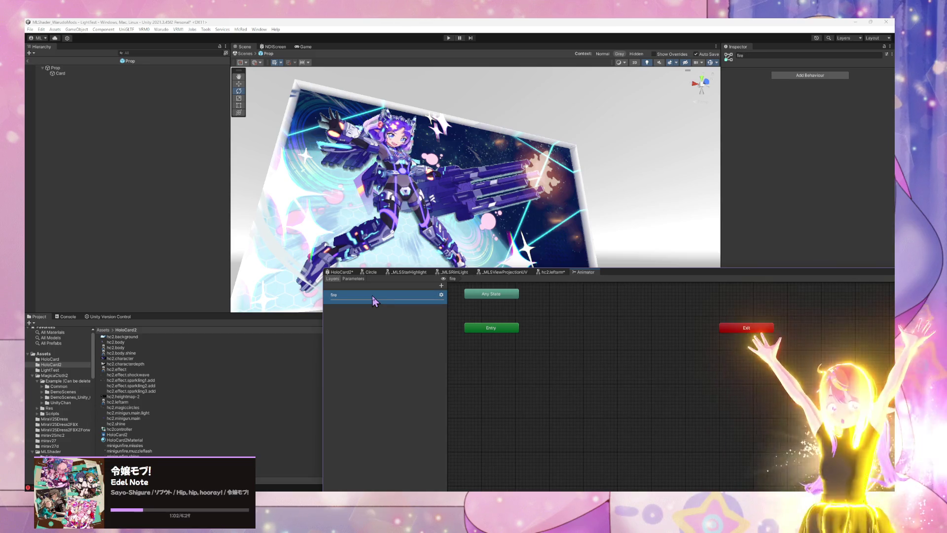
key(Return)
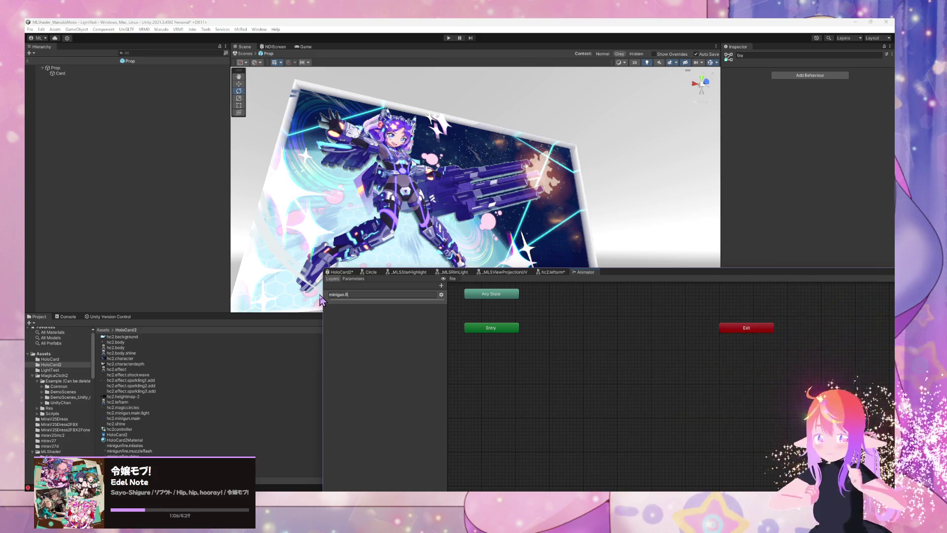
text(re)
key(Return)
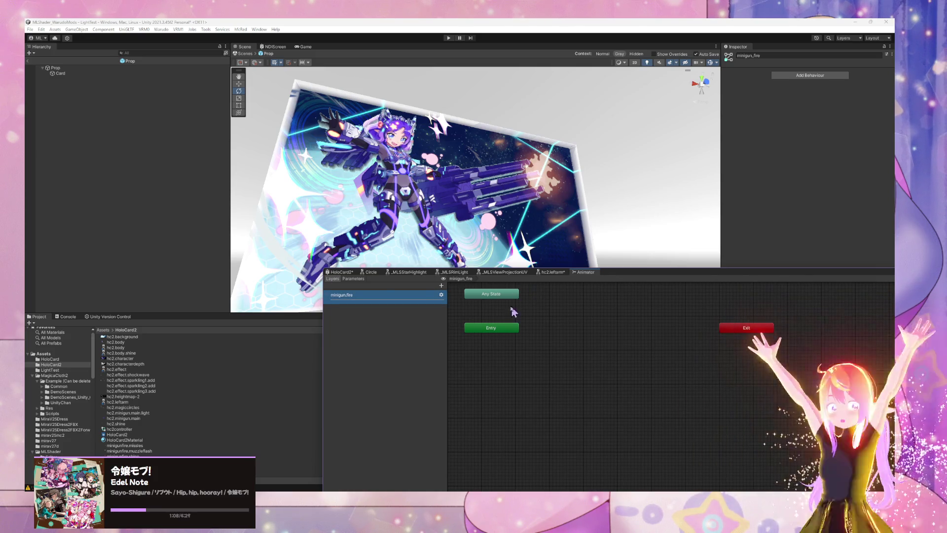
Nudge the Entry node and shift the controller graph higher without adding any states
drag(498, 330, 491, 333)
mouse_move(625, 272)
mouse_down()
mouse_move(662, 252)
mouse_move(630, 237)
mouse_up()
right_click(560, 300)
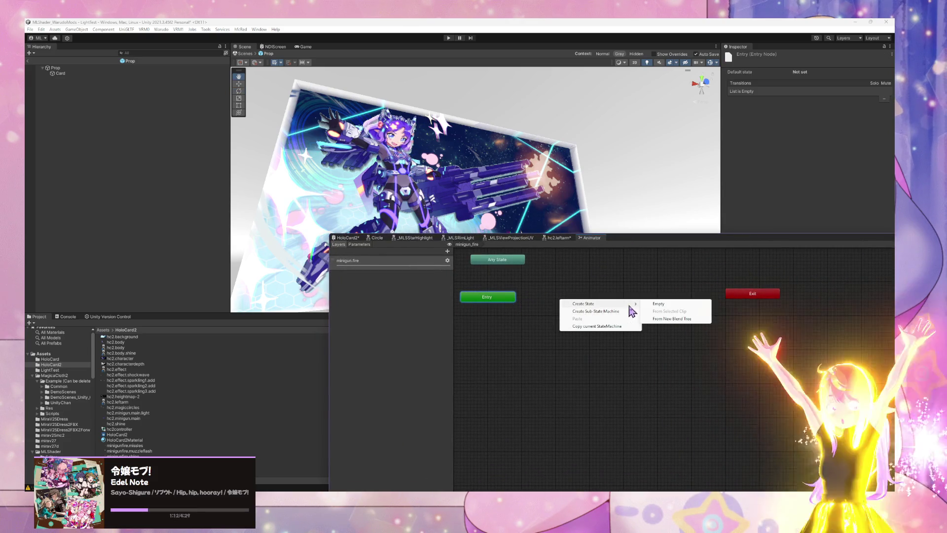
click(493, 355)
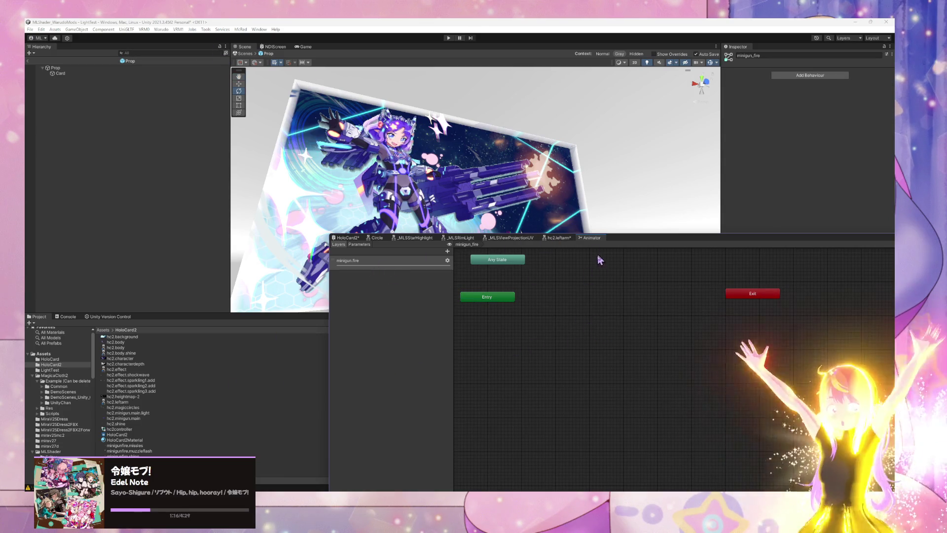
click(259, 29)
Open the Animation window, dock it beside the Animator, and select the Prop object
mouse_move(314, 177)
click(380, 181)
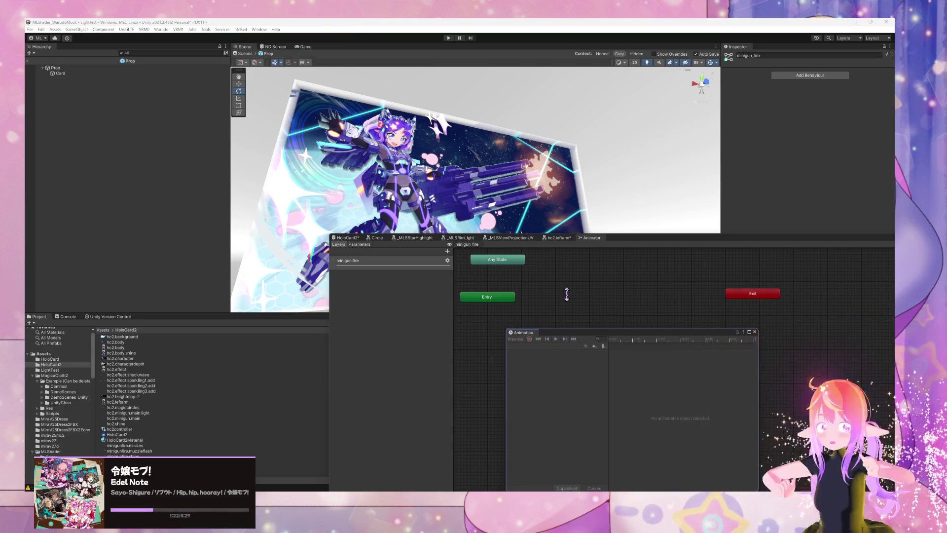
mouse_move(523, 332)
mouse_down()
mouse_move(617, 265)
mouse_move(620, 241)
mouse_up()
click(84, 74)
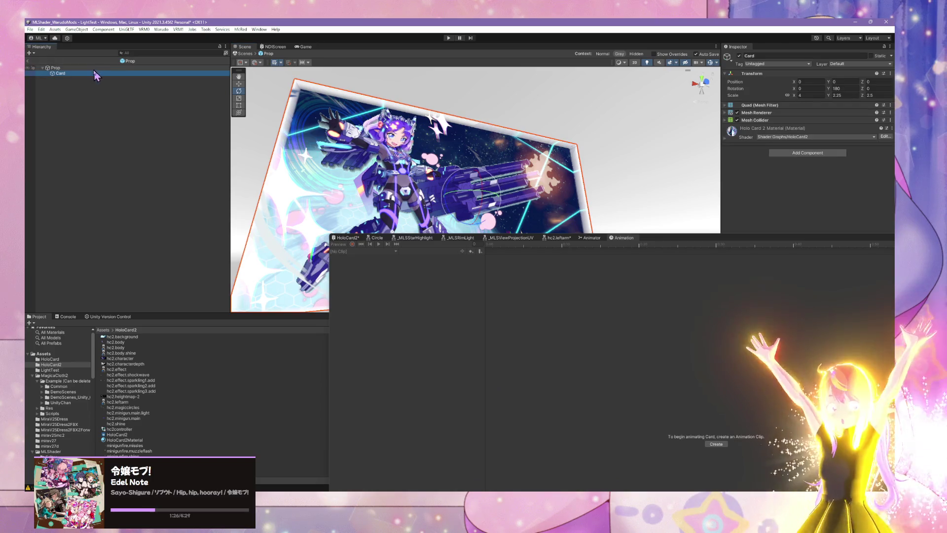
click(88, 68)
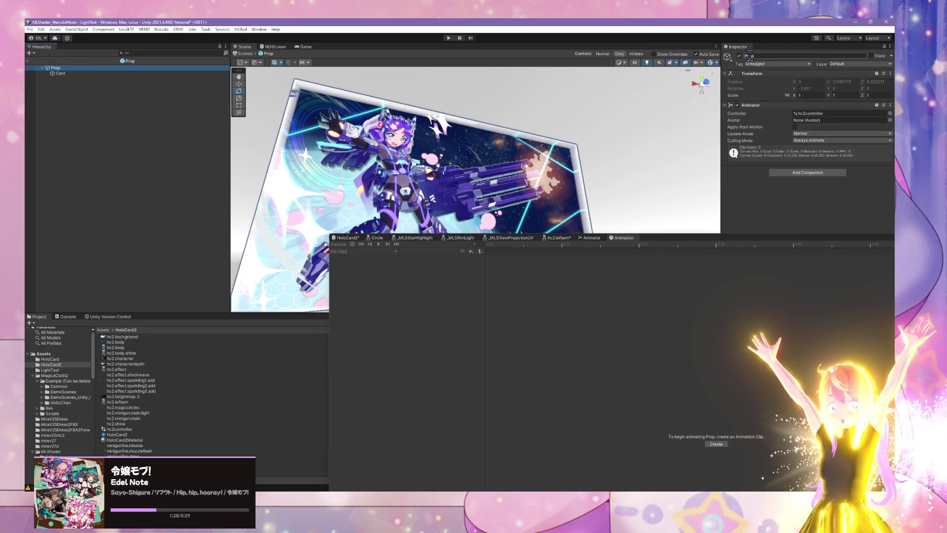
Rearrange the Animator and Animation windows, then reselect Prop as the object to animate
click(597, 239)
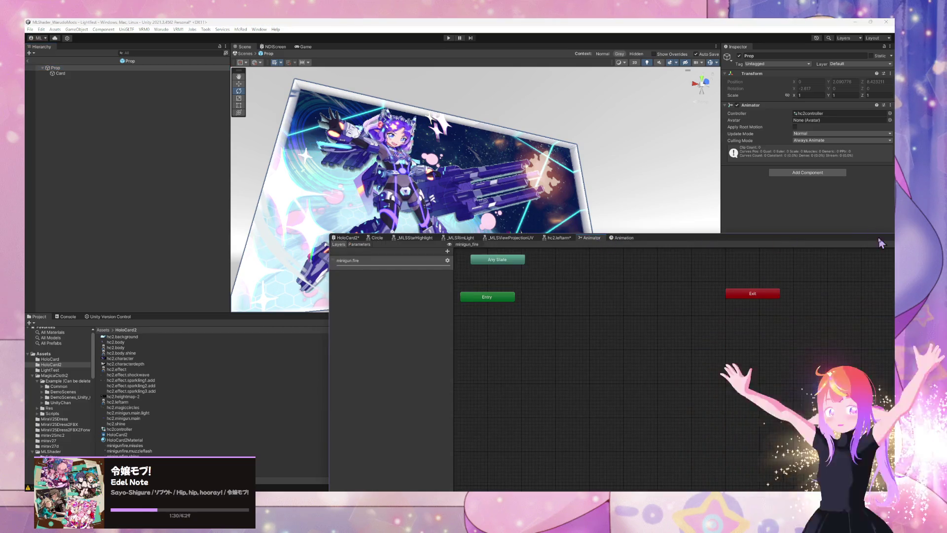
mouse_move(792, 240)
mouse_down()
mouse_move(649, 253)
mouse_move(685, 264)
mouse_up()
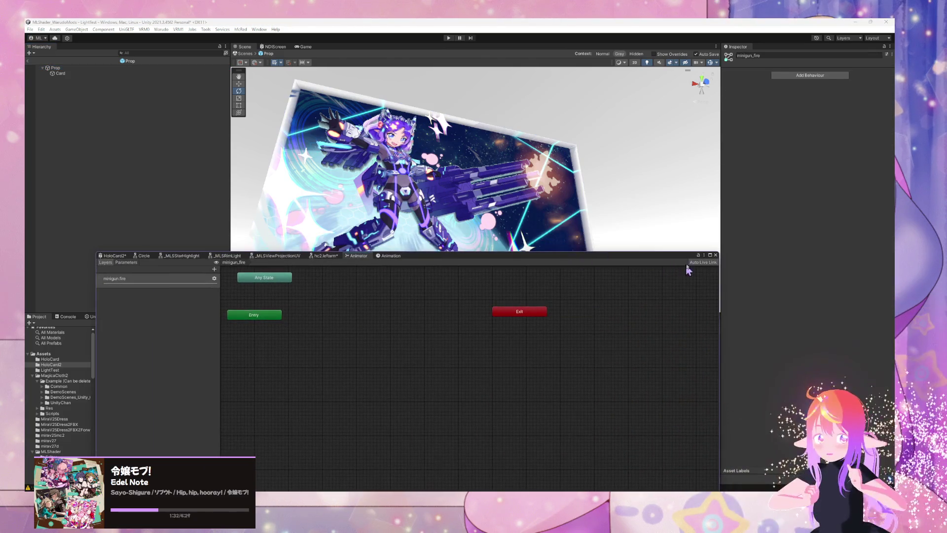
drag(390, 256, 473, 255)
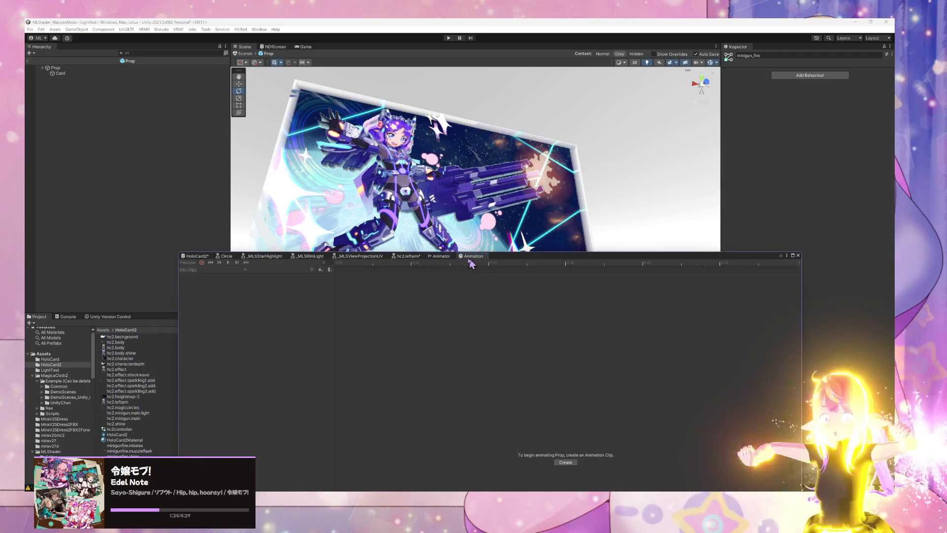
click(73, 69)
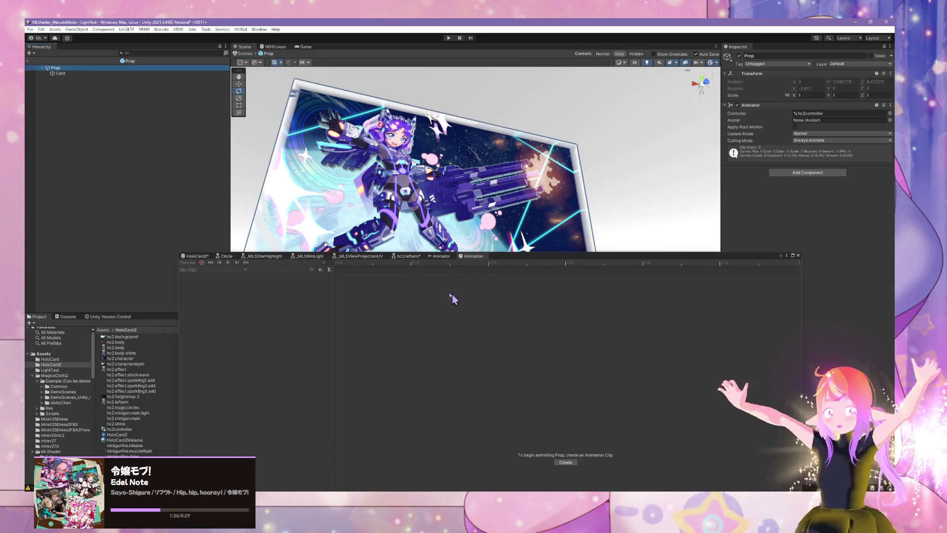
Create a new animation clip named hc2a.minigun.fire in Assets/HoloCard2 for Prop
click(567, 461)
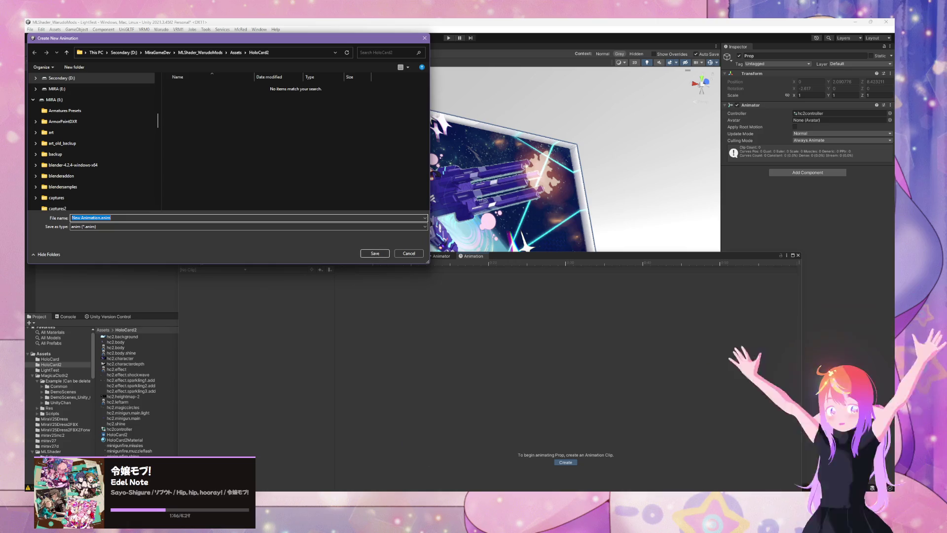
key(alt+Tab)
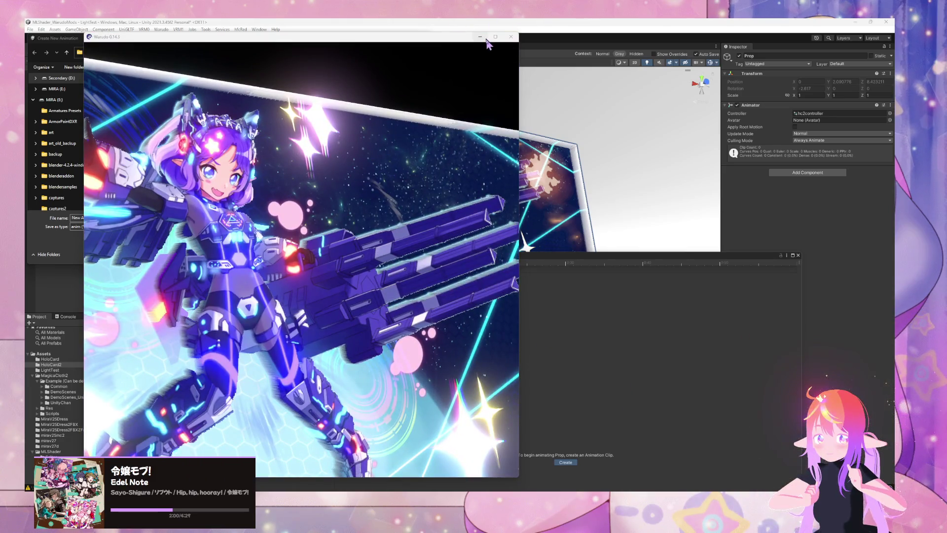
click(484, 38)
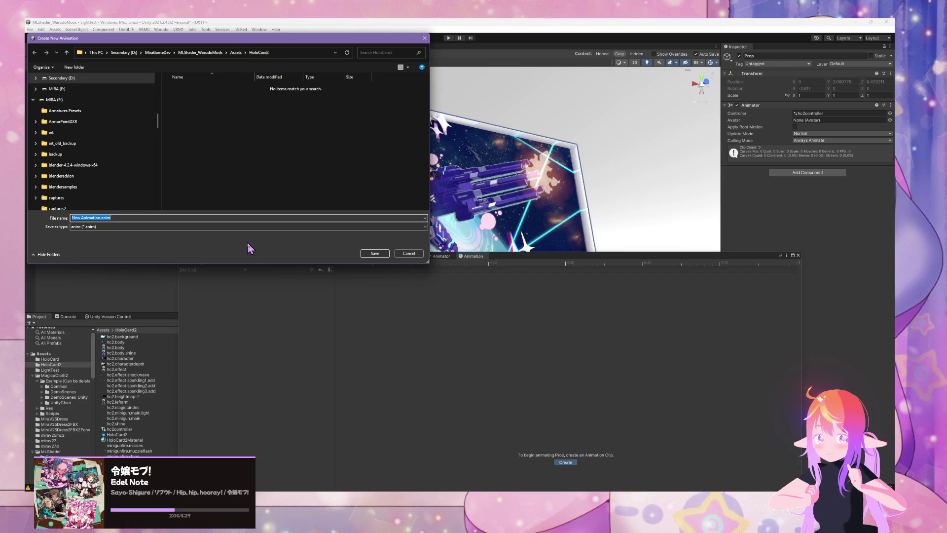
text(hc2)
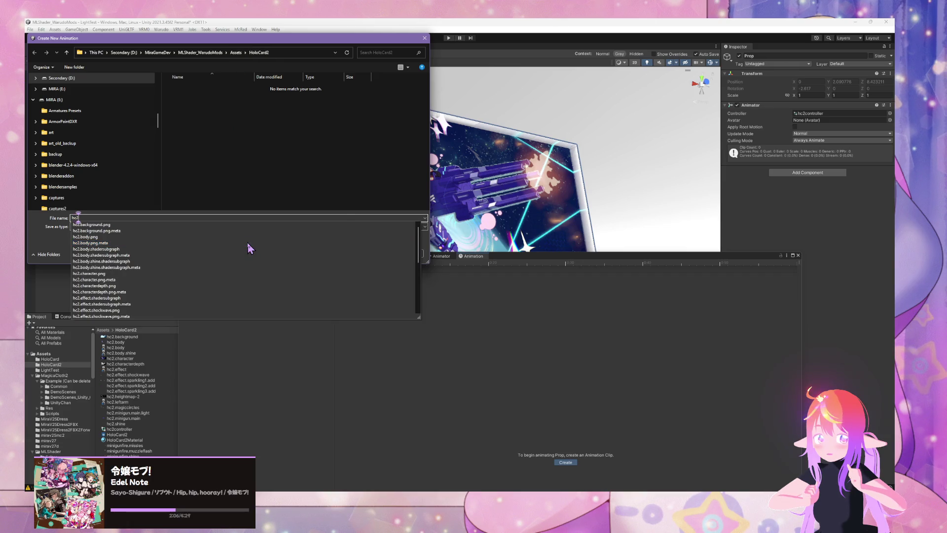
text(a.)
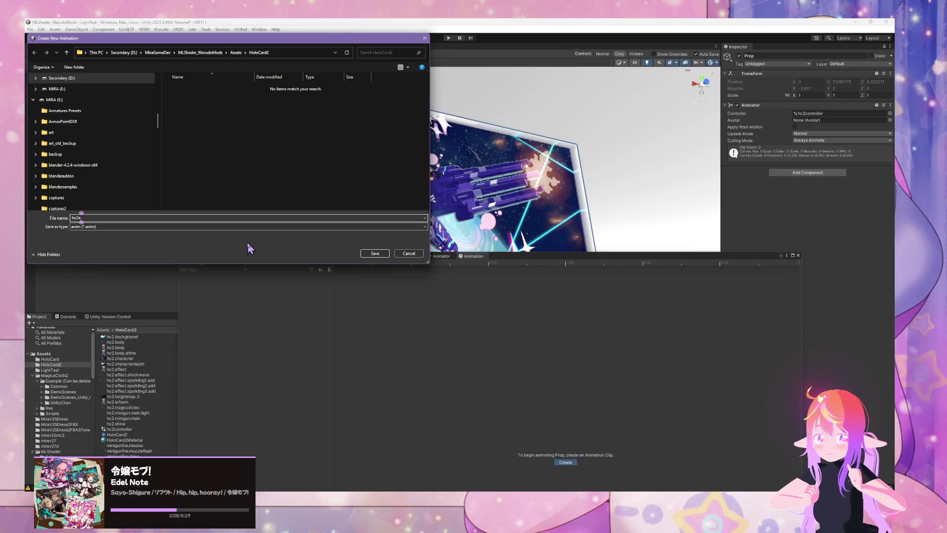
text(minigun.fire)
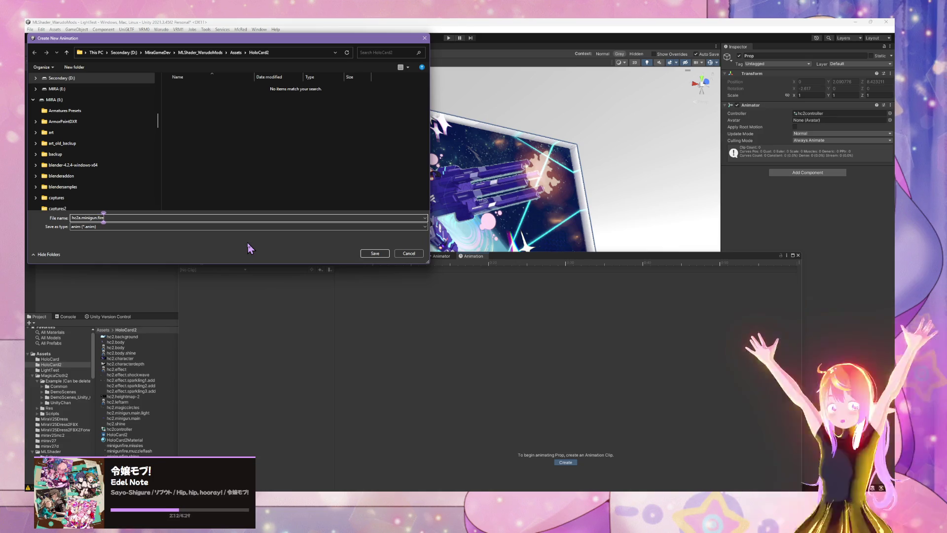
key(Return)
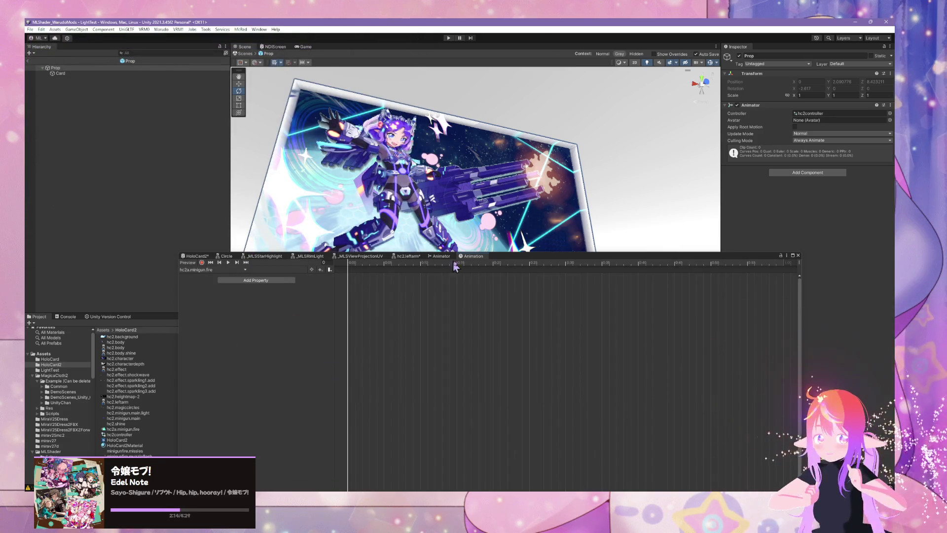
Reposition the Animation timeline, zoom in on the card's minigun, select Prop, and show Warudo
drag(430, 266, 471, 184)
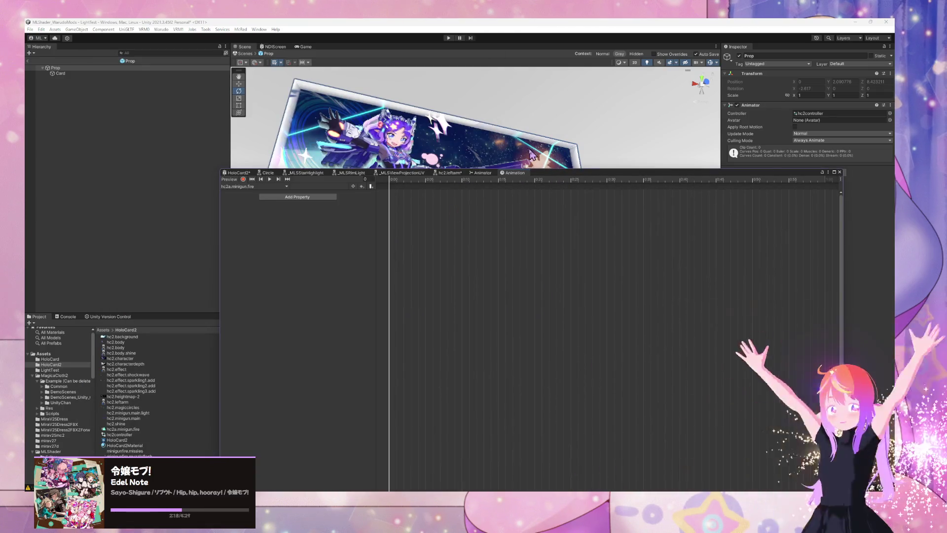
click(532, 155)
mouse_move(577, 175)
mouse_down()
mouse_move(565, 321)
mouse_move(568, 279)
mouse_up()
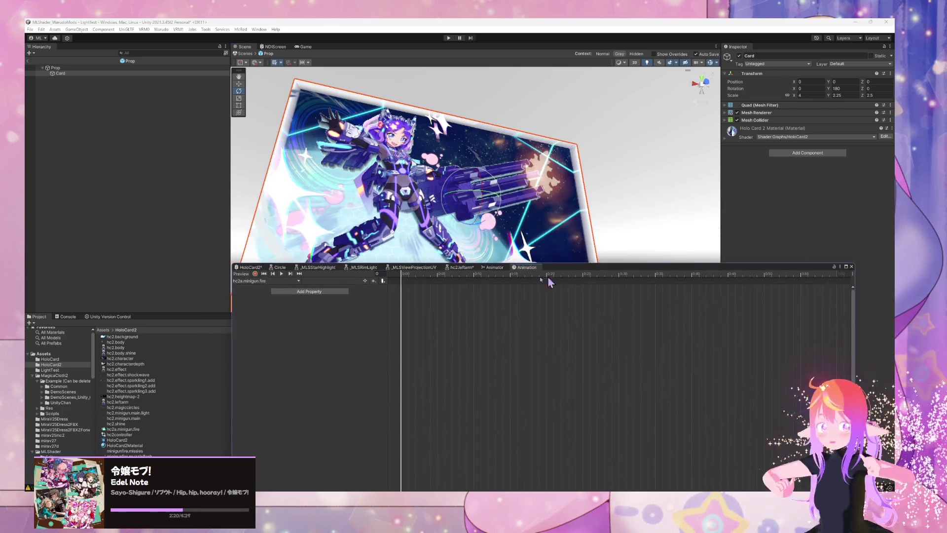
mouse_move(543, 118)
mouse_down()
mouse_move(556, 126)
mouse_move(522, 201)
mouse_move(509, 175)
mouse_up()
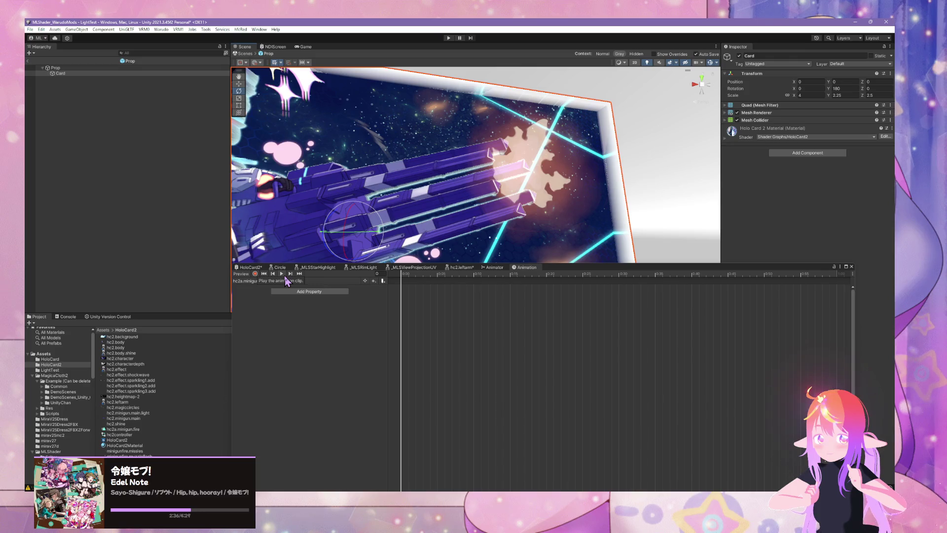
mouse_move(556, 271)
mouse_down()
mouse_move(609, 225)
mouse_move(699, 253)
mouse_up()
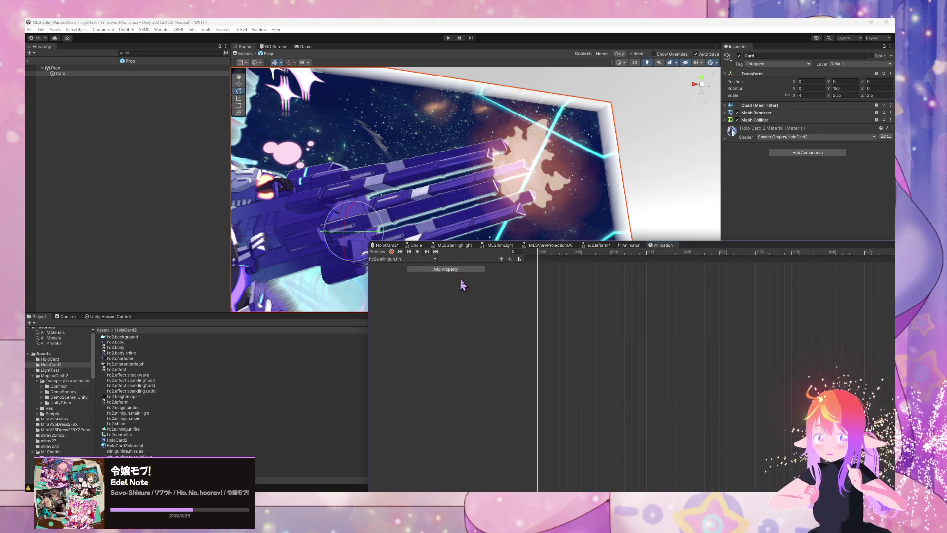
click(56, 68)
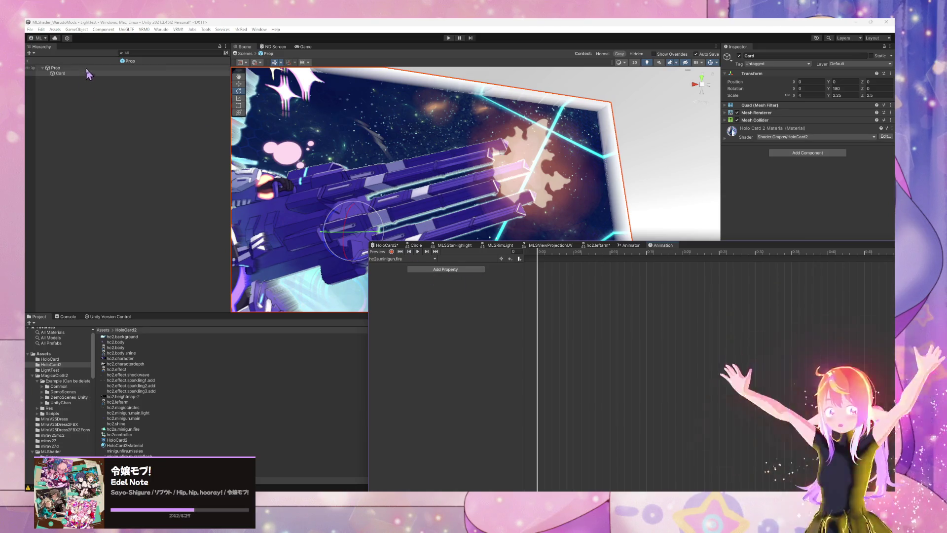
click(544, 491)
In Affinity Photo, toggle the minigunfire.shockwave layer on and off to compare the artwork
mouse_move(595, 491)
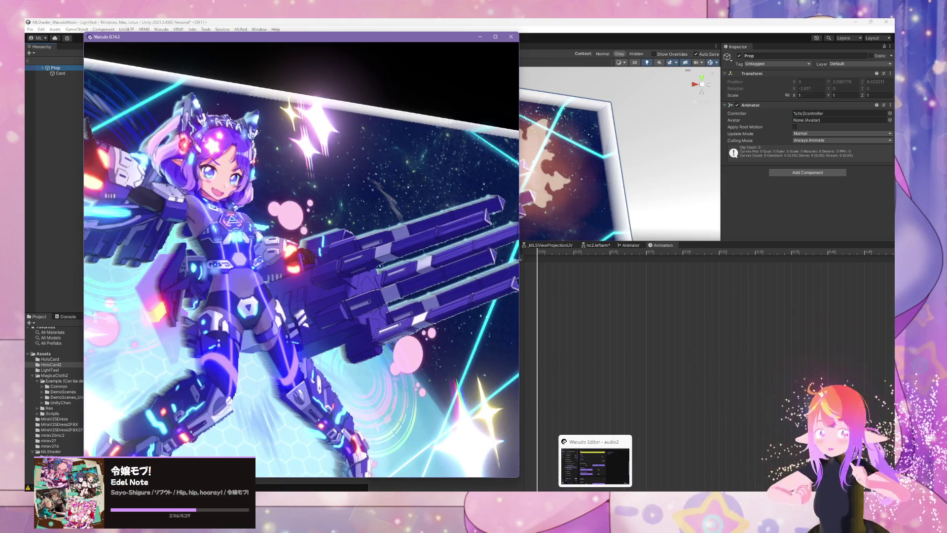
click(432, 491)
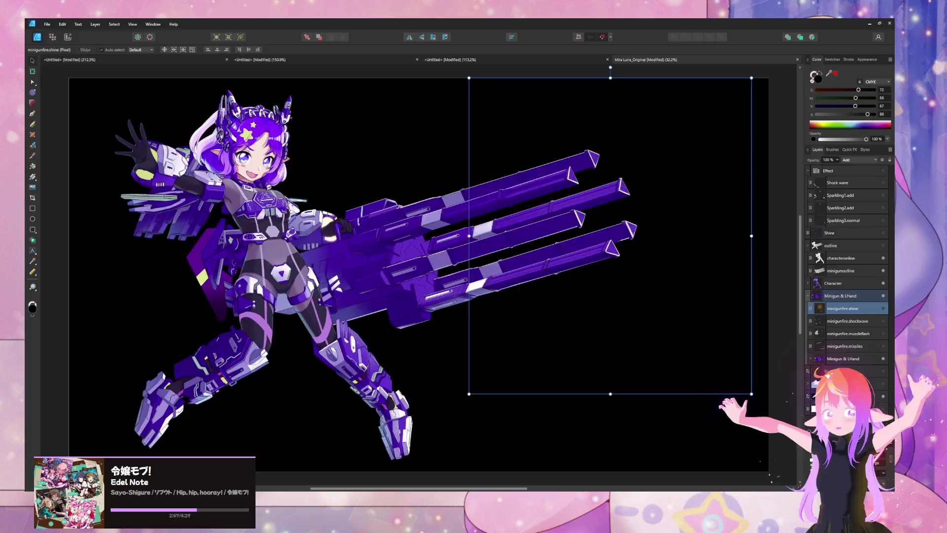
click(883, 321)
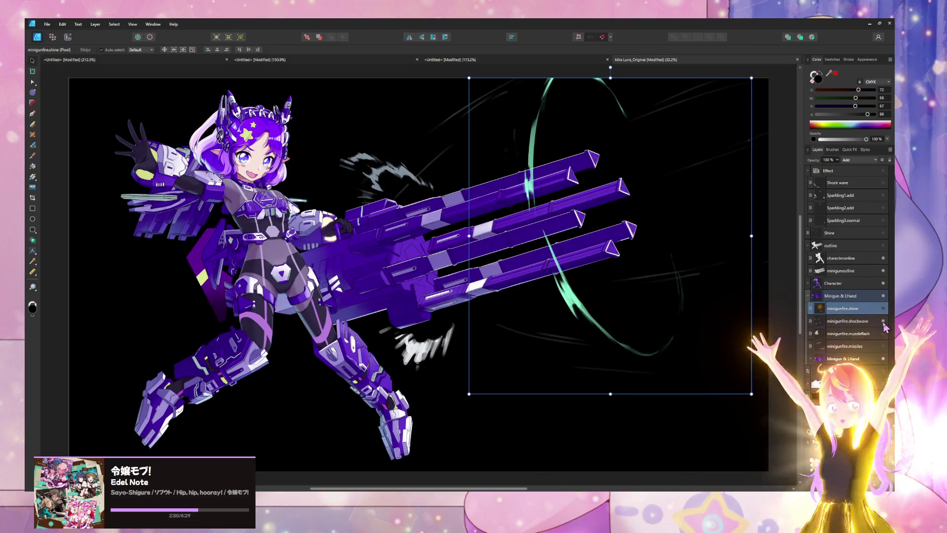
click(883, 321)
click(883, 321)
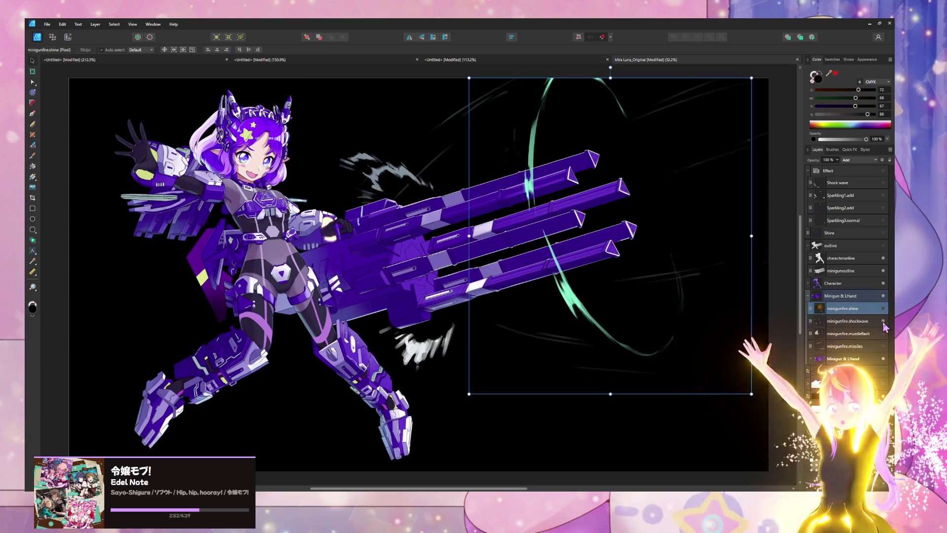
click(883, 322)
click(883, 321)
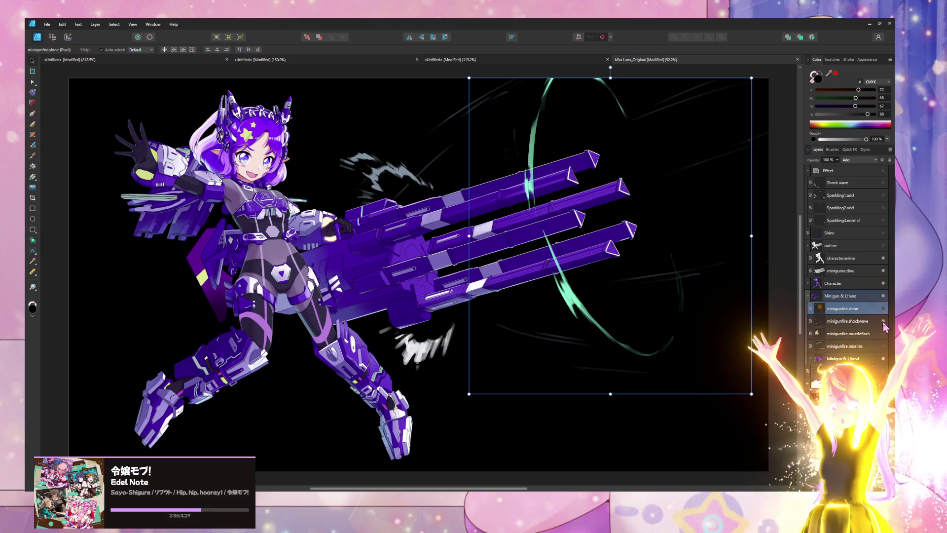
click(883, 321)
Select the minigunfire.muzzleflash and minigunfire.shine layers, then return to Unity
click(871, 320)
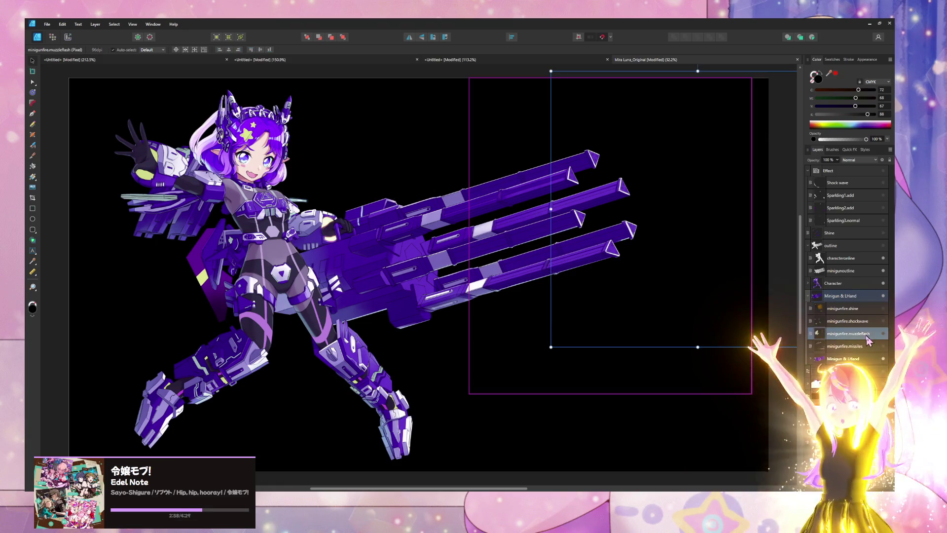
click(868, 309)
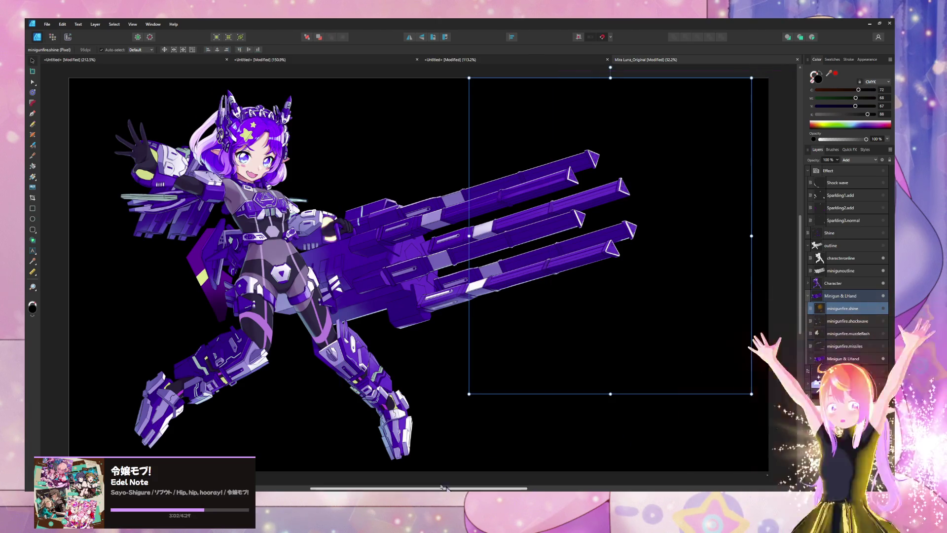
click(493, 456)
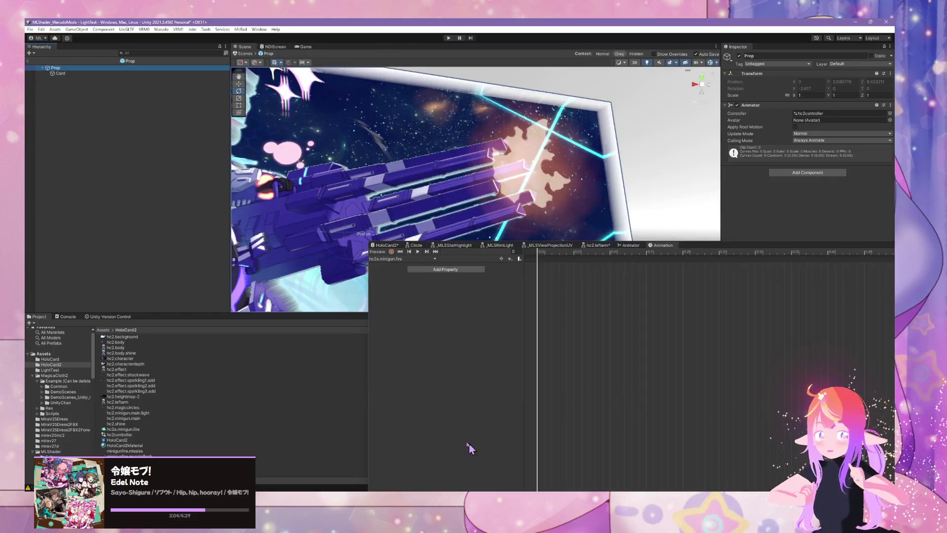
In the HoloCard2 shader graph, move the first node group and its wire junction lower
drag(691, 251, 632, 242)
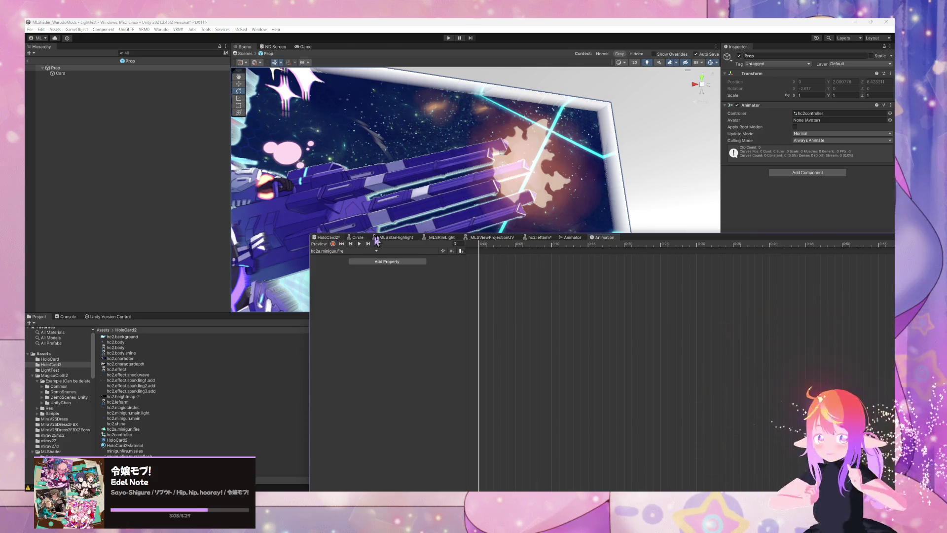
click(326, 237)
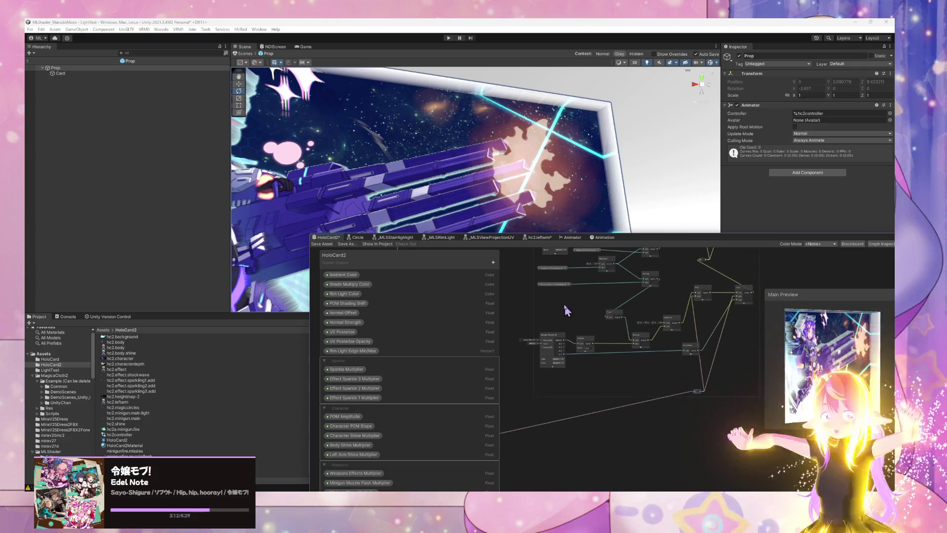
drag(540, 289, 749, 383)
drag(699, 296, 699, 310)
drag(699, 397, 701, 451)
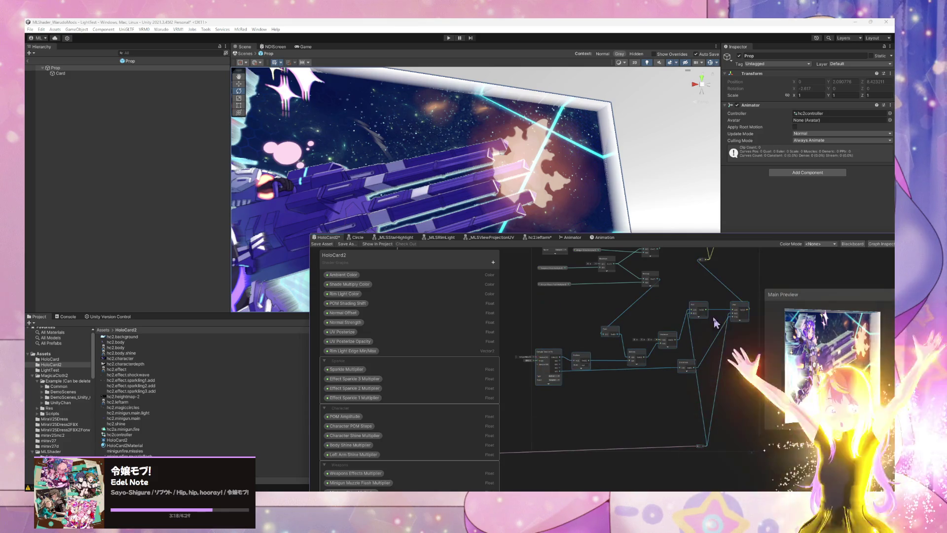
drag(699, 313, 706, 366)
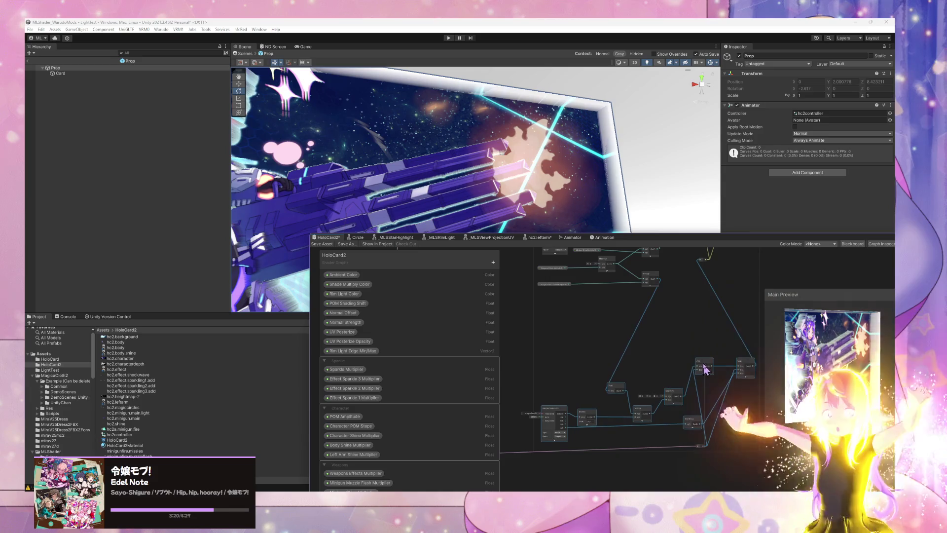
scroll(668, 368, down, 3)
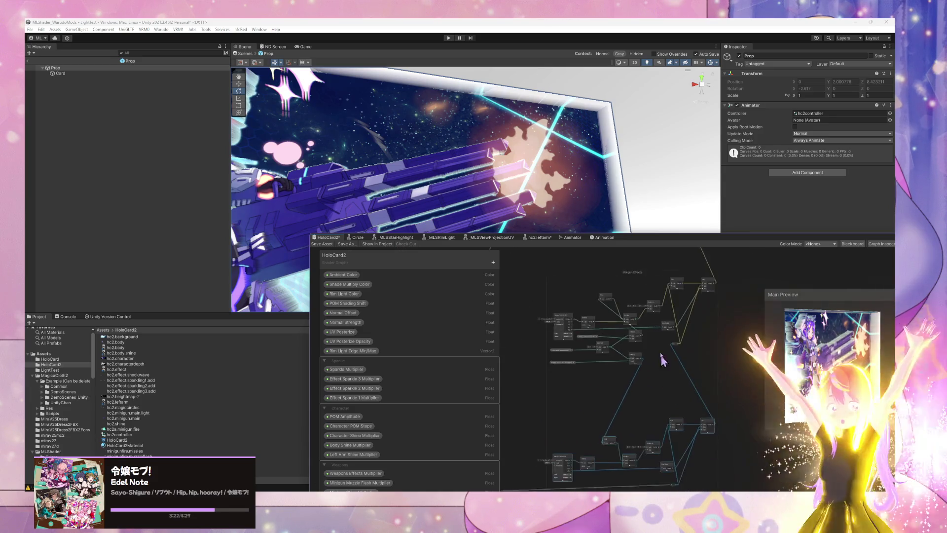
Move the remaining nodes and reroute point lower, frame them with F, and save the shader
drag(555, 335, 705, 417)
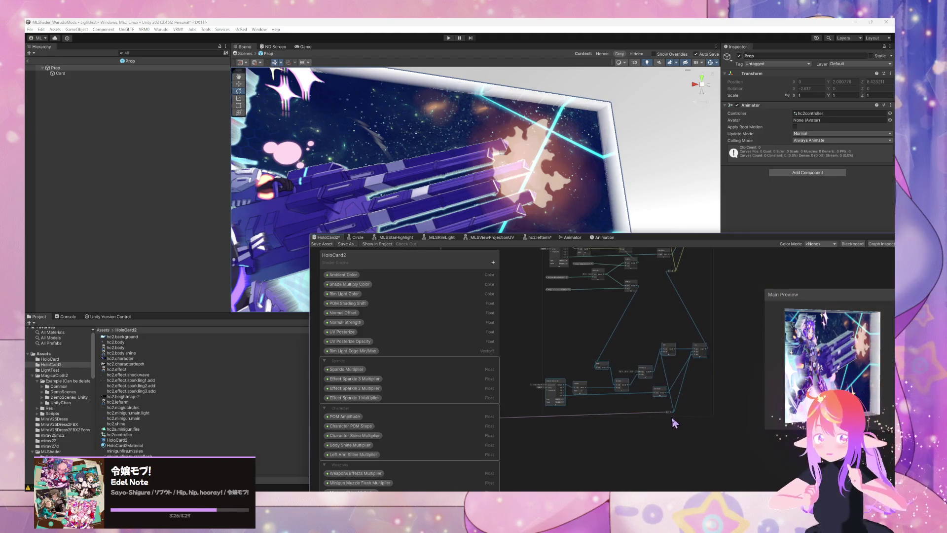
click(660, 434)
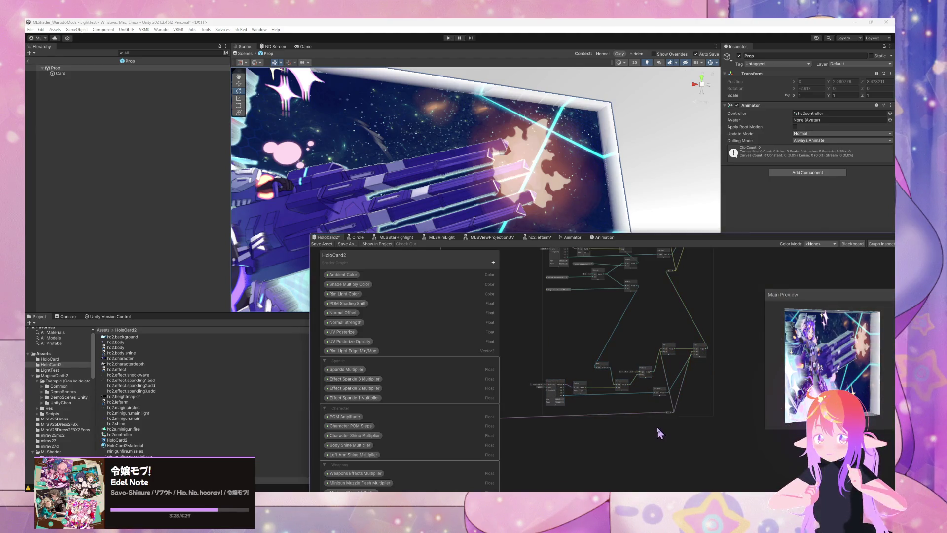
mouse_move(668, 416)
mouse_down()
mouse_move(674, 443)
mouse_move(707, 399)
mouse_up()
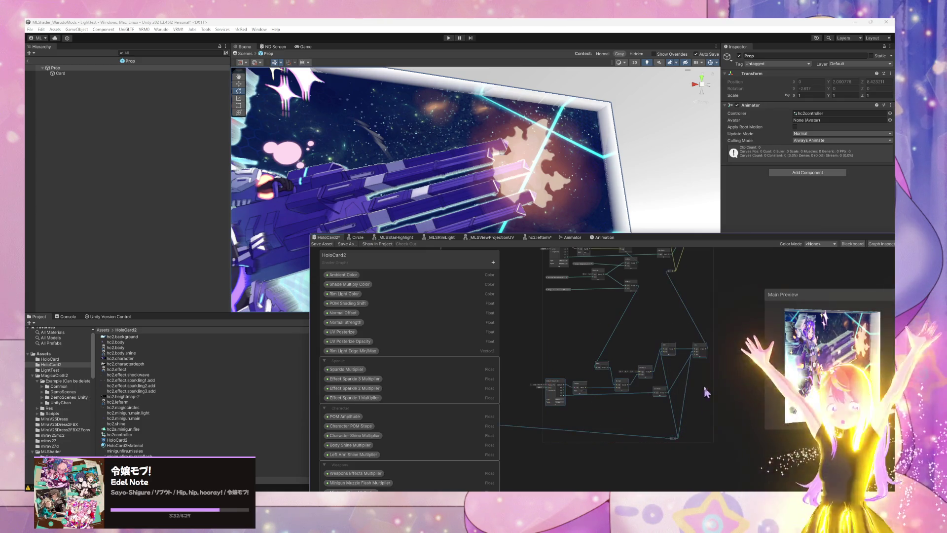
drag(697, 352, 712, 355)
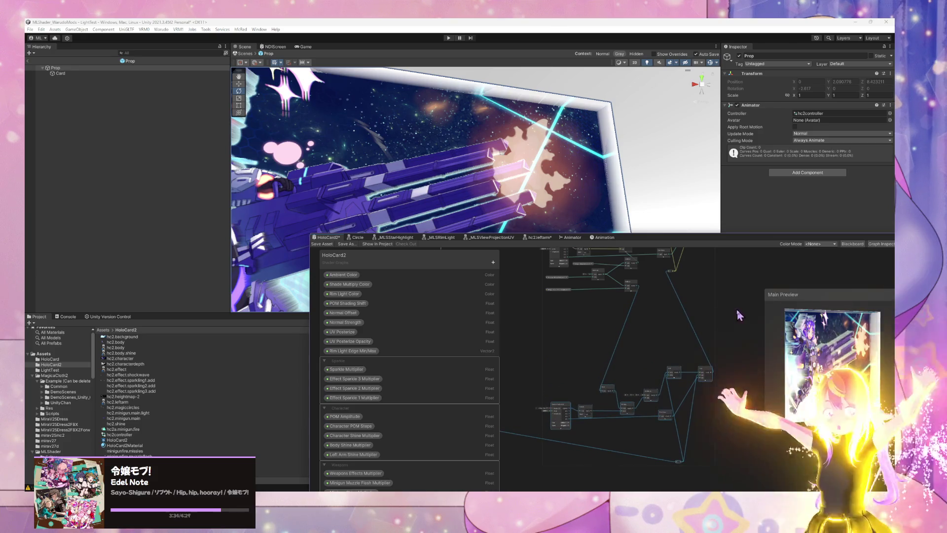
key(f)
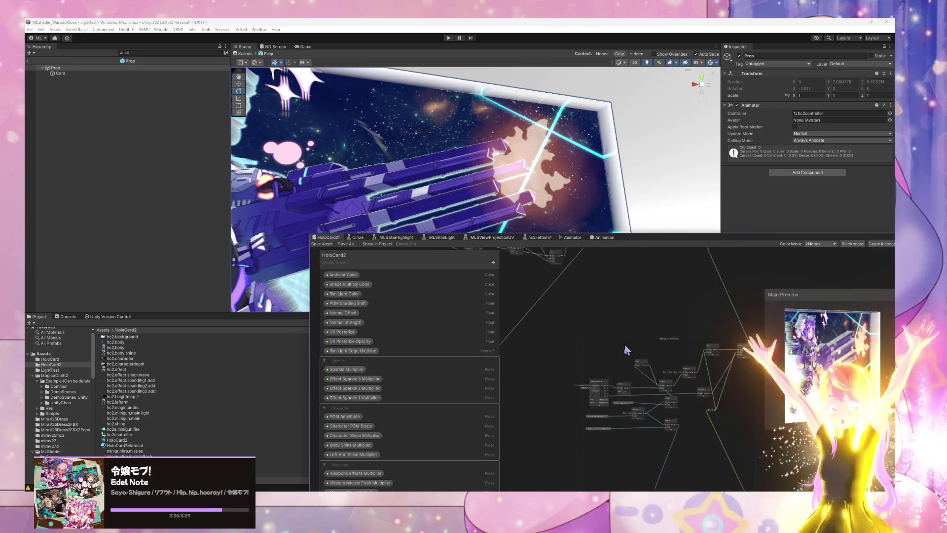
scroll(637, 390, up, 4)
scroll(683, 451, down, 2)
drag(684, 454, 687, 391)
click(322, 244)
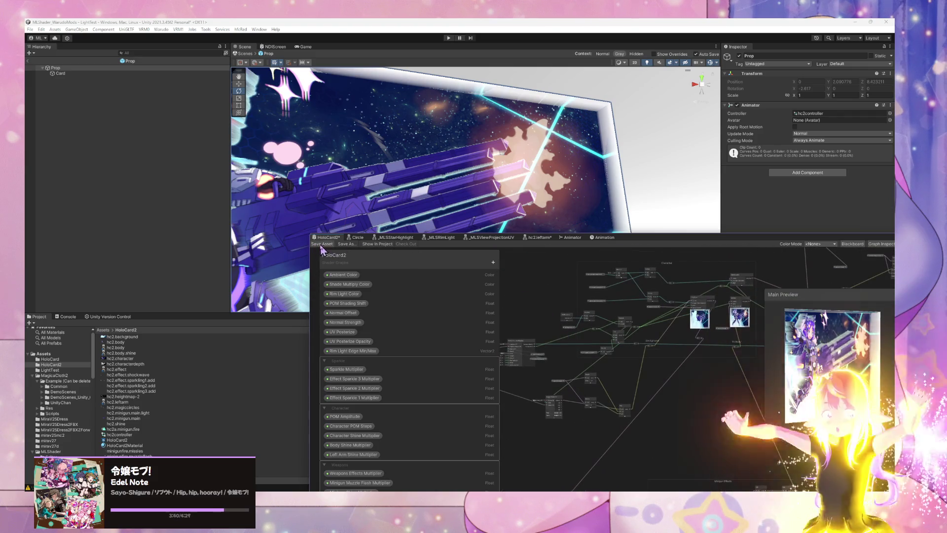
In the hc2.leftarm graph, reposition the Minigun node group more neatly
click(531, 237)
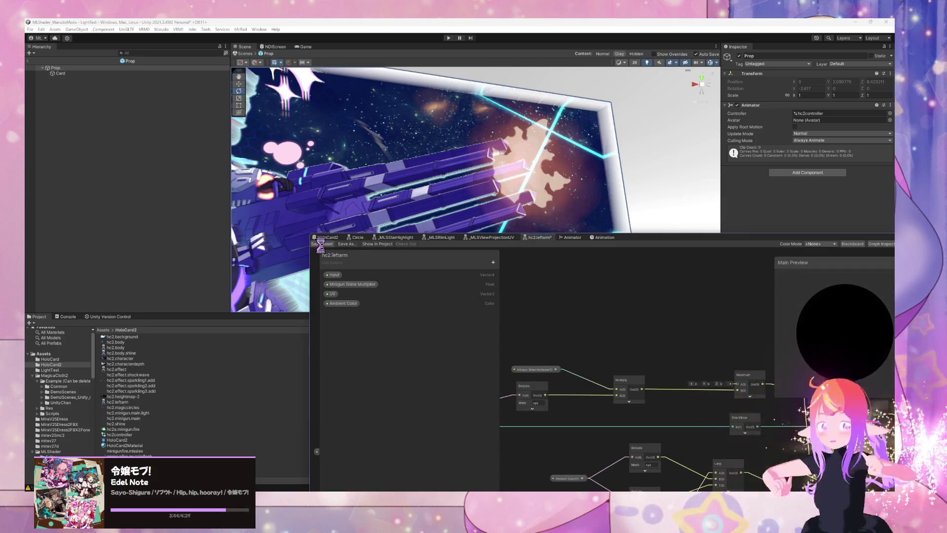
mouse_move(696, 486)
mouse_down()
mouse_move(722, 376)
mouse_move(576, 364)
mouse_move(690, 401)
mouse_move(677, 370)
mouse_move(638, 365)
mouse_up()
scroll(722, 376, down, 3)
scroll(676, 368, down, 1)
mouse_move(538, 338)
mouse_down()
mouse_move(576, 337)
mouse_move(614, 359)
mouse_up()
mouse_move(750, 417)
mouse_down()
mouse_move(712, 421)
mouse_move(514, 334)
mouse_move(552, 346)
mouse_up()
Move the input node down-right and One Minus left, then save hc2.leftarm
scroll(709, 399, up, 3)
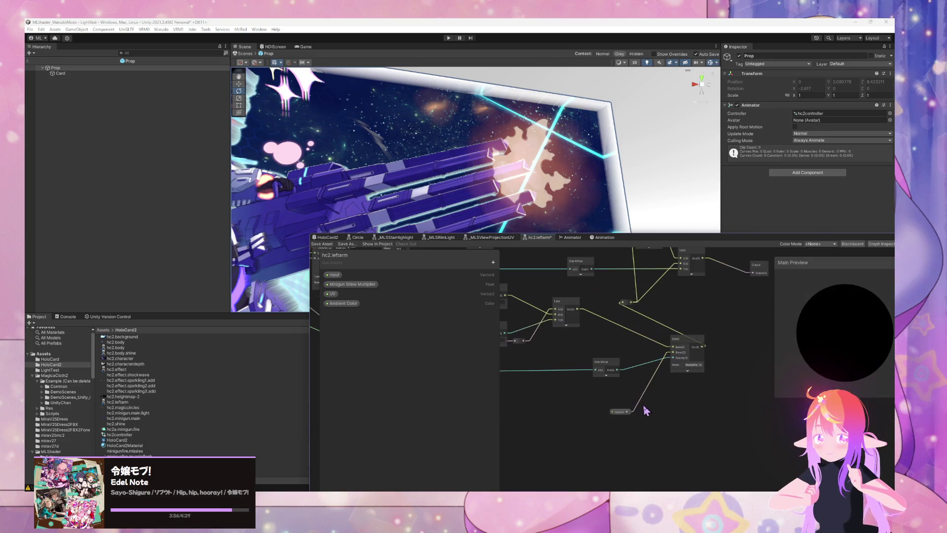
mouse_move(624, 415)
mouse_down()
mouse_move(637, 402)
mouse_move(707, 447)
mouse_move(655, 469)
mouse_up()
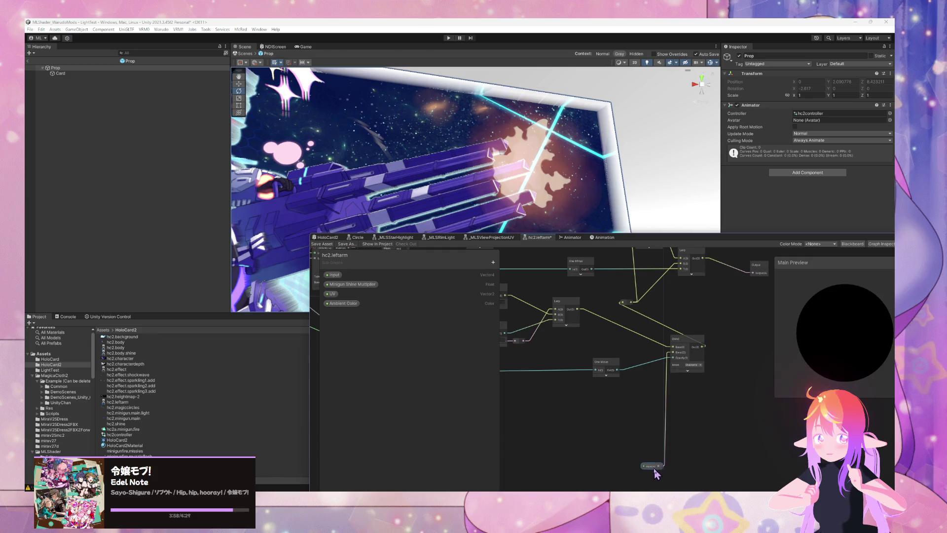
drag(668, 366, 635, 370)
scroll(635, 370, down, 3)
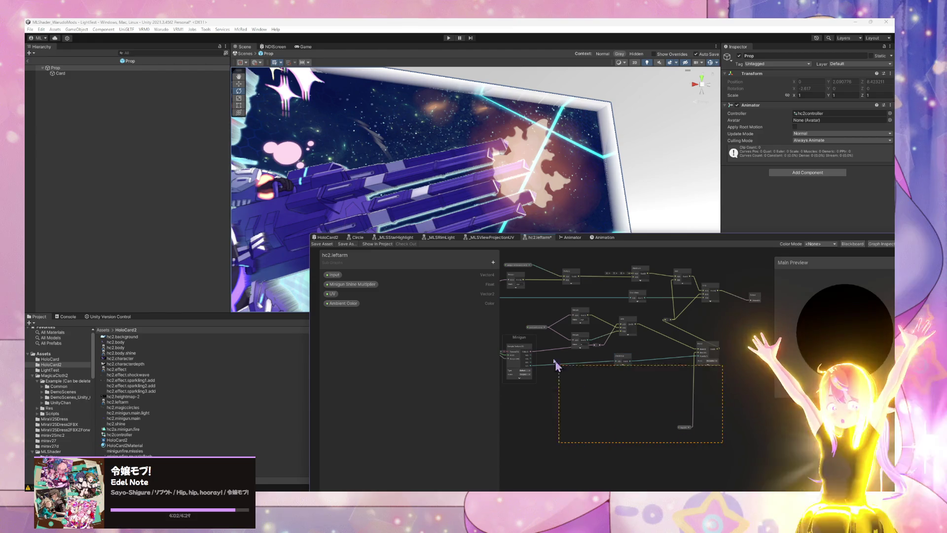
drag(498, 317, 530, 334)
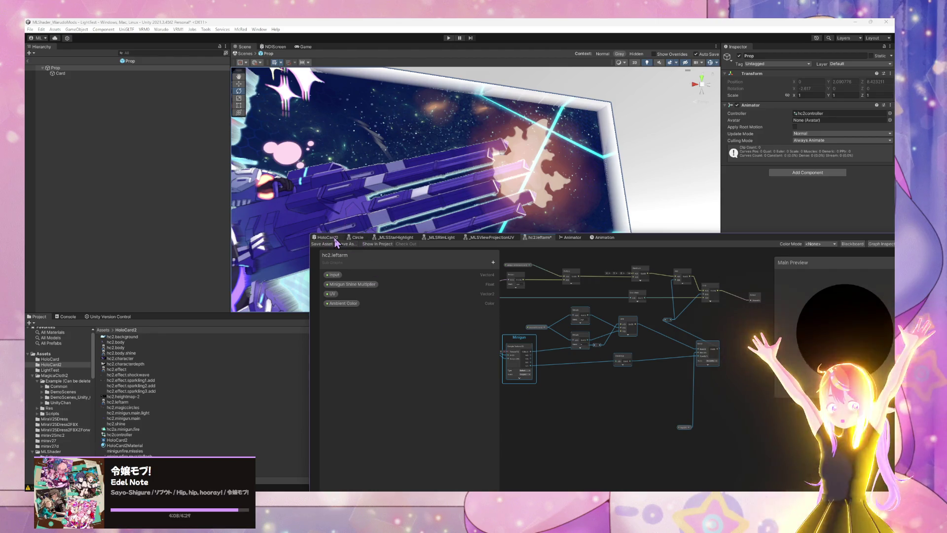
click(333, 242)
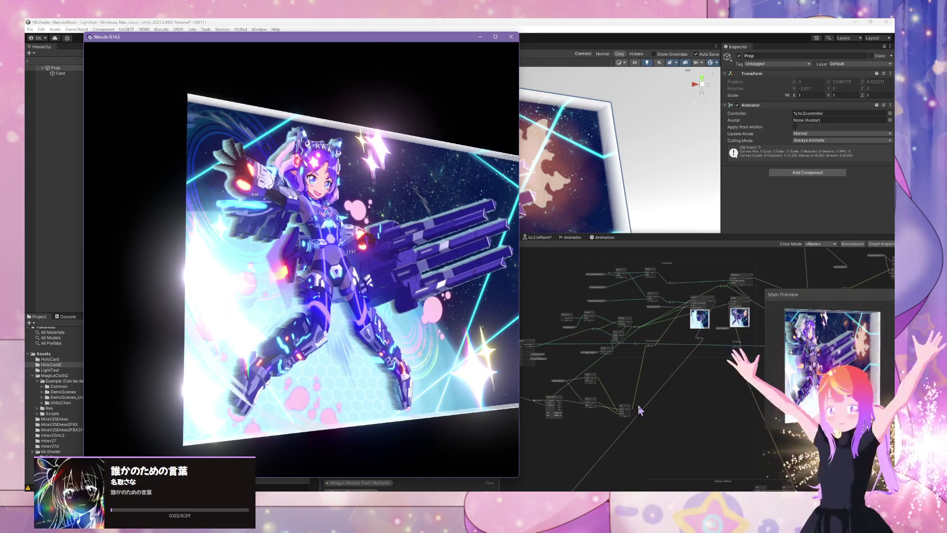
Return to the HoloCard2 graph and pan to its Sample Texture 2D minigun nodes
click(633, 408)
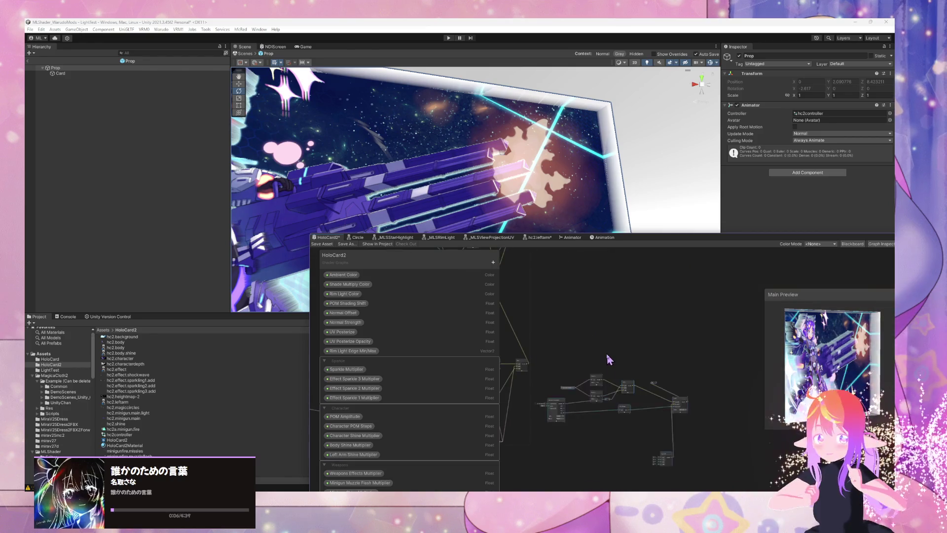
mouse_move(594, 382)
mouse_down()
mouse_move(568, 340)
mouse_move(580, 321)
mouse_move(704, 318)
mouse_move(592, 320)
mouse_up()
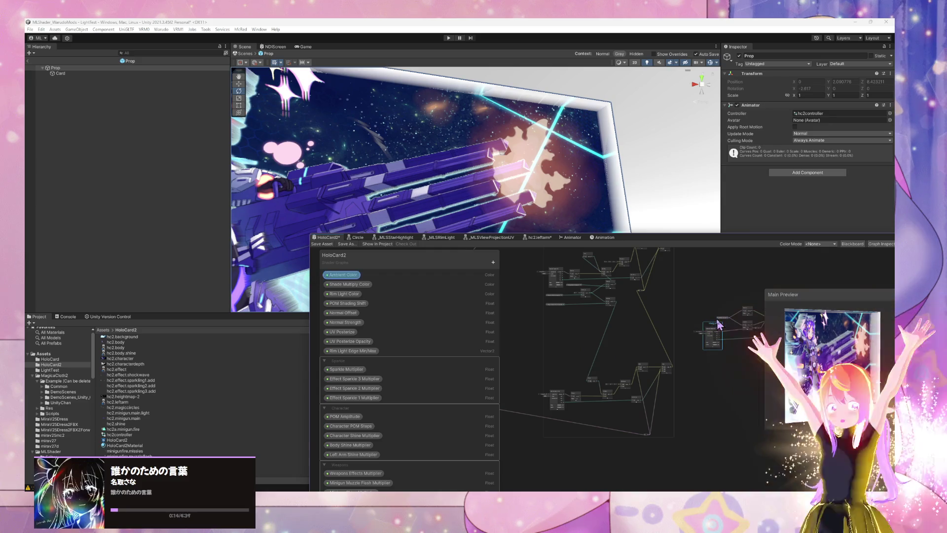
drag(720, 325, 480, 312)
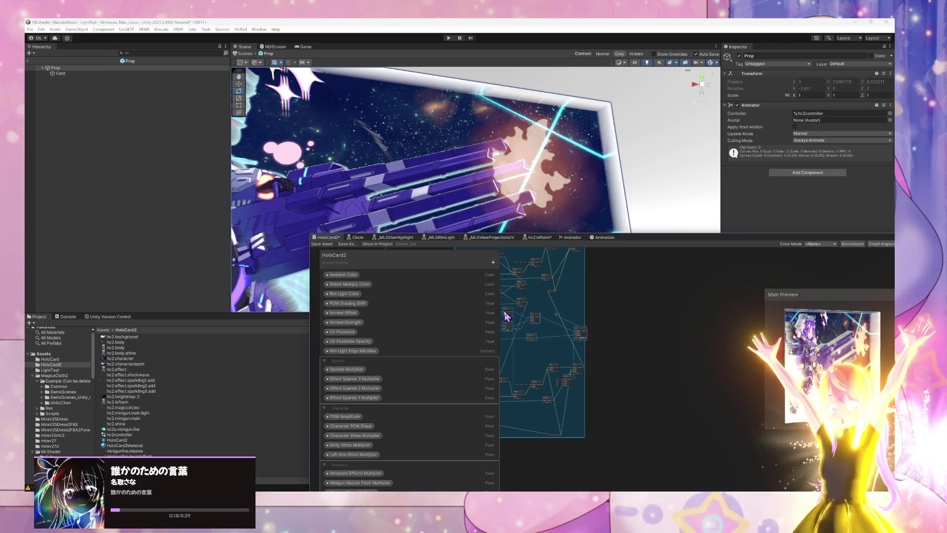
drag(585, 387, 572, 391)
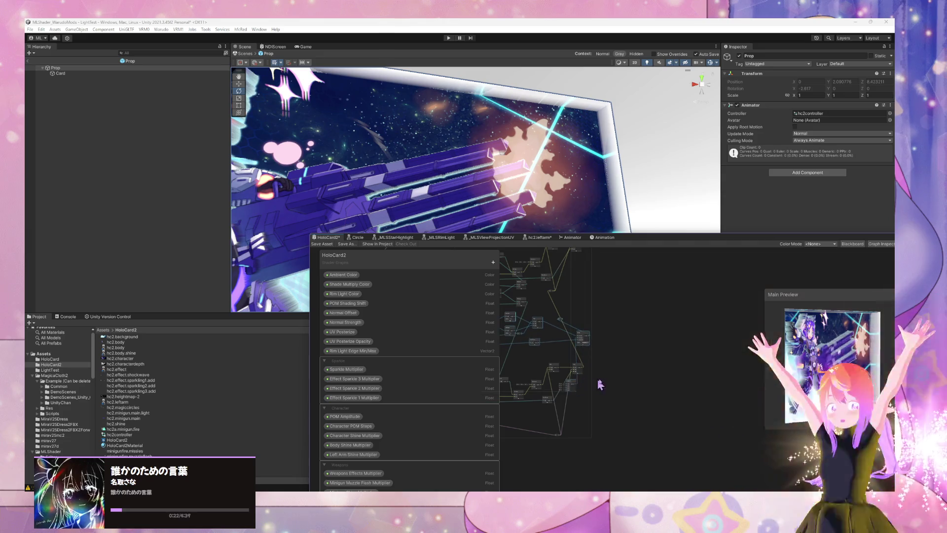
scroll(599, 392, up, 5)
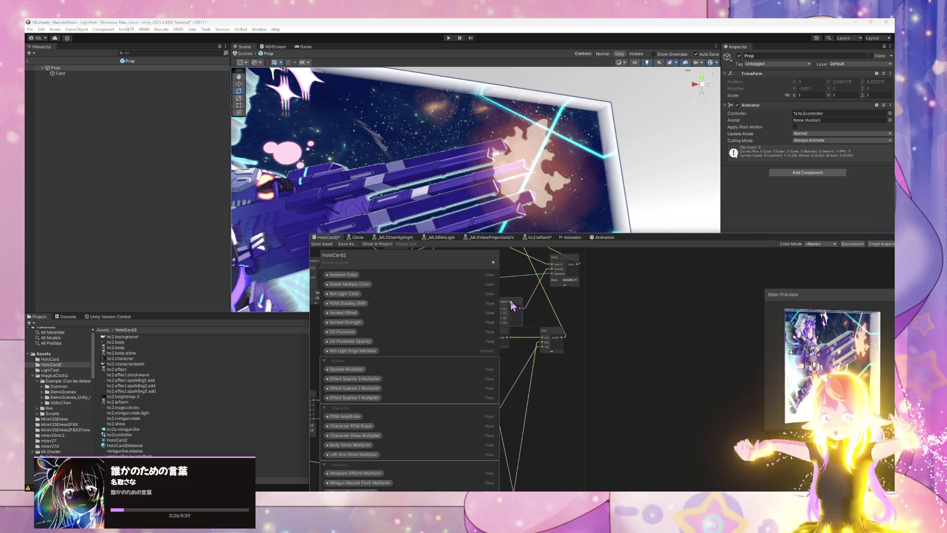
mouse_move(525, 306)
mouse_down()
mouse_move(658, 353)
mouse_move(672, 385)
mouse_move(683, 371)
mouse_move(665, 359)
mouse_up()
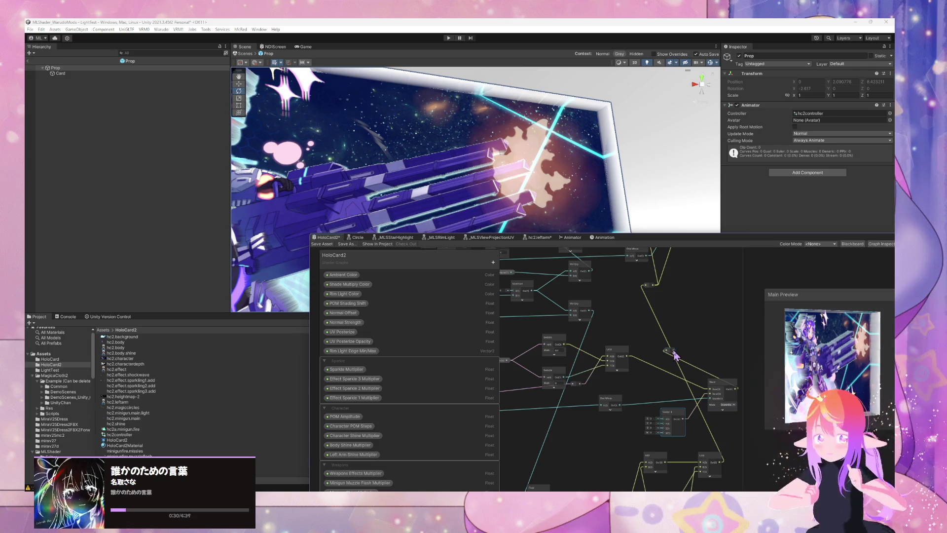
drag(684, 431, 680, 380)
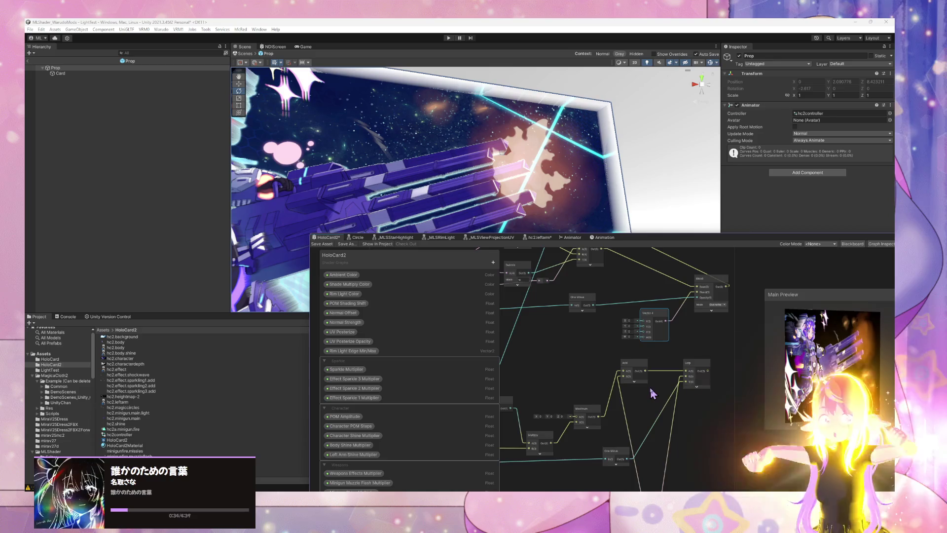
scroll(652, 393, down, 3)
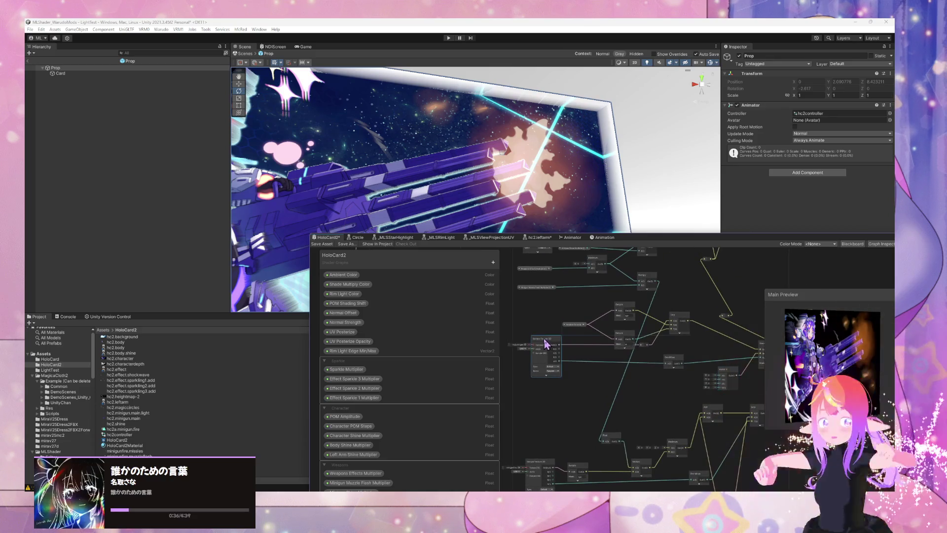
scroll(603, 352, up, 2)
scroll(663, 393, up, 4)
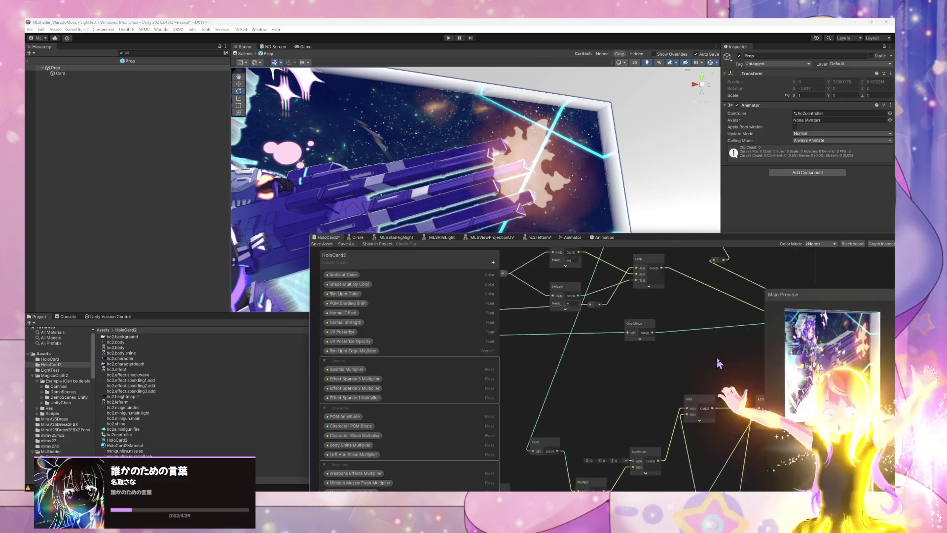
Swap the Sample Texture 2D node's texture from hc2.minigun.main to minigunfire
click(536, 356)
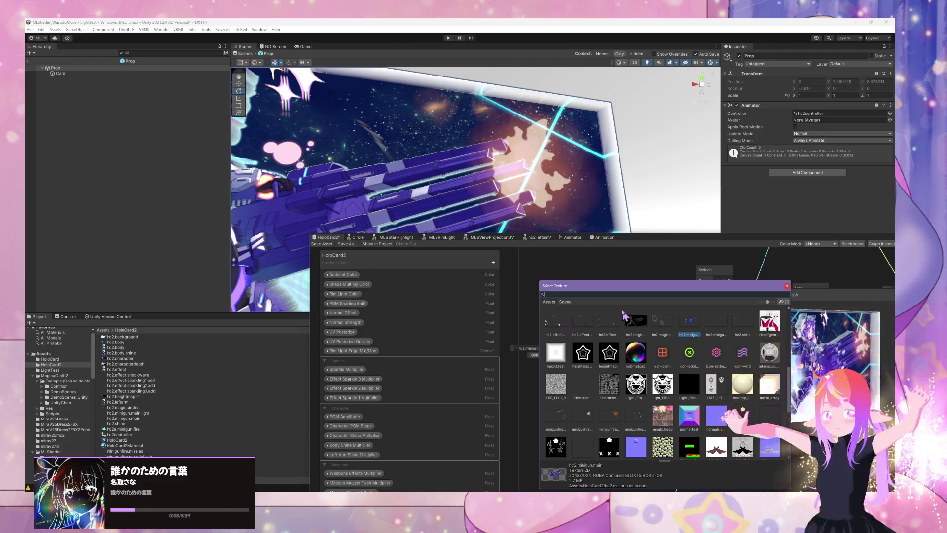
text(shock)
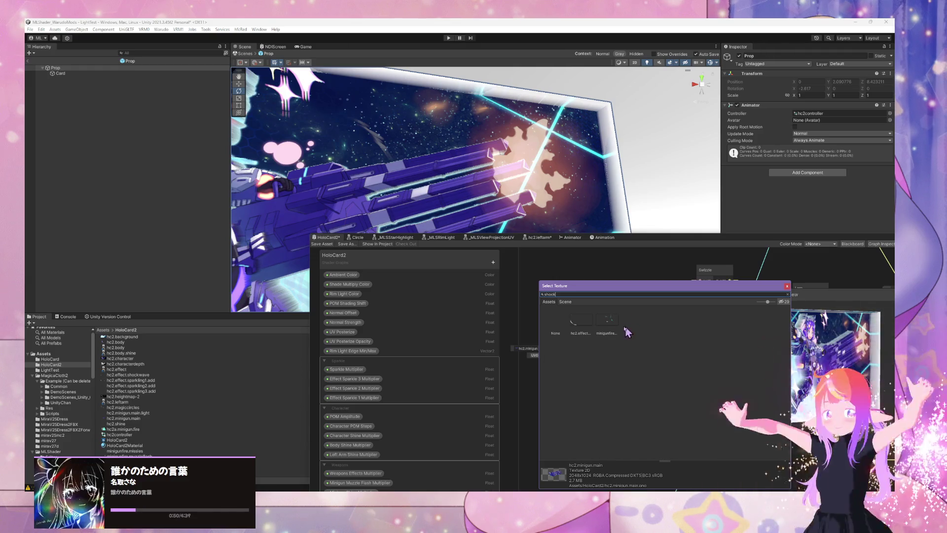
double_click(615, 330)
scroll(688, 353, down, 8)
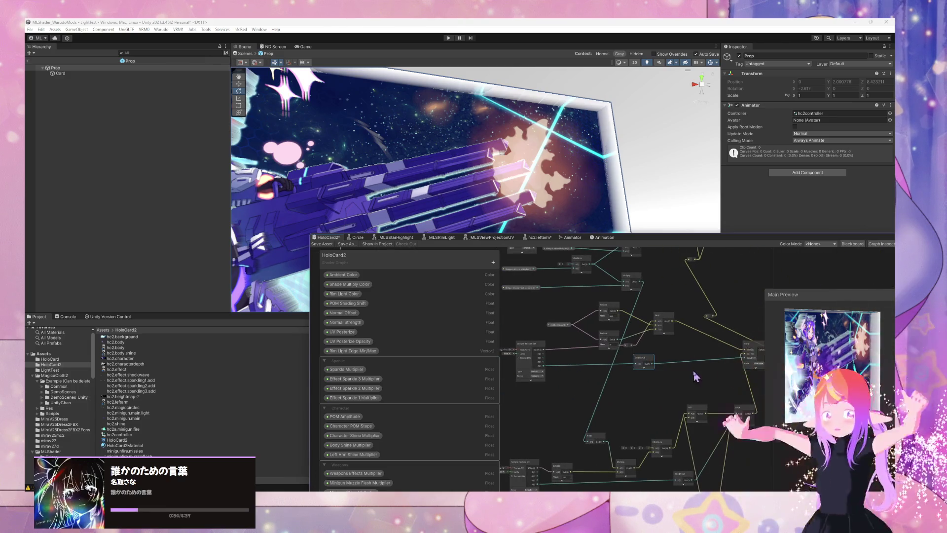
Review the graph wiring, save the HoloCard2 shader, and orbit the Scene view around the card
scroll(696, 376, down, 2)
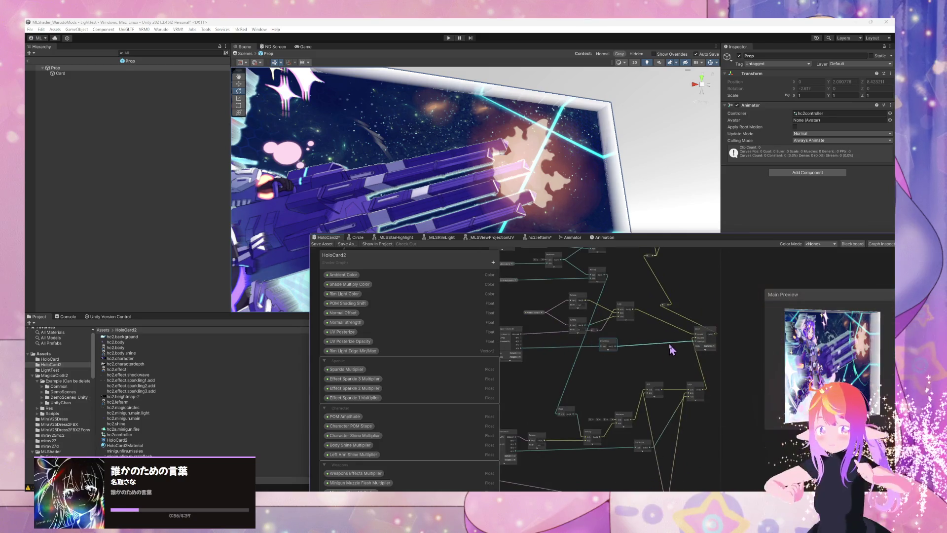
scroll(674, 351, up, 4)
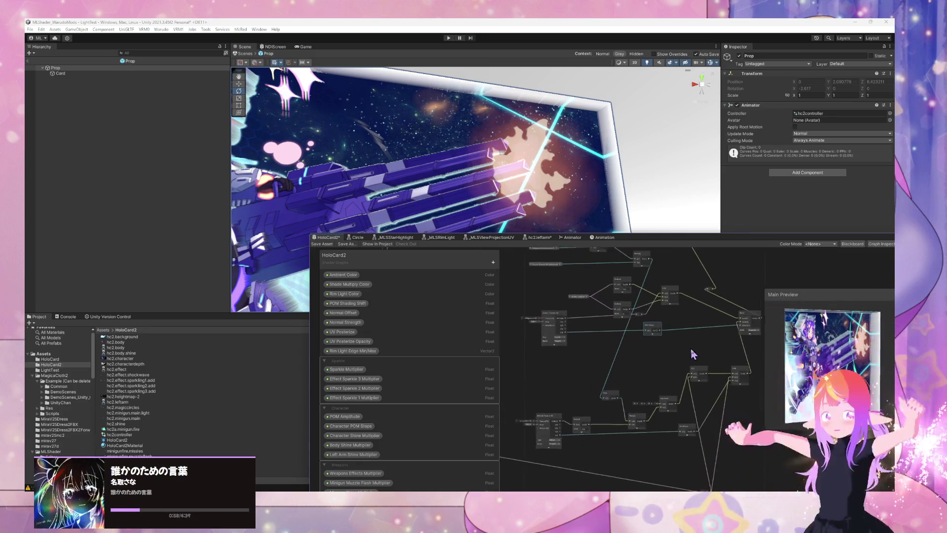
mouse_move(671, 337)
mouse_down()
mouse_move(657, 389)
mouse_move(622, 305)
mouse_move(636, 303)
mouse_up()
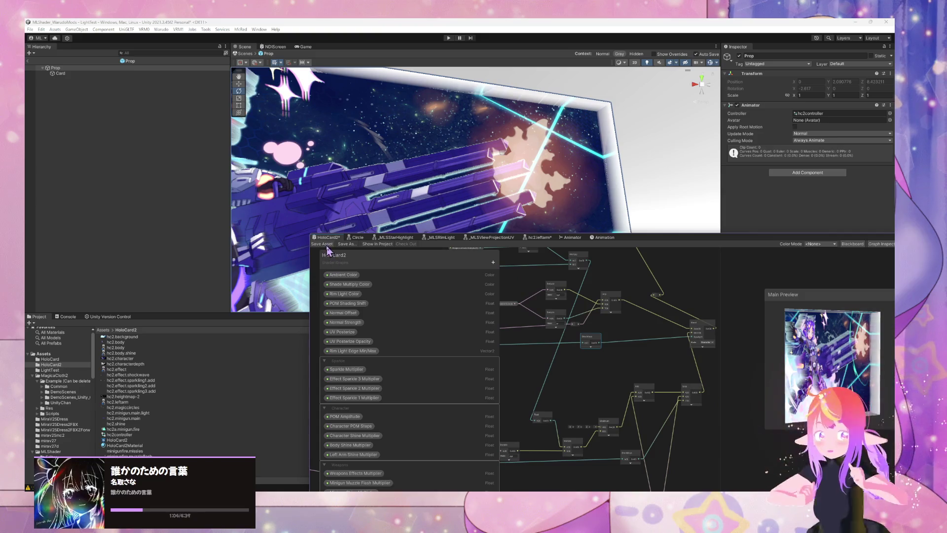
mouse_move(549, 328)
mouse_down()
mouse_move(627, 337)
mouse_move(542, 318)
mouse_up()
scroll(571, 324, up, 2)
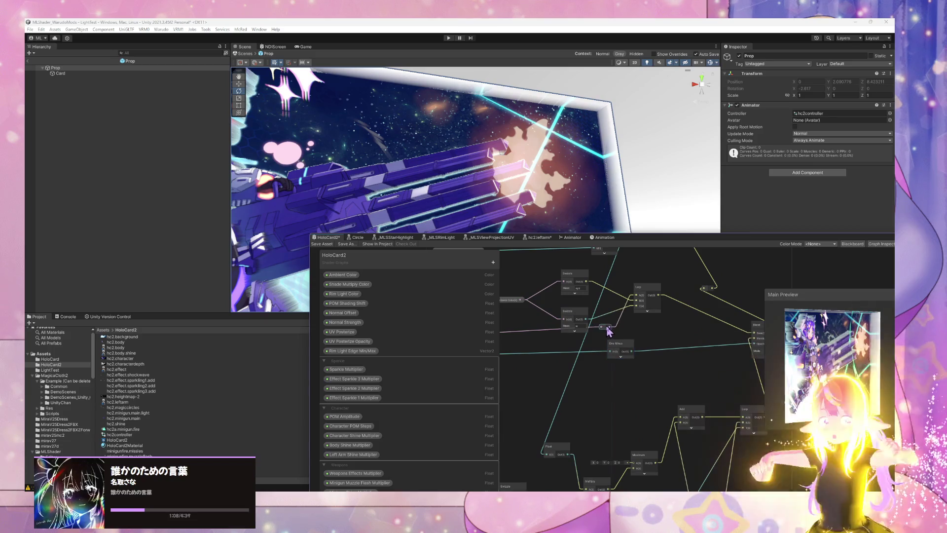
scroll(671, 339, down, 2)
scroll(671, 339, up, 2)
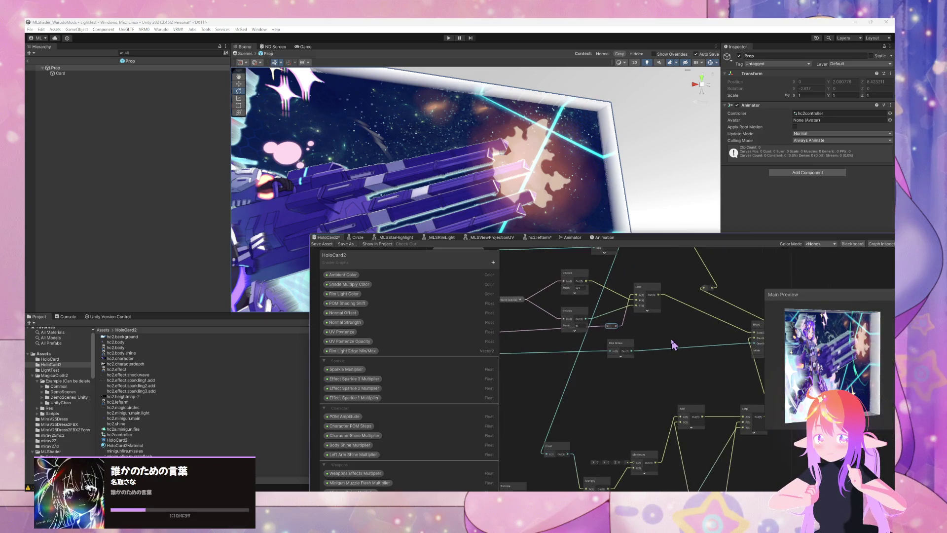
scroll(609, 313, down, 2)
scroll(631, 317, up, 2)
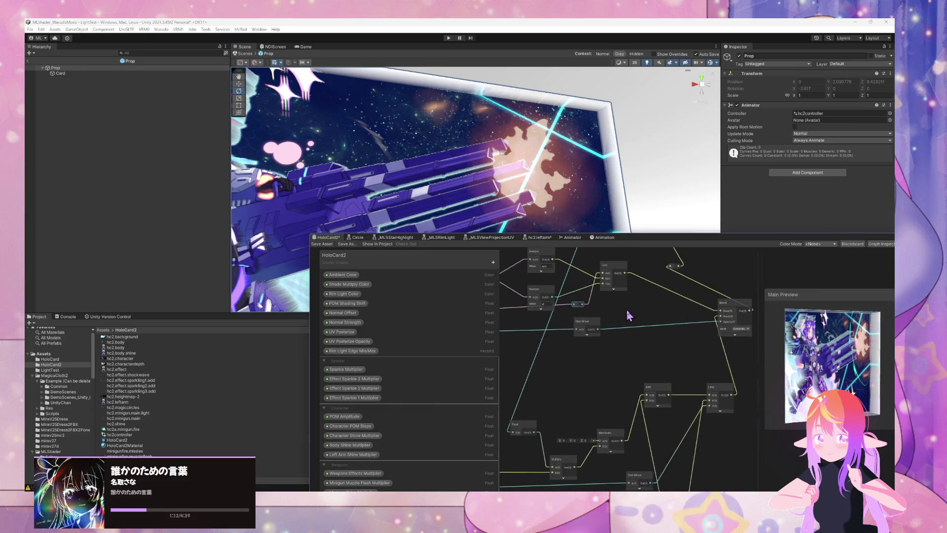
mouse_move(649, 316)
mouse_down()
mouse_move(615, 360)
mouse_move(661, 323)
mouse_move(773, 314)
mouse_move(730, 318)
mouse_move(709, 337)
mouse_move(685, 322)
mouse_up()
click(322, 245)
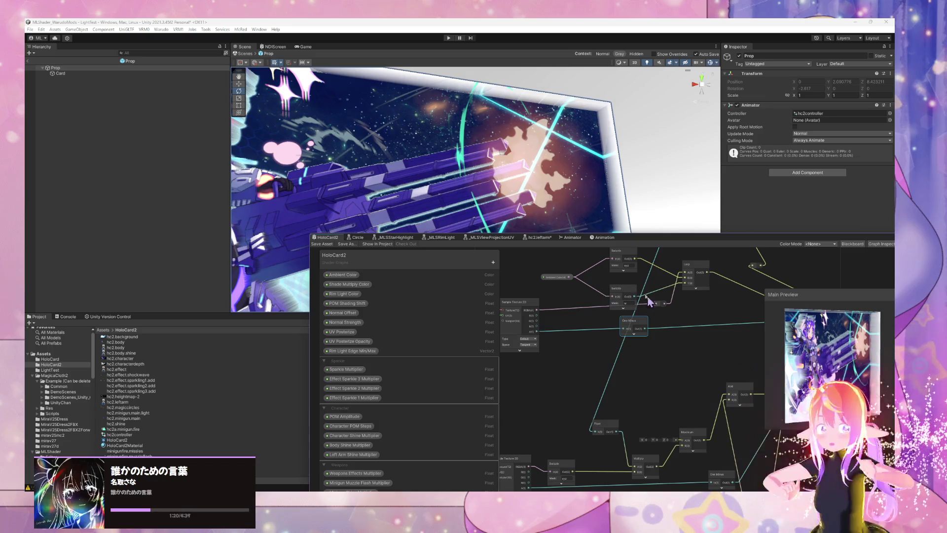
mouse_move(592, 197)
mouse_down()
mouse_move(556, 205)
mouse_move(525, 171)
mouse_up()
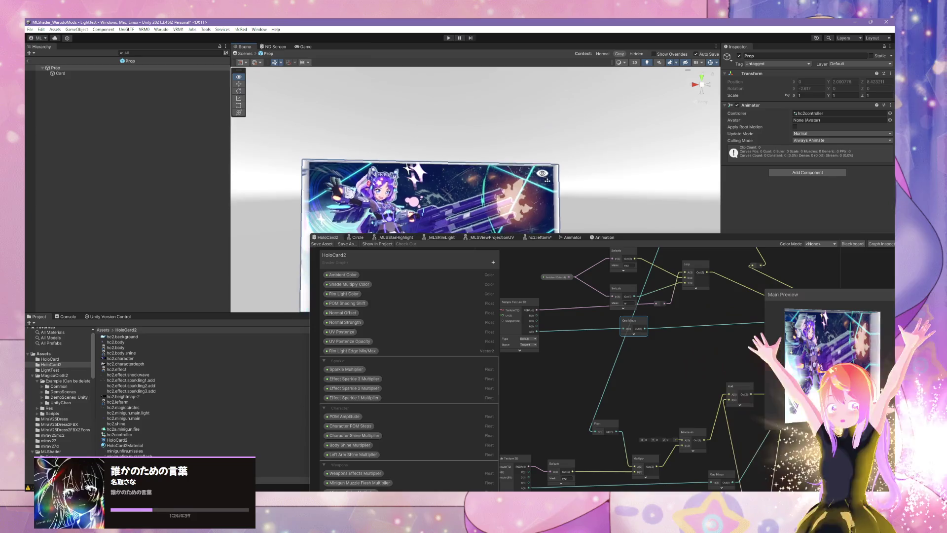
scroll(542, 187, up, 10)
scroll(543, 193, down, 10)
mouse_move(543, 193)
mouse_down()
mouse_move(524, 188)
mouse_move(599, 179)
mouse_move(423, 179)
mouse_move(584, 182)
mouse_up()
scroll(525, 198, up, 5)
scroll(543, 179, down, 2)
scroll(602, 181, down, 2)
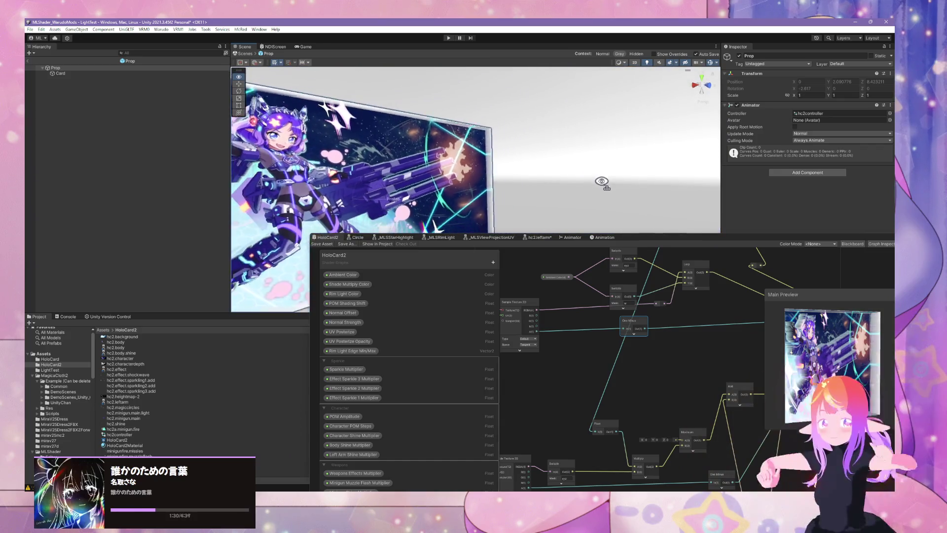
scroll(602, 182, up, 3)
scroll(623, 186, up, 2)
scroll(560, 182, down, 4)
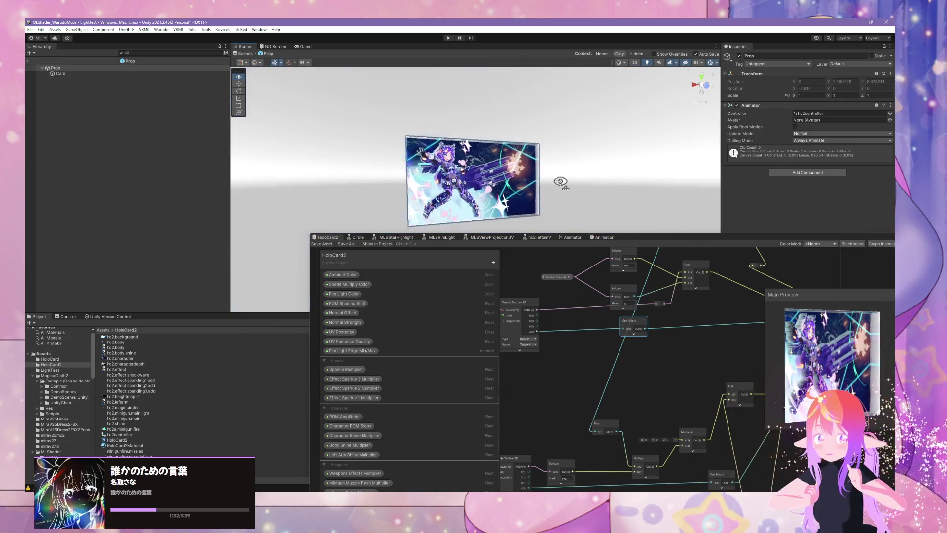
scroll(561, 181, up, 3)
scroll(423, 180, up, 3)
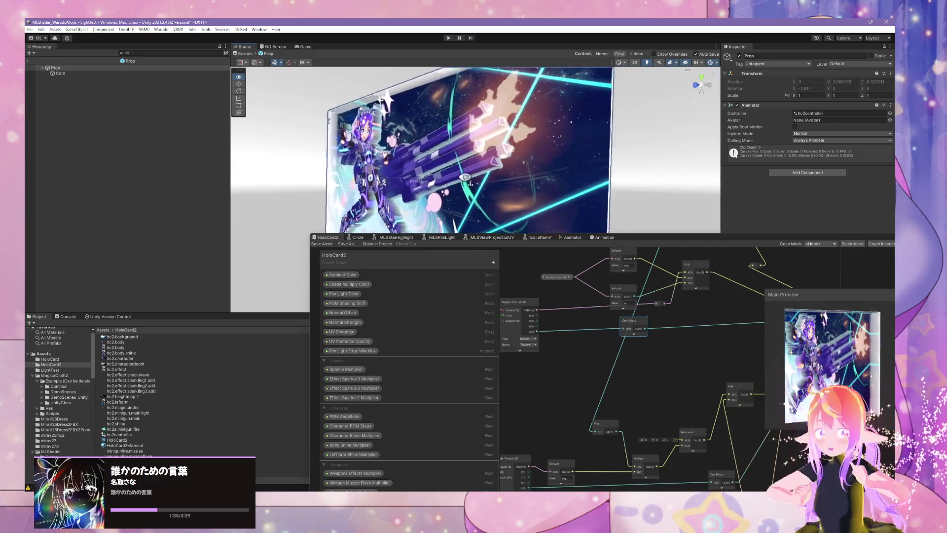
scroll(598, 186, up, 3)
scroll(553, 181, down, 3)
scroll(566, 188, up, 3)
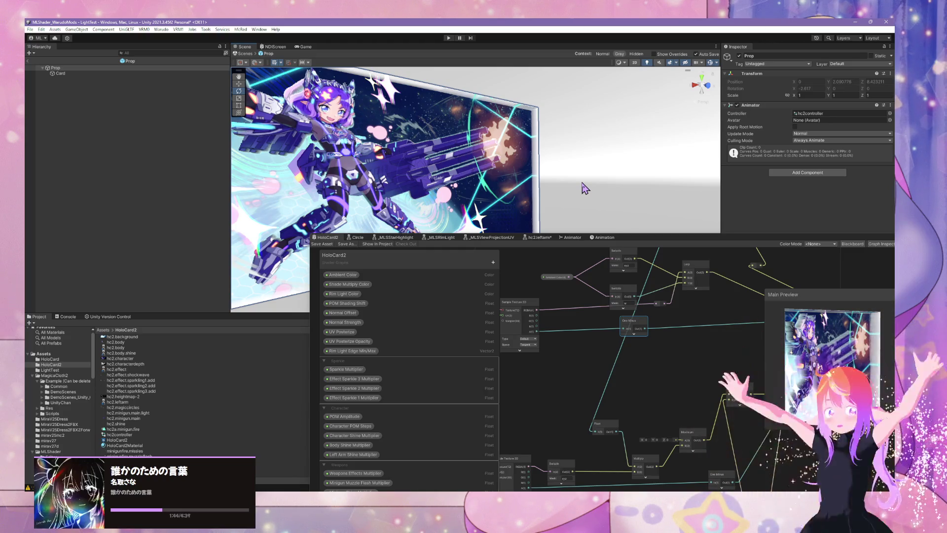
drag(521, 185, 501, 173)
scroll(536, 186, up, 5)
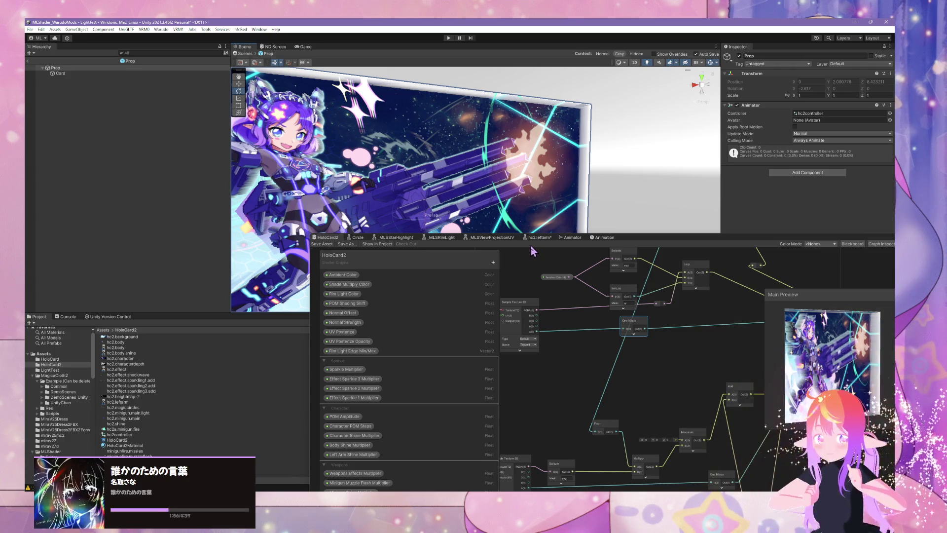
mouse_move(572, 303)
mouse_down()
mouse_move(578, 312)
mouse_move(618, 277)
mouse_up()
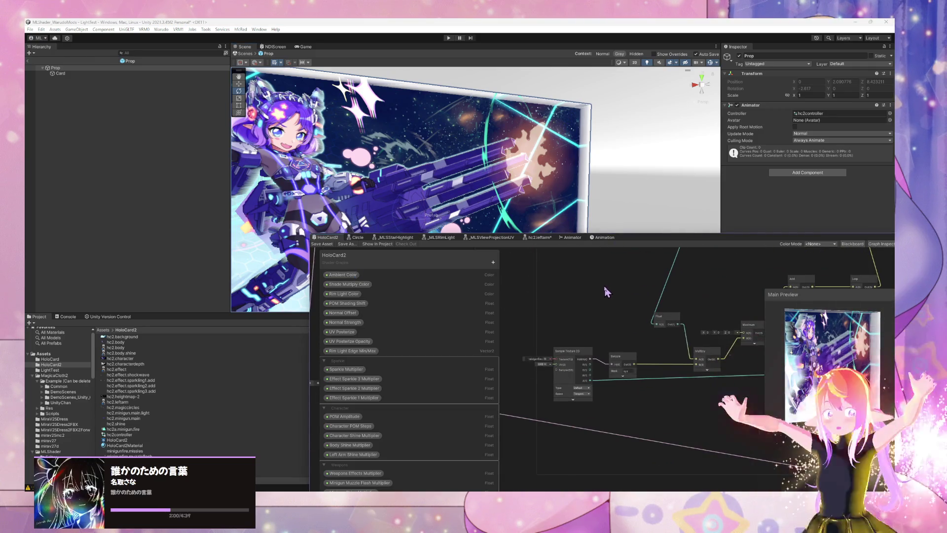
Pan and zoom the Shader Graph canvas, orbit the card, and select the Swizzle node
scroll(607, 292, up, 2)
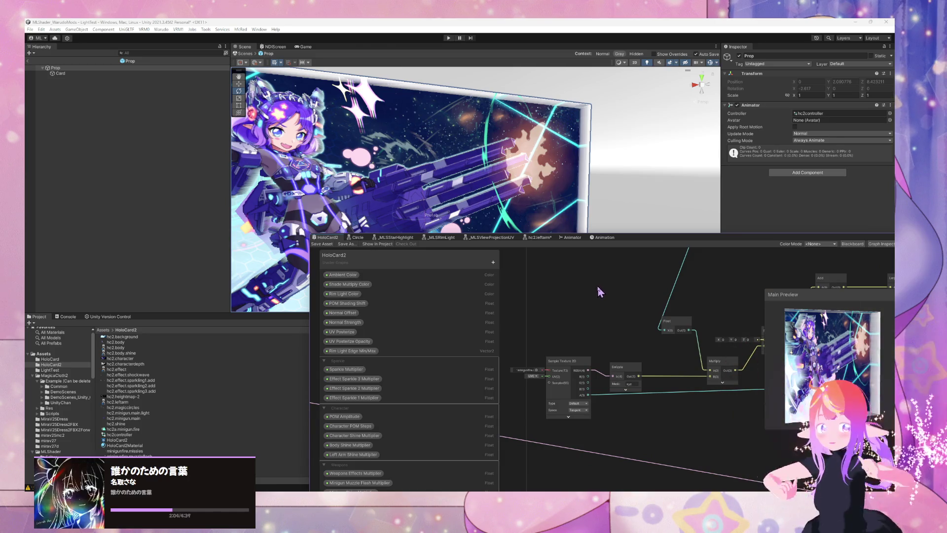
scroll(597, 286, down, 1)
right_click(599, 283)
click(623, 260)
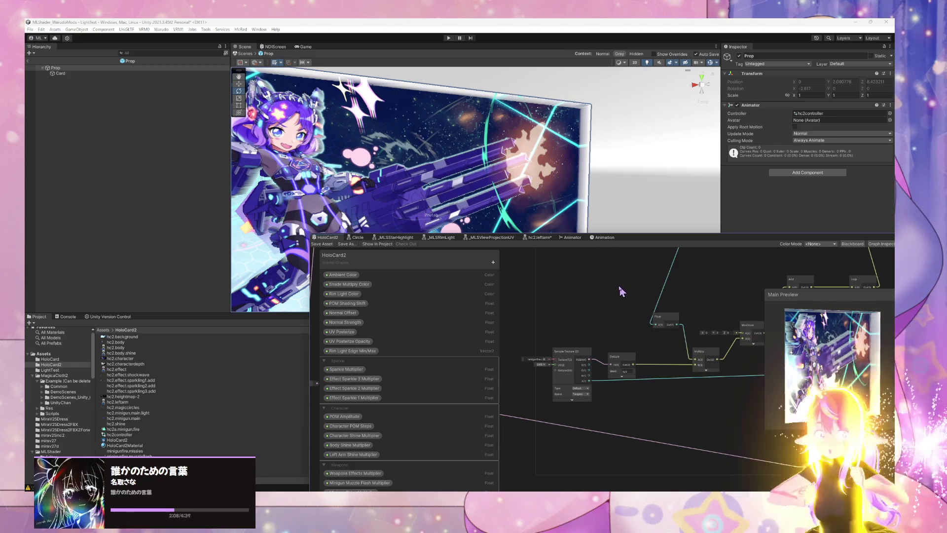
mouse_move(697, 281)
mouse_down()
mouse_move(690, 306)
mouse_move(657, 312)
mouse_move(627, 332)
mouse_move(670, 310)
mouse_move(635, 325)
mouse_up()
scroll(634, 325, down, 1)
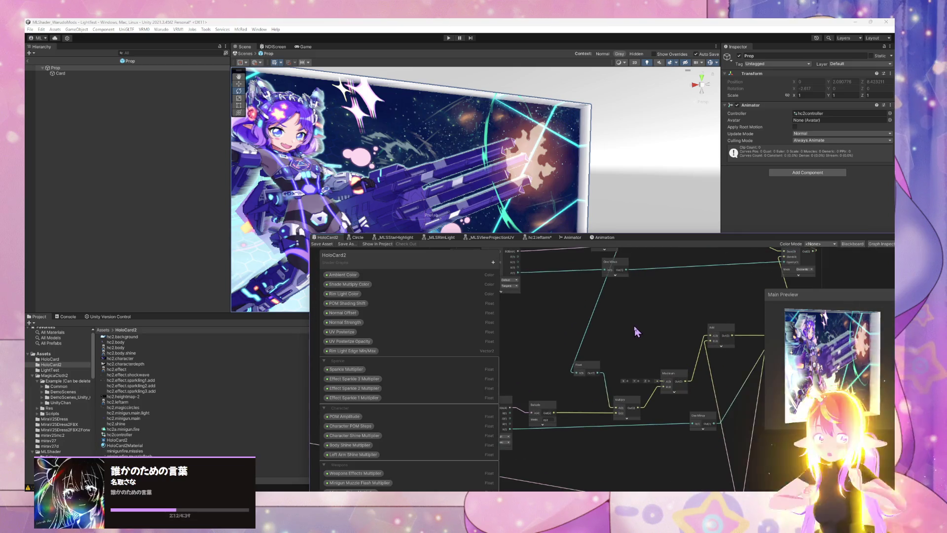
drag(635, 222, 631, 198)
mouse_move(589, 395)
mouse_down()
mouse_move(638, 314)
mouse_move(658, 387)
mouse_move(649, 416)
mouse_move(637, 410)
mouse_move(614, 439)
mouse_move(642, 429)
mouse_move(677, 408)
mouse_move(725, 328)
mouse_up()
click(607, 324)
Browse the Lerp, Add and lower Multiply nodes, then enlarge the graph editor over the scene
mouse_move(667, 427)
mouse_down()
mouse_move(669, 387)
mouse_move(651, 438)
mouse_move(672, 451)
mouse_move(649, 441)
mouse_up()
mouse_move(680, 314)
mouse_down()
mouse_move(658, 302)
mouse_move(626, 395)
mouse_up()
click(608, 312)
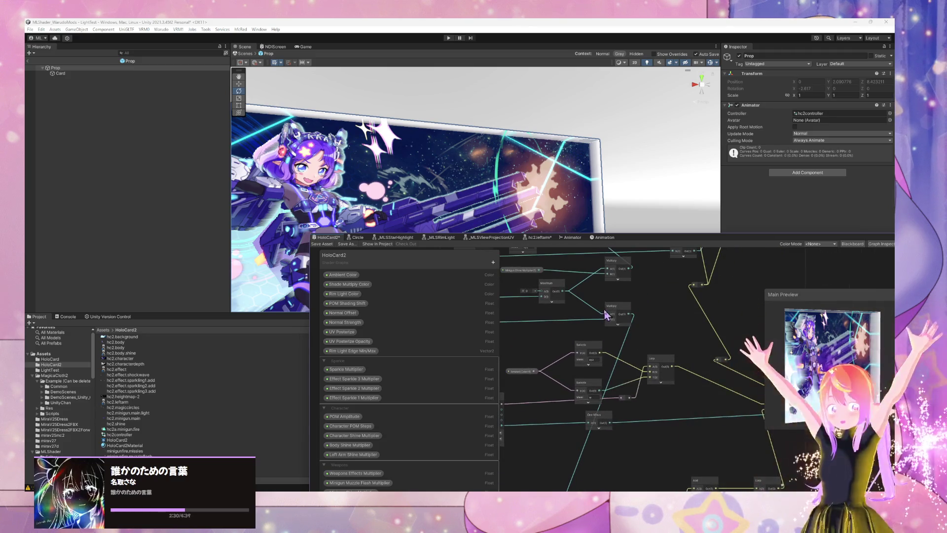
drag(545, 328, 627, 330)
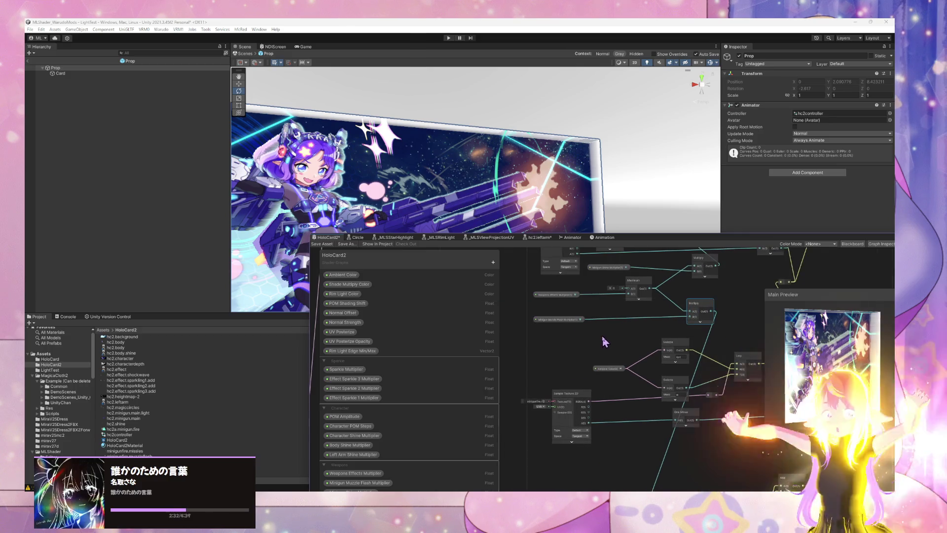
scroll(634, 332, down, 1)
scroll(636, 335, down, 1)
scroll(637, 336, up, 2)
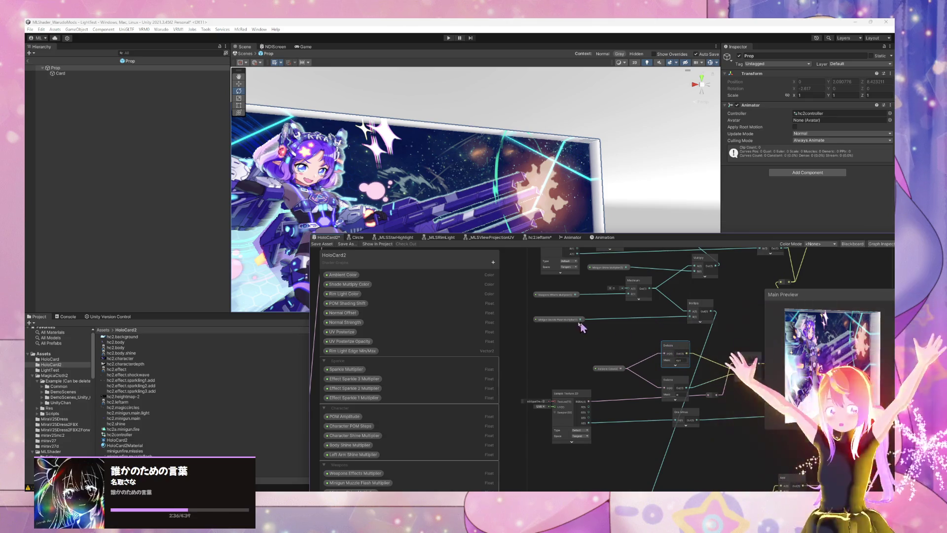
mouse_move(634, 242)
mouse_down()
mouse_move(556, 136)
mouse_move(578, 149)
mouse_up()
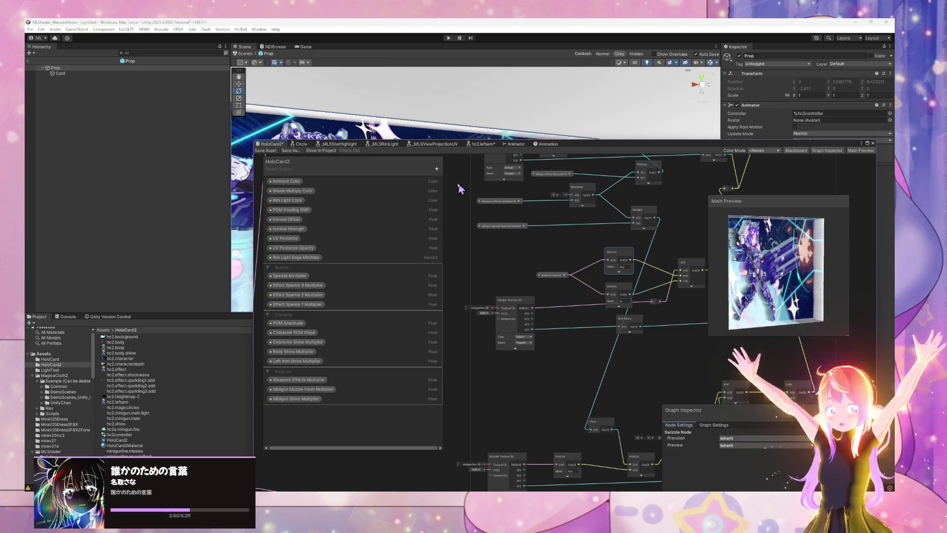
Try switching Minigun Muzzle Flash Multiplier to Slider mode, then undo the change
click(437, 169)
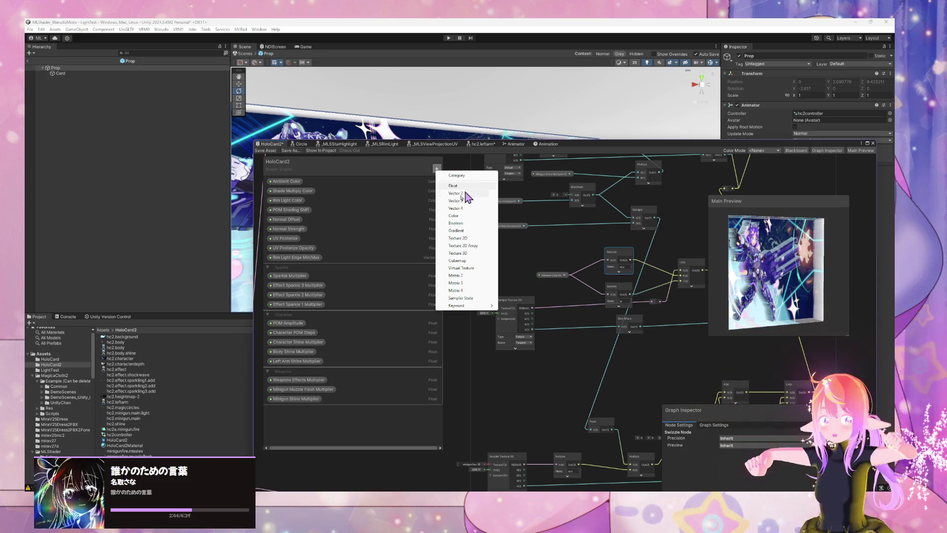
click(304, 389)
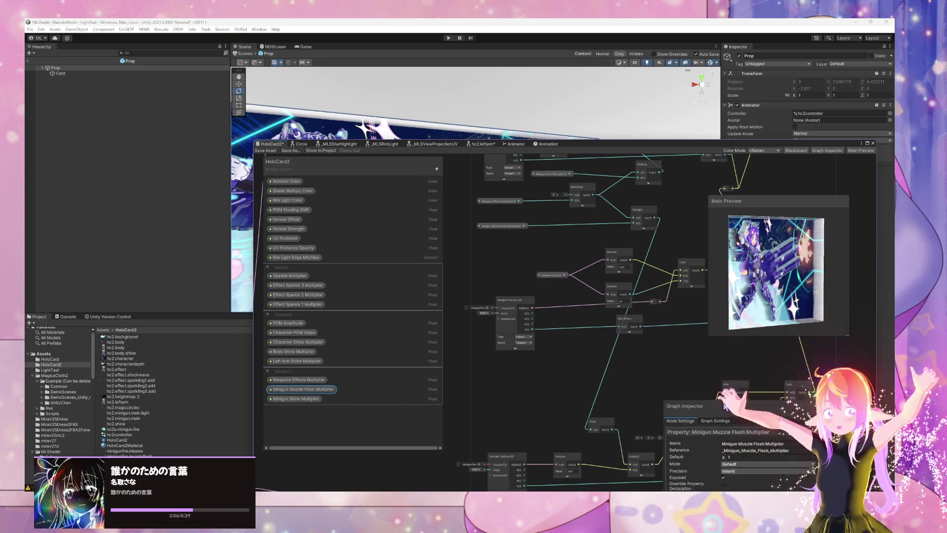
drag(725, 412, 724, 301)
click(750, 356)
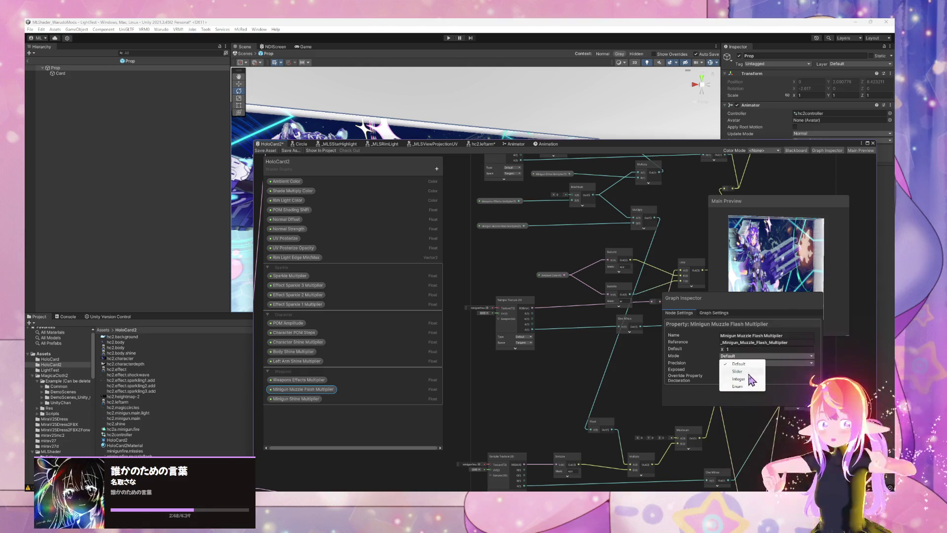
click(740, 371)
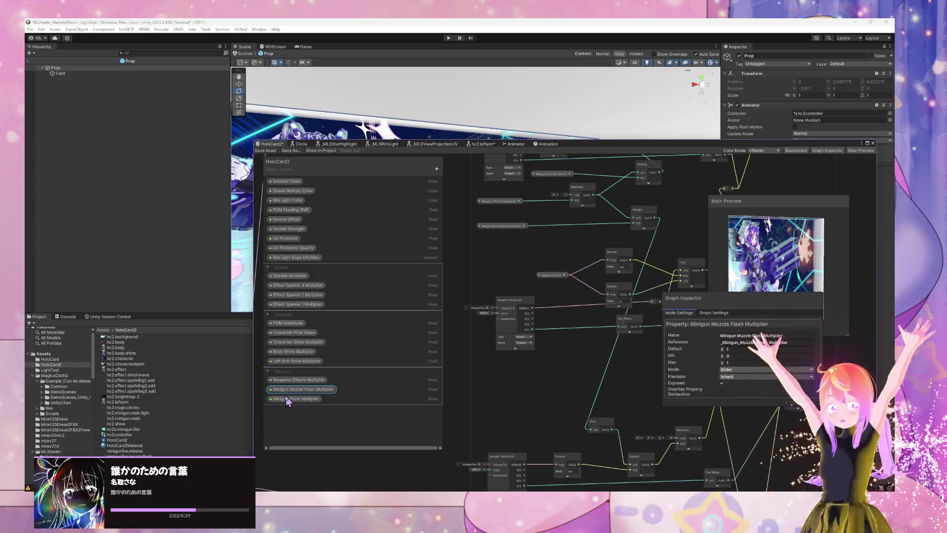
key(ctrl+z)
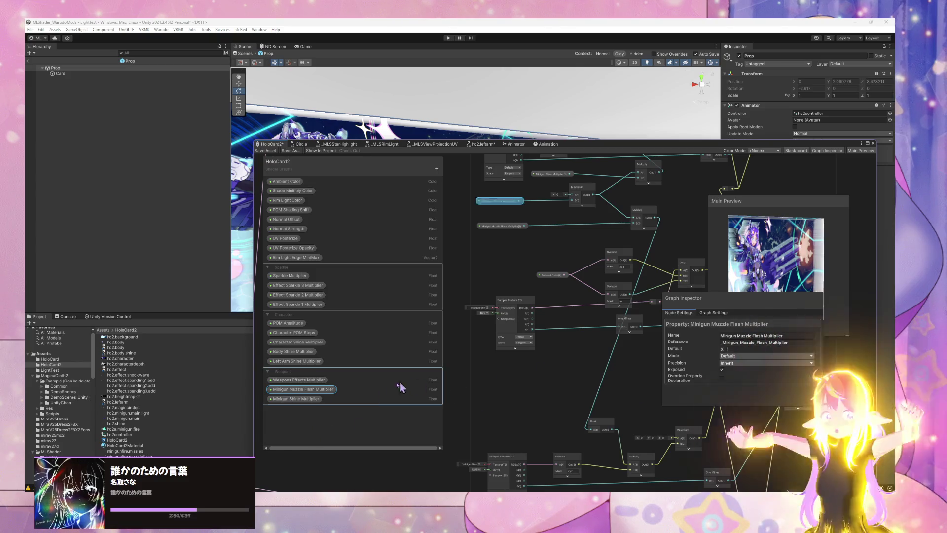
Duplicate Minigun Shine Multiplier, rename it Minigun Shockwave Multiplier, and drag it onto the graph
right_click(299, 399)
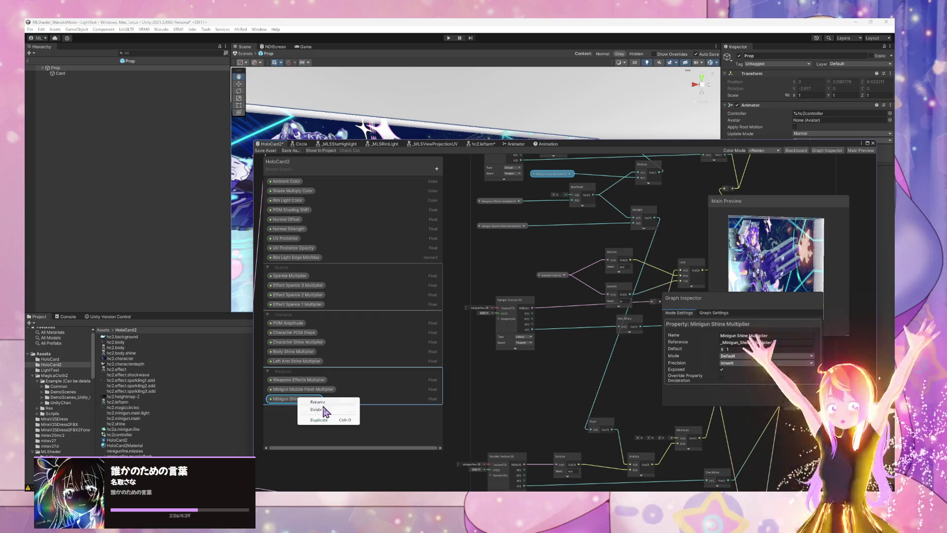
click(329, 421)
double_click(319, 410)
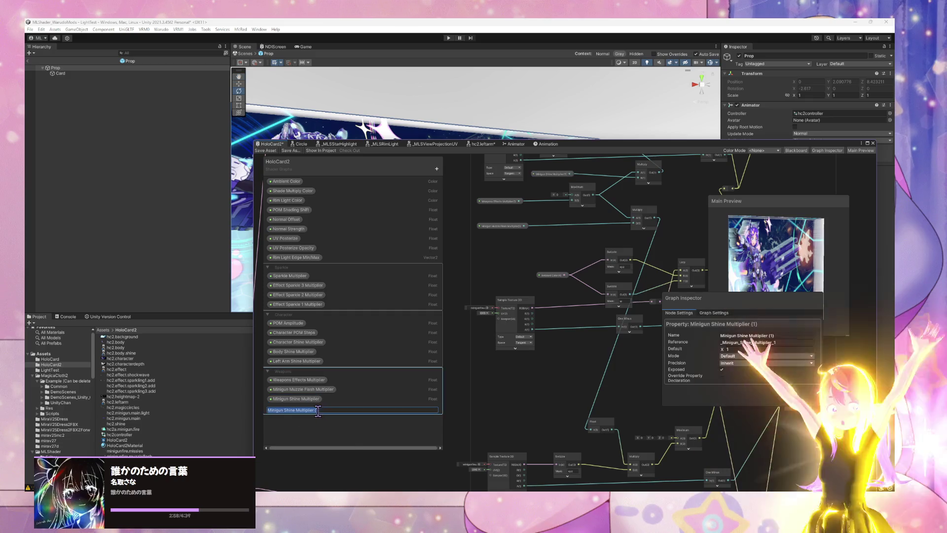
click(348, 409)
key(BackSpace)
key(BackSpace)
key(BackSpace)
key(BackSpace)
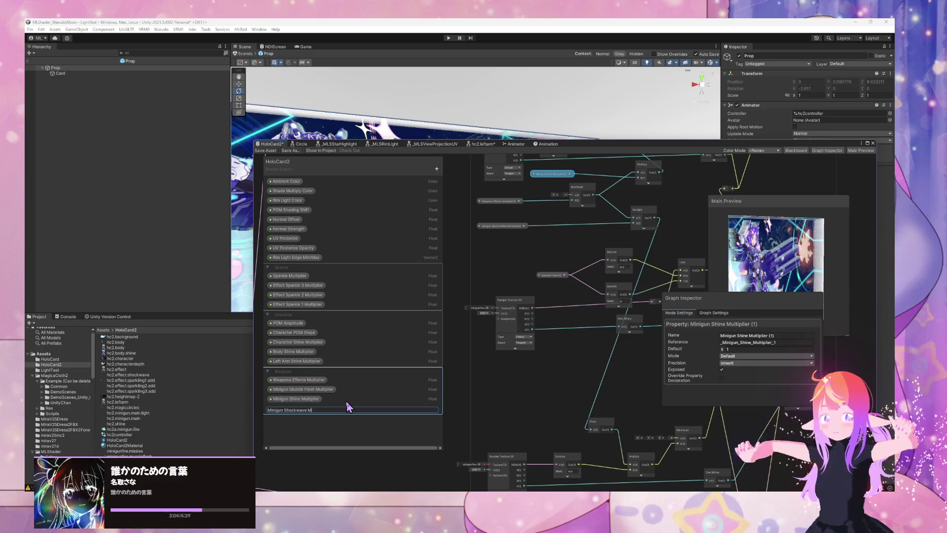
text(ultiplier)
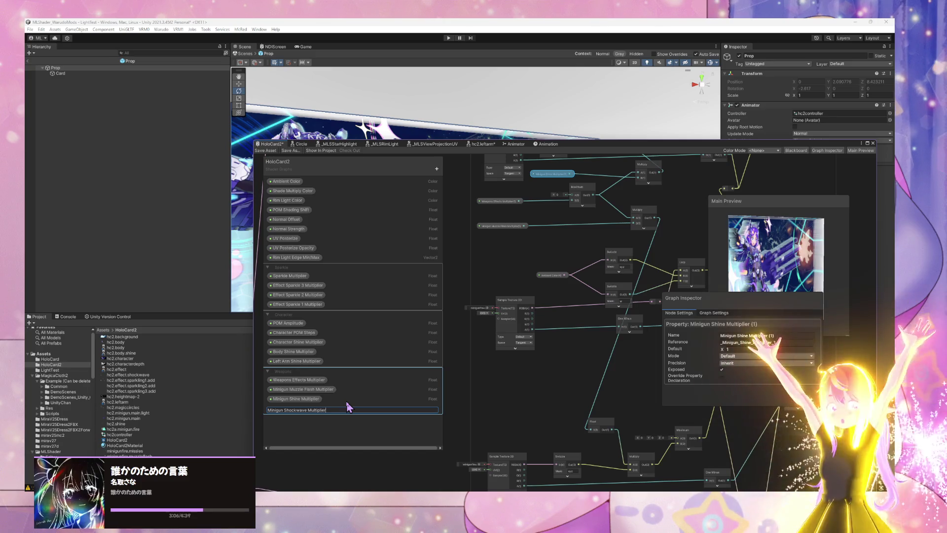
key(Return)
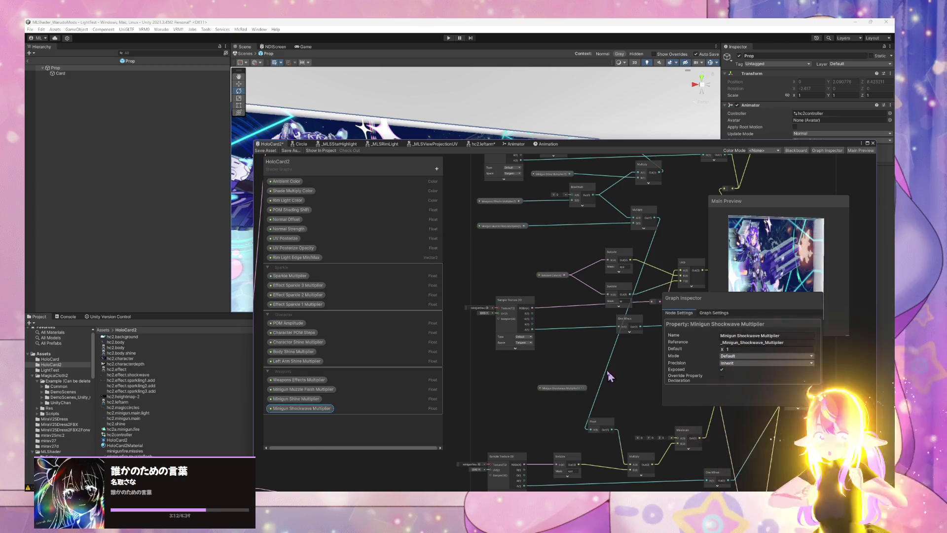
mouse_move(507, 395)
mouse_down()
mouse_move(490, 405)
mouse_move(567, 373)
mouse_up()
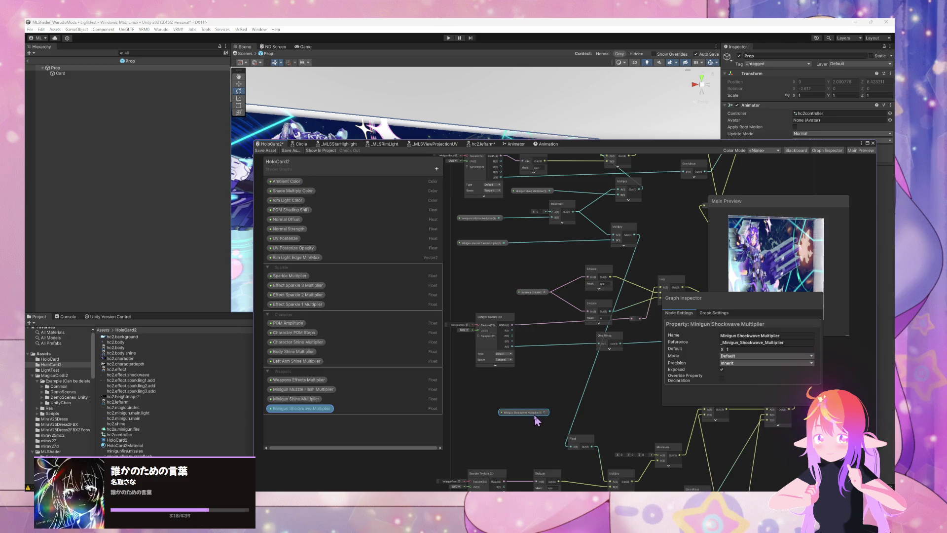
Move the Shockwave Multiplier node up near the Swizzles and add a reroute on the pink connection
drag(537, 420, 537, 427)
mouse_move(553, 378)
mouse_down()
mouse_move(567, 247)
mouse_move(564, 254)
mouse_move(546, 232)
mouse_move(567, 224)
mouse_move(602, 243)
mouse_move(561, 268)
mouse_move(619, 271)
mouse_move(588, 247)
mouse_move(633, 364)
mouse_up()
mouse_move(503, 396)
mouse_down()
mouse_move(564, 232)
mouse_move(503, 237)
mouse_move(554, 274)
mouse_move(520, 277)
mouse_move(582, 291)
mouse_up()
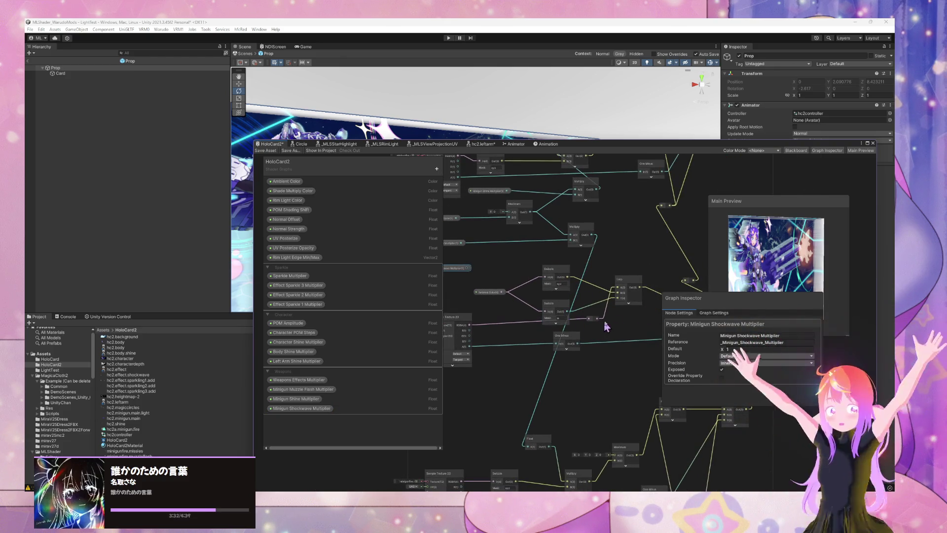
mouse_move(624, 348)
mouse_down()
mouse_move(546, 339)
mouse_move(518, 324)
mouse_move(624, 330)
mouse_up()
mouse_move(497, 321)
mouse_down()
mouse_move(575, 332)
mouse_move(600, 316)
mouse_move(591, 321)
mouse_move(579, 299)
mouse_move(603, 316)
mouse_up()
click(605, 352)
double_click(575, 296)
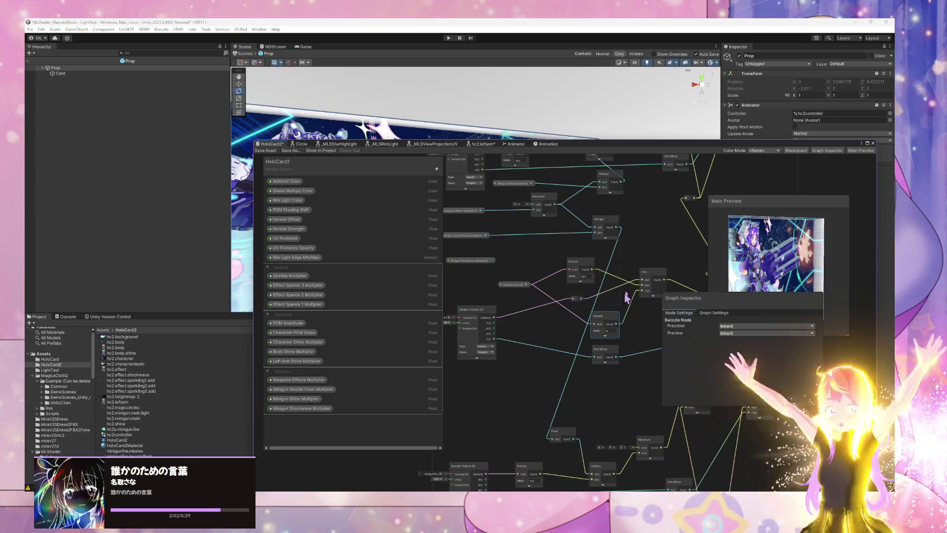
Rearrange the Swizzle and Shockwave Multiplier nodes and centre them in view
drag(647, 278, 656, 282)
drag(570, 270, 580, 274)
mouse_move(473, 260)
mouse_down()
mouse_move(462, 262)
mouse_move(482, 273)
mouse_move(482, 298)
mouse_up()
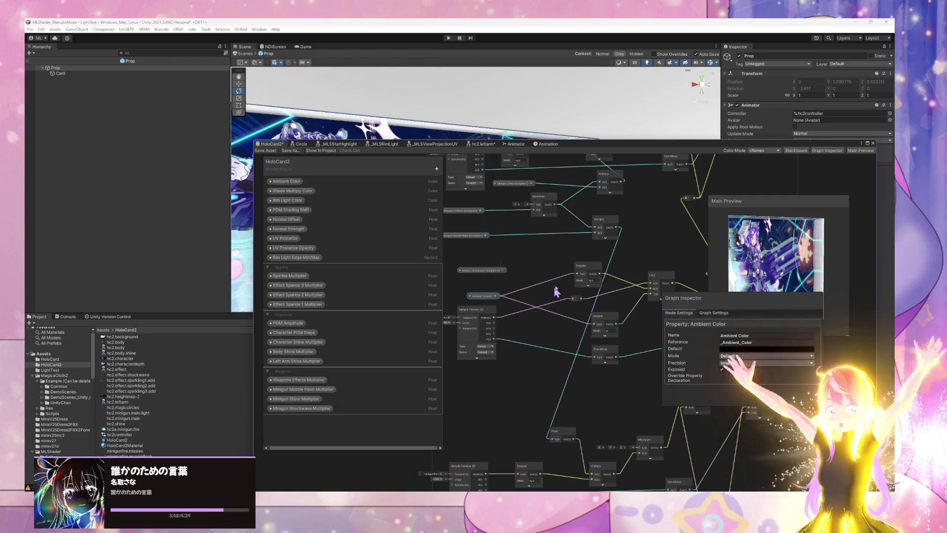
drag(585, 277, 594, 283)
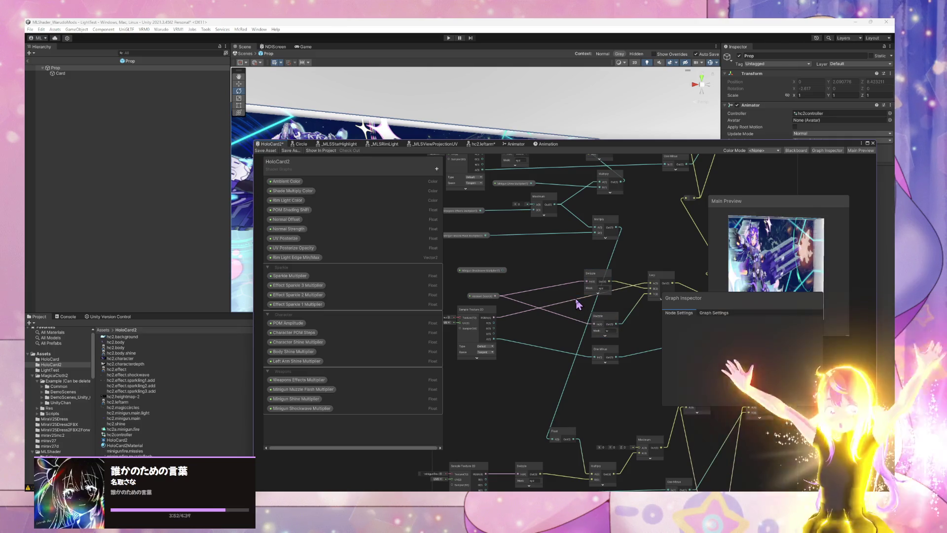
mouse_move(597, 283)
mouse_down()
mouse_move(604, 286)
mouse_move(567, 276)
mouse_move(560, 286)
mouse_move(597, 287)
mouse_up()
scroll(597, 288, up, 2)
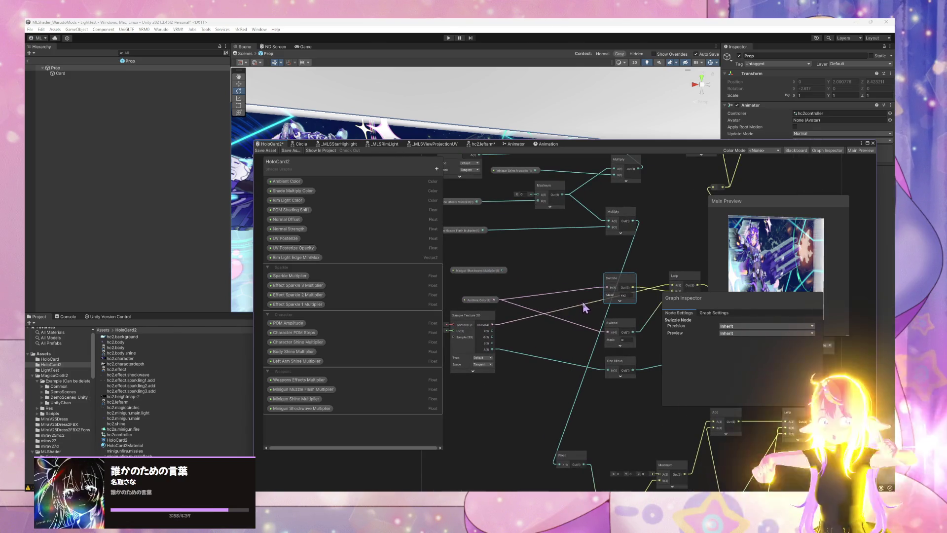
mouse_move(591, 326)
mouse_down()
mouse_move(509, 318)
mouse_move(572, 331)
mouse_move(632, 324)
mouse_up()
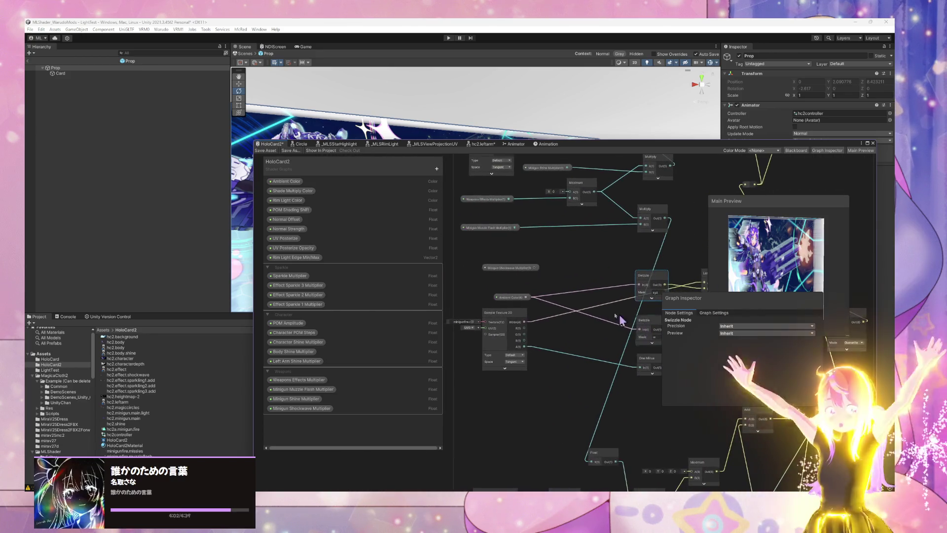
key(space)
Add a Saturate node and wire its output into One Minus
text(saturate)
key(Return)
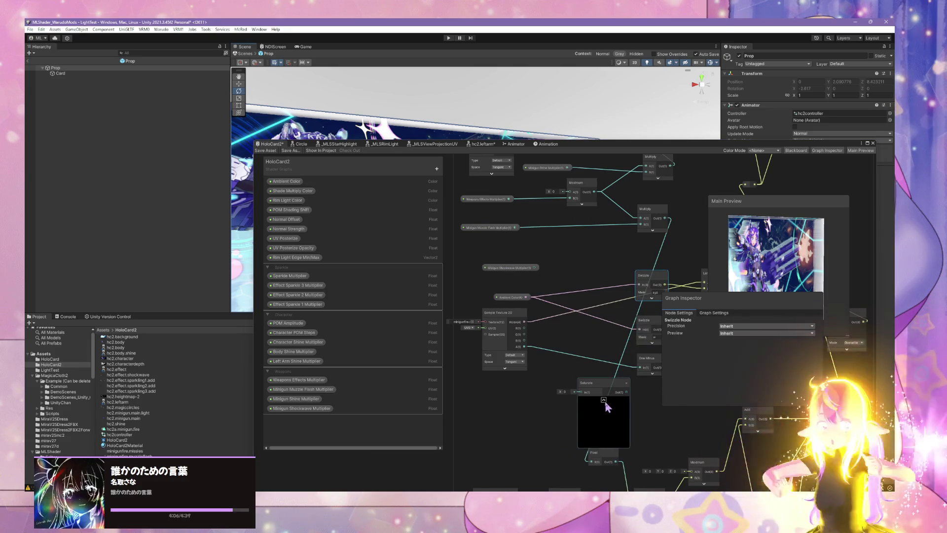
click(604, 400)
drag(643, 372, 642, 369)
drag(591, 390, 590, 374)
drag(528, 275, 509, 273)
Add a Multiply node and wire Minigun Shockwave Multiplier into its A input
key(space)
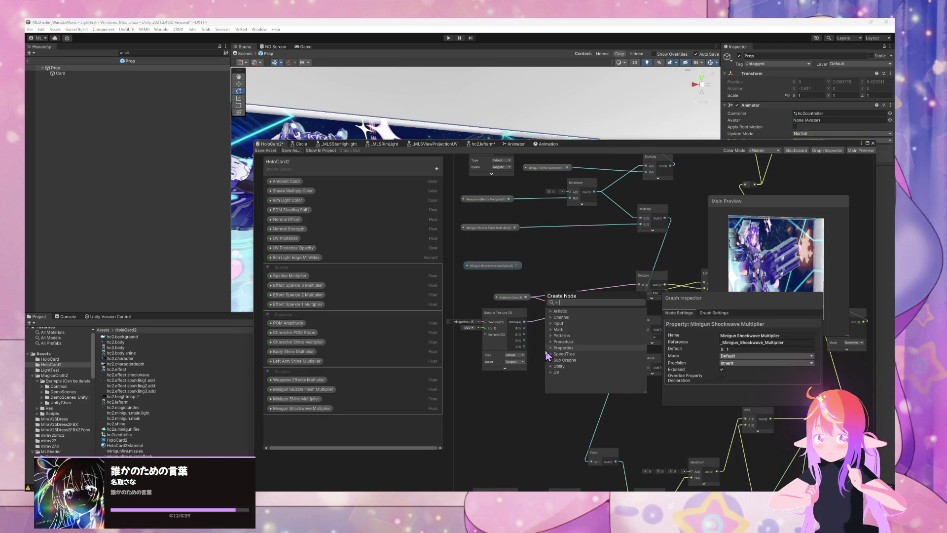
text(multiply)
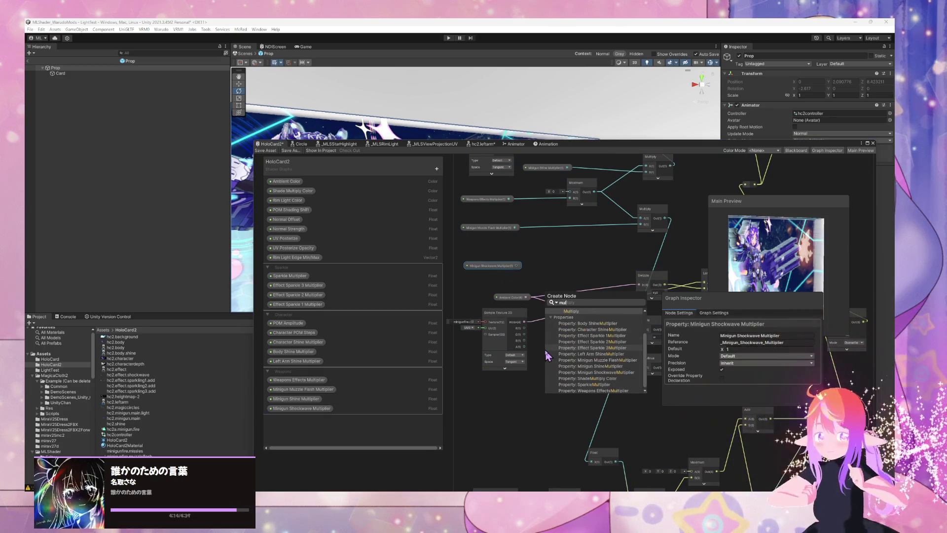
key(Return)
click(572, 386)
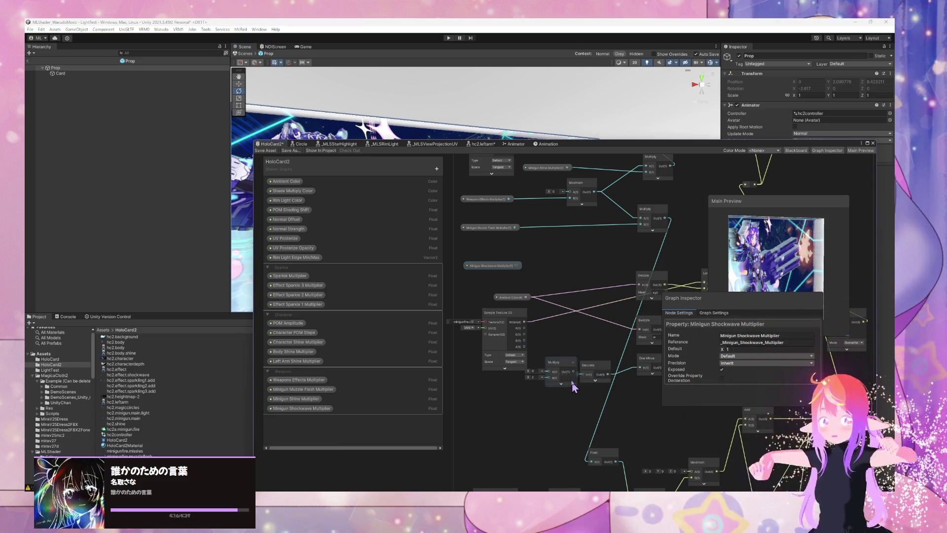
drag(557, 362, 559, 337)
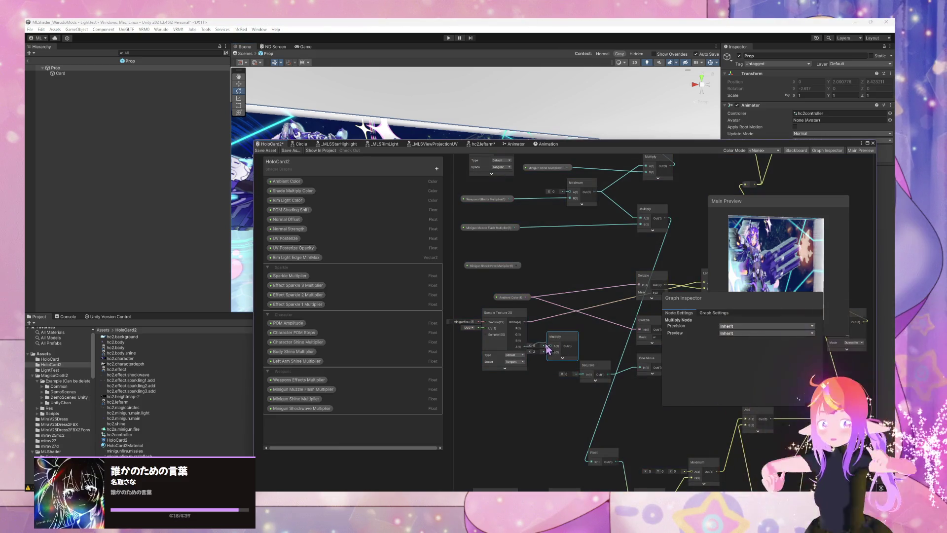
drag(517, 265, 550, 346)
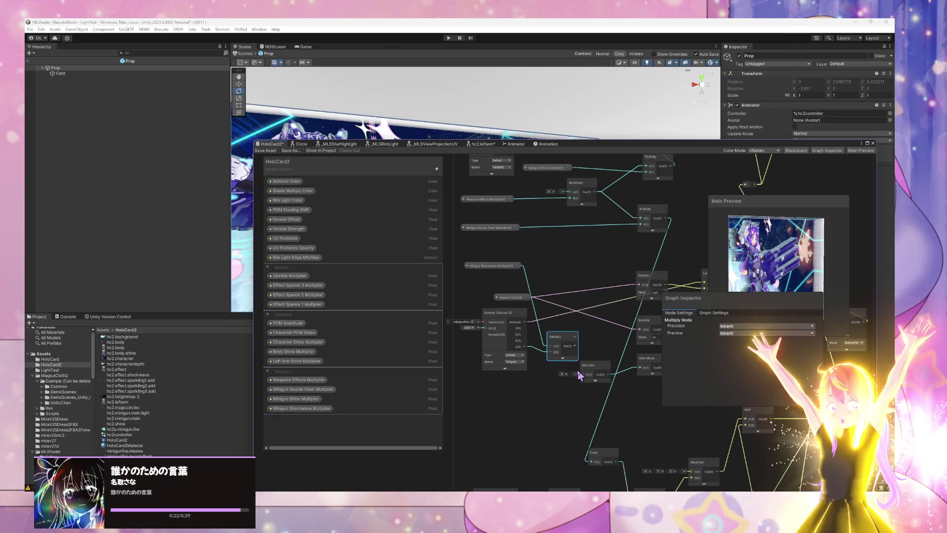
Save the HoloCard2 shader graph, move the editor lower, and select the Card object
scroll(588, 321, right, 5)
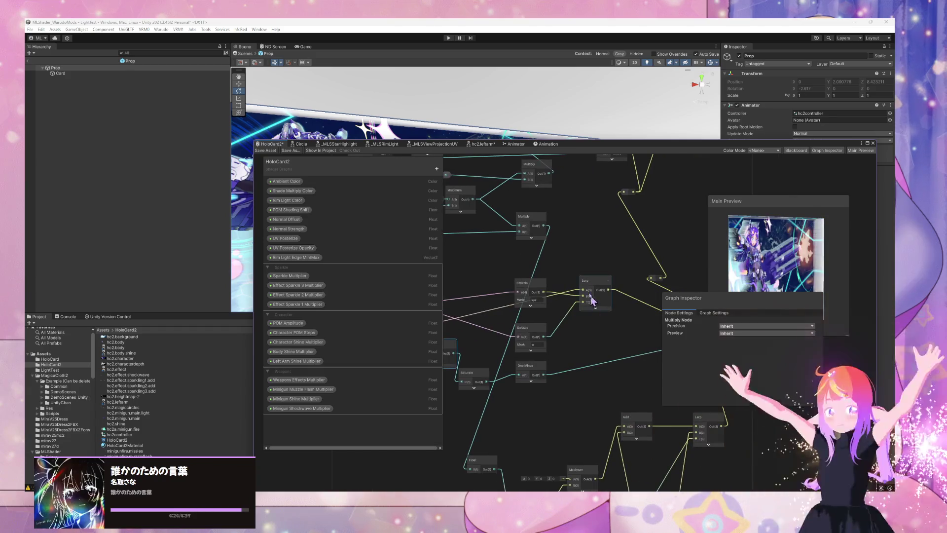
click(269, 153)
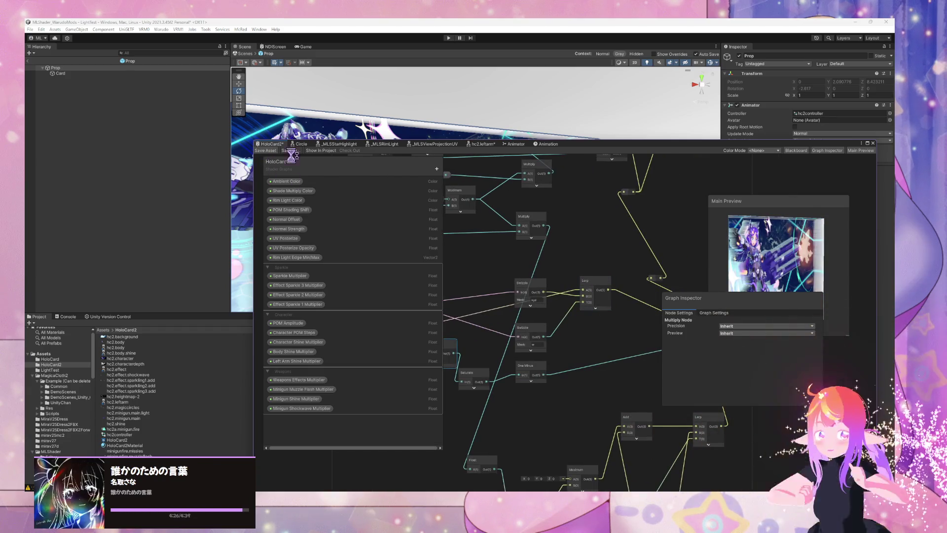
mouse_move(649, 144)
mouse_down()
mouse_move(573, 302)
mouse_move(484, 358)
mouse_up()
click(501, 185)
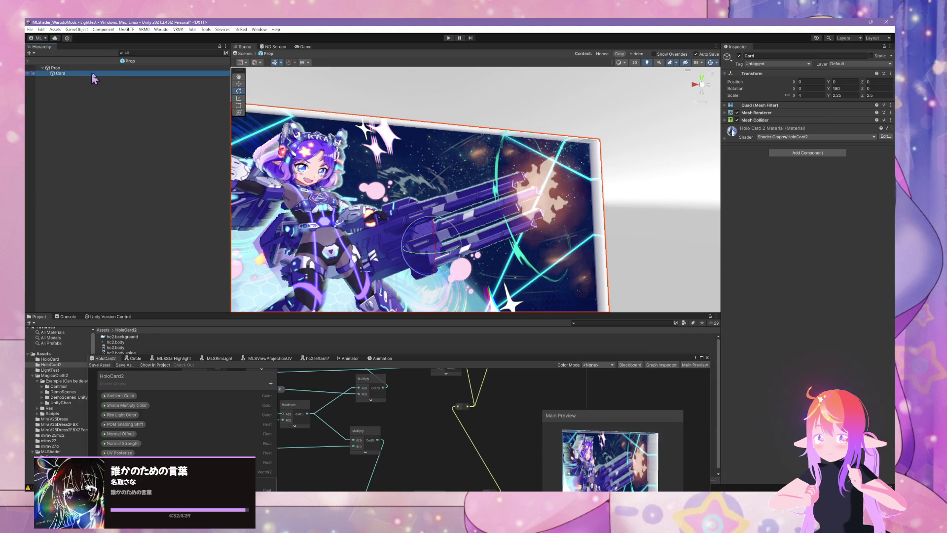
Set Minigun Shockwave Multiplier to a 0–1 Slider mode and save the shader graph
click(725, 140)
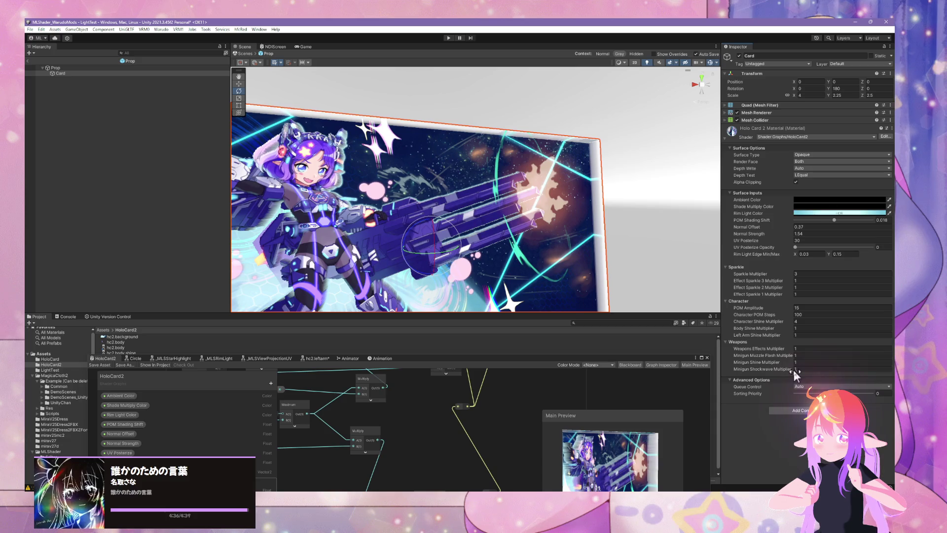
drag(478, 420, 512, 398)
mouse_move(527, 354)
mouse_down()
mouse_move(526, 313)
mouse_move(574, 207)
mouse_move(599, 189)
mouse_up()
drag(380, 376, 480, 369)
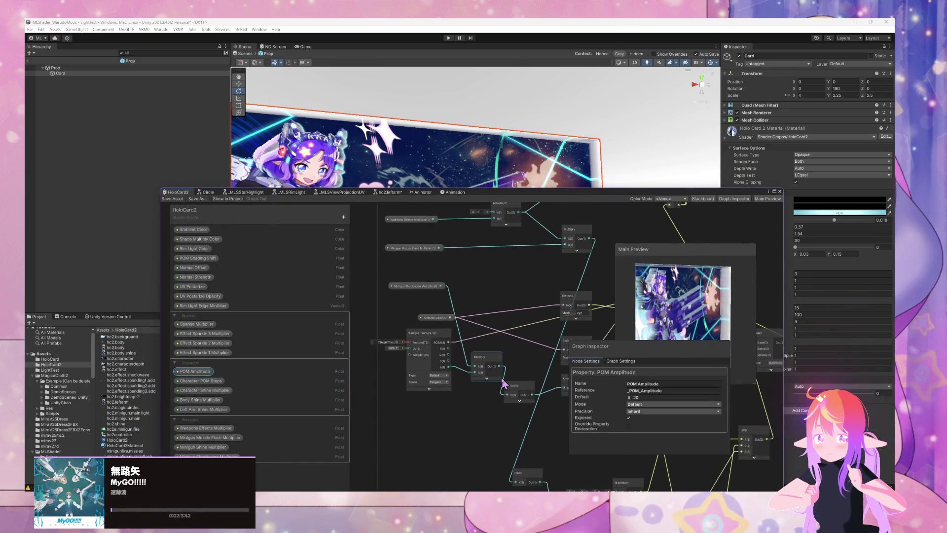
drag(440, 339, 434, 339)
click(419, 286)
click(646, 404)
click(656, 412)
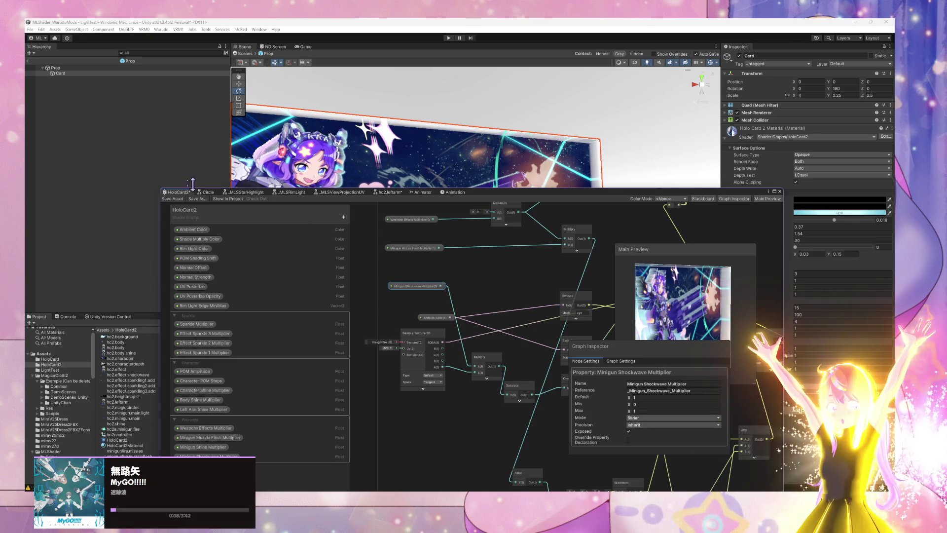
click(170, 200)
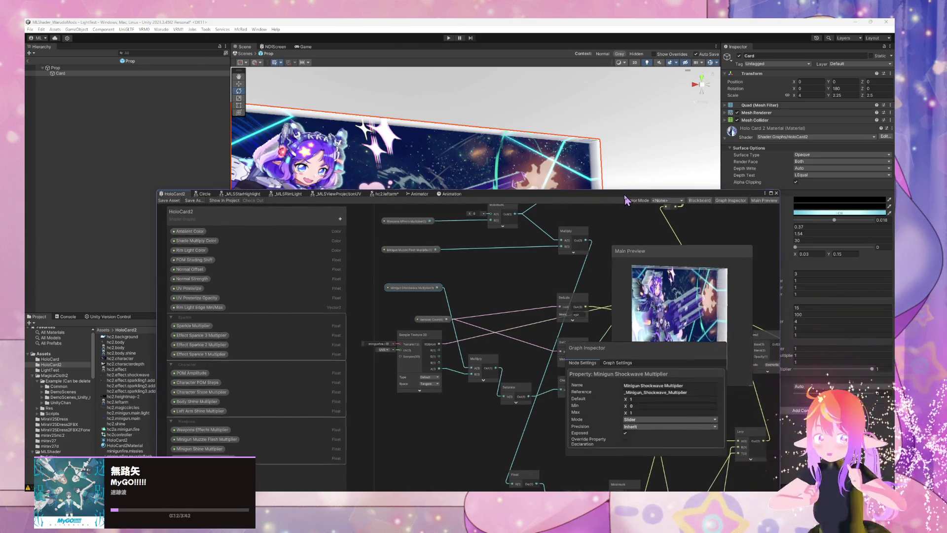
Nudge the Multiply node slightly right and move the graph window out of the way
drag(629, 194, 604, 211)
drag(483, 335, 484, 360)
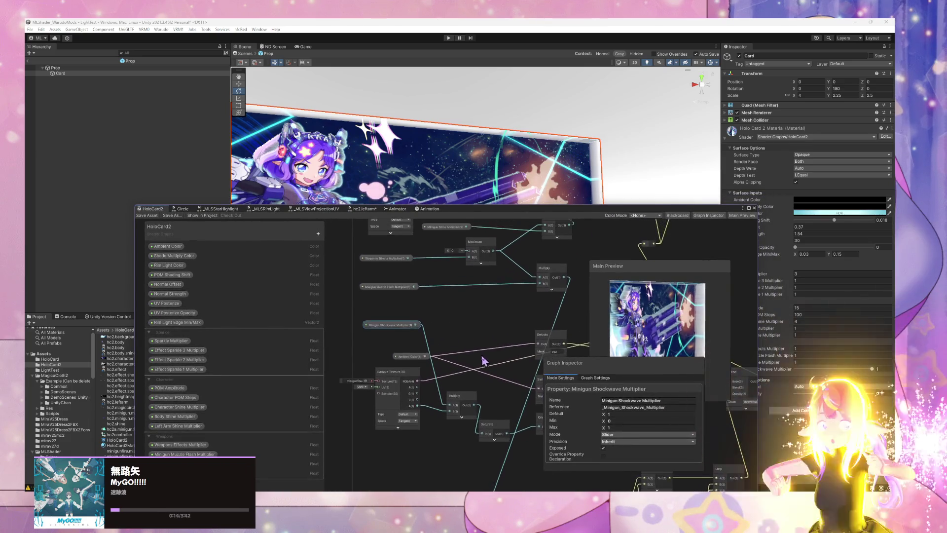
click(465, 404)
drag(465, 404, 469, 404)
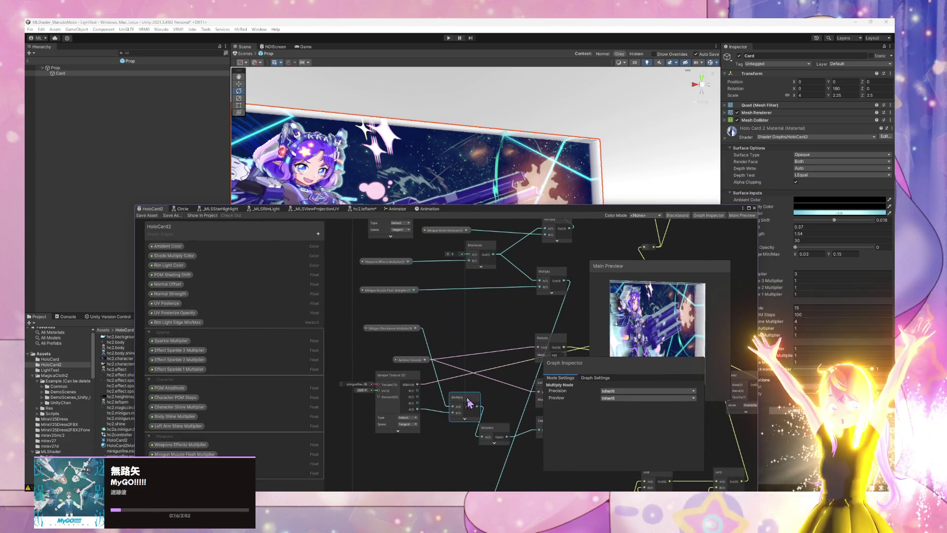
mouse_move(442, 313)
mouse_down()
mouse_move(434, 344)
mouse_move(442, 364)
mouse_move(412, 369)
mouse_up()
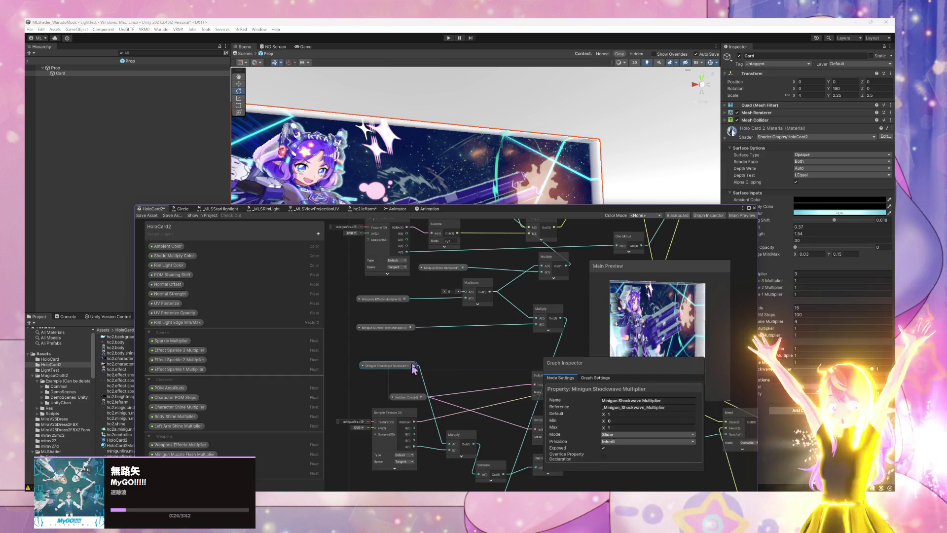
mouse_move(599, 208)
mouse_down()
mouse_move(526, 209)
mouse_move(431, 287)
mouse_up()
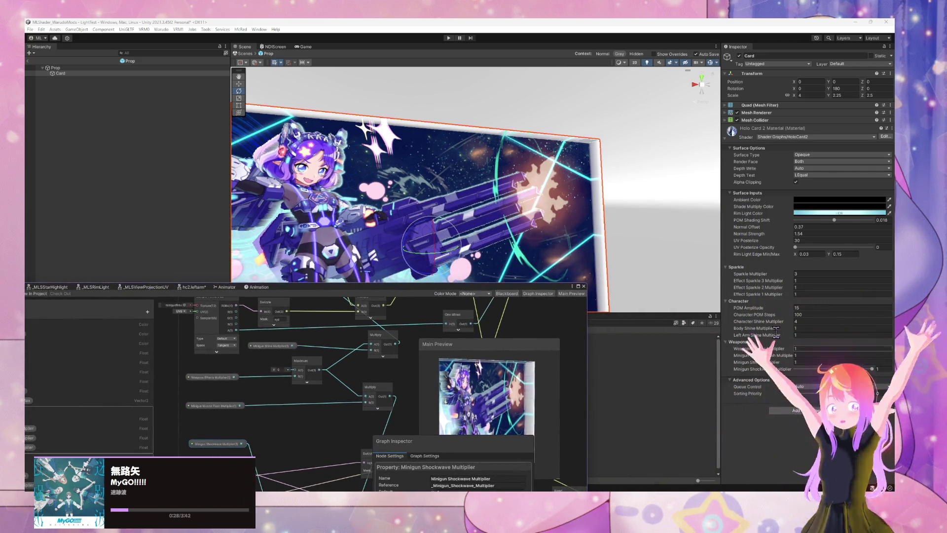
Drag Minigun Shockwave Multiplier to 0.446 and orbit and zoom the Scene to view the card
click(872, 369)
mouse_move(873, 369)
mouse_down()
mouse_move(794, 369)
mouse_move(838, 357)
mouse_move(893, 365)
mouse_up()
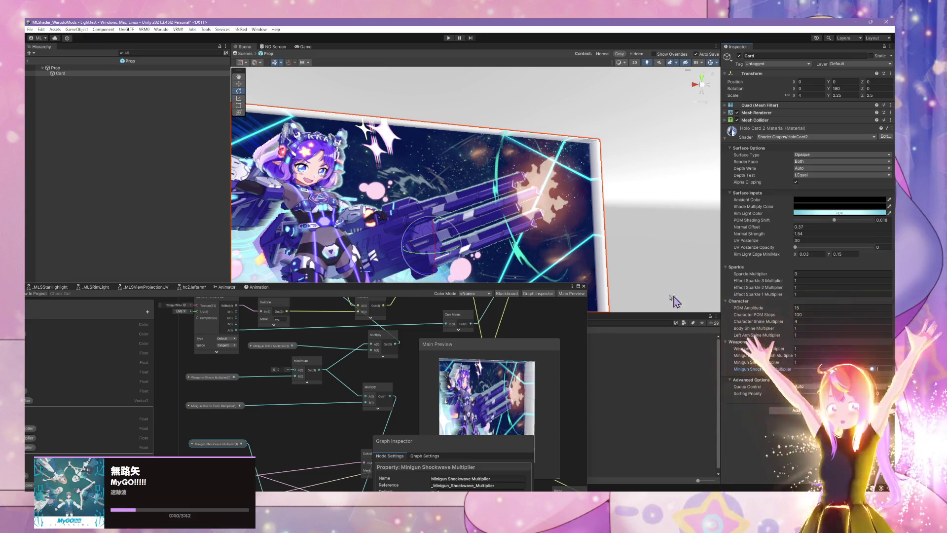
scroll(588, 253, down, 5)
scroll(587, 254, up, 3)
scroll(597, 240, up, 4)
mouse_move(597, 239)
mouse_down()
mouse_move(590, 228)
mouse_move(613, 226)
mouse_up()
scroll(617, 230, down, 5)
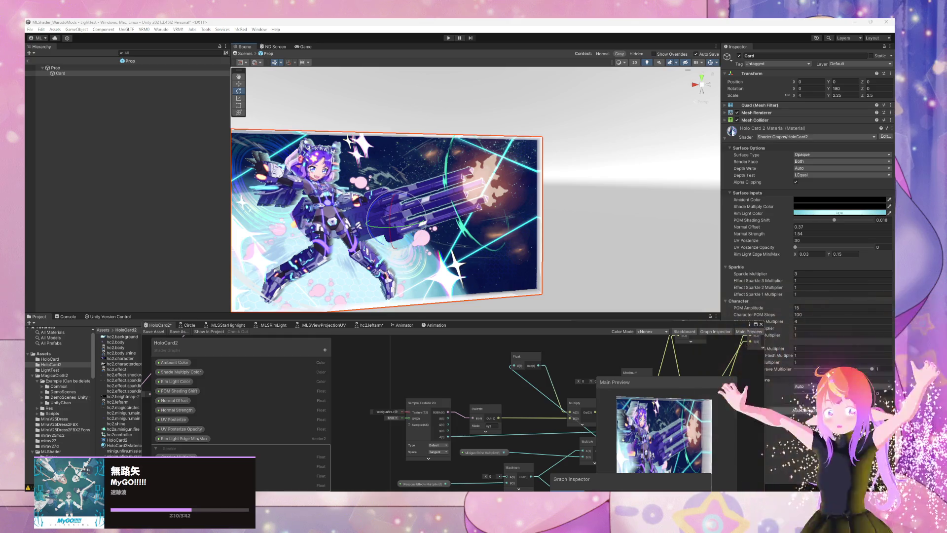
Float the Animation window so the Inspector's Weapons section stays visible
click(434, 324)
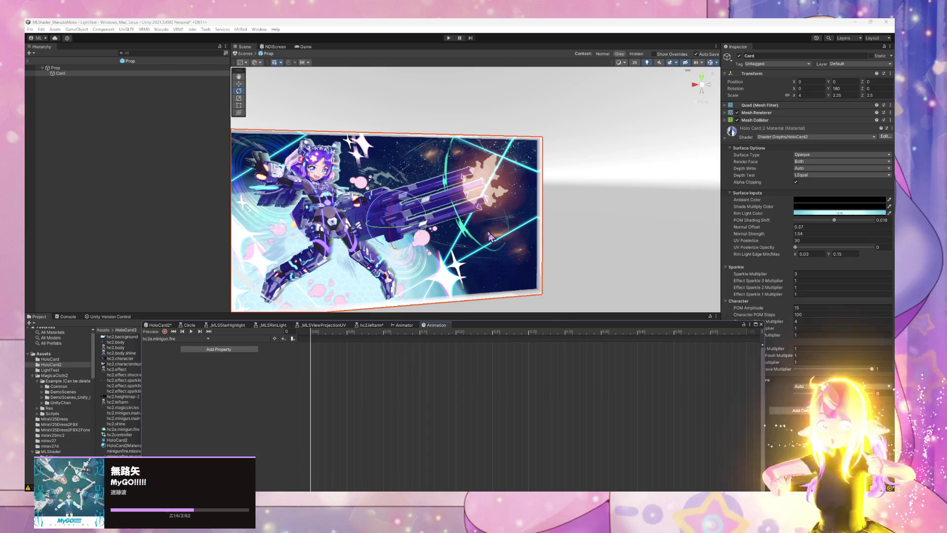
mouse_move(516, 327)
mouse_down()
mouse_move(599, 292)
mouse_move(587, 316)
mouse_move(566, 269)
mouse_move(575, 296)
mouse_up()
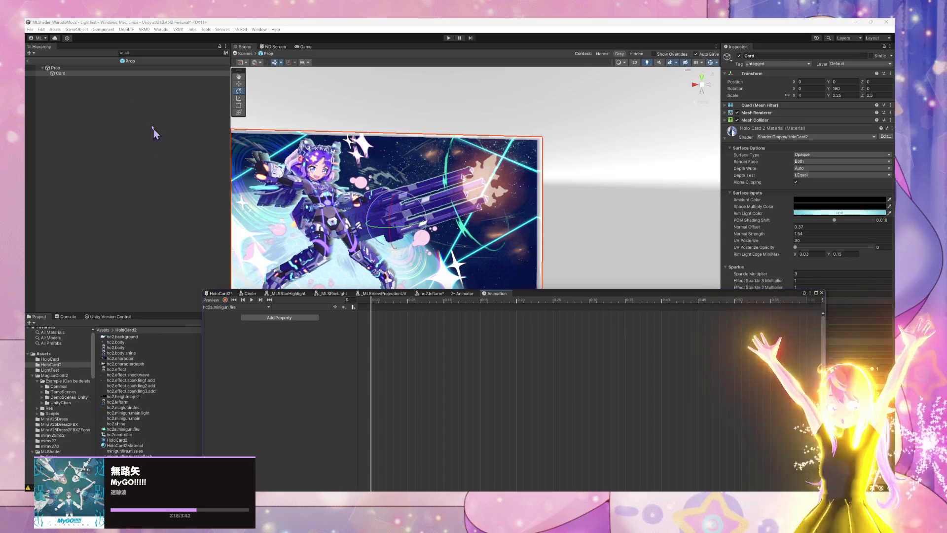
mouse_move(714, 296)
mouse_down()
mouse_move(592, 275)
mouse_move(610, 308)
mouse_up()
Try Minigun Muzzle Flash Multiplier at 0, cancel the edit, and enable keyframe recording
click(807, 355)
text(0)
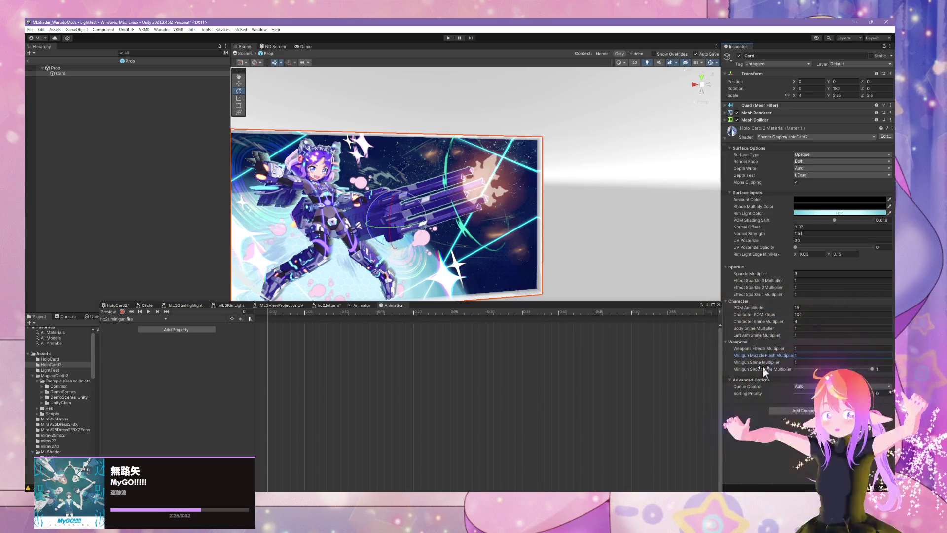
key(Escape)
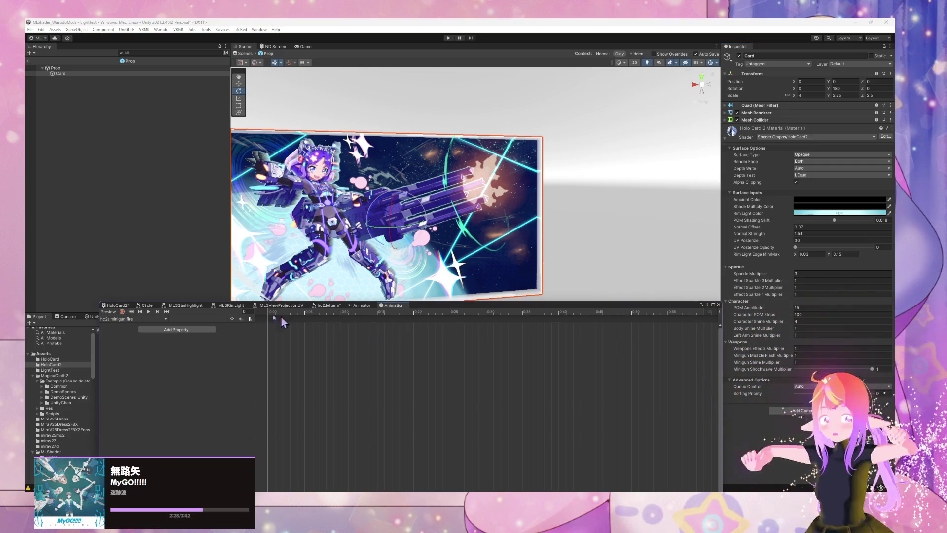
click(122, 311)
Record Minigun Muzzle Flash, Shine and Shockwave Multiplier keys at 0 on frame 0
double_click(796, 355)
text(0)
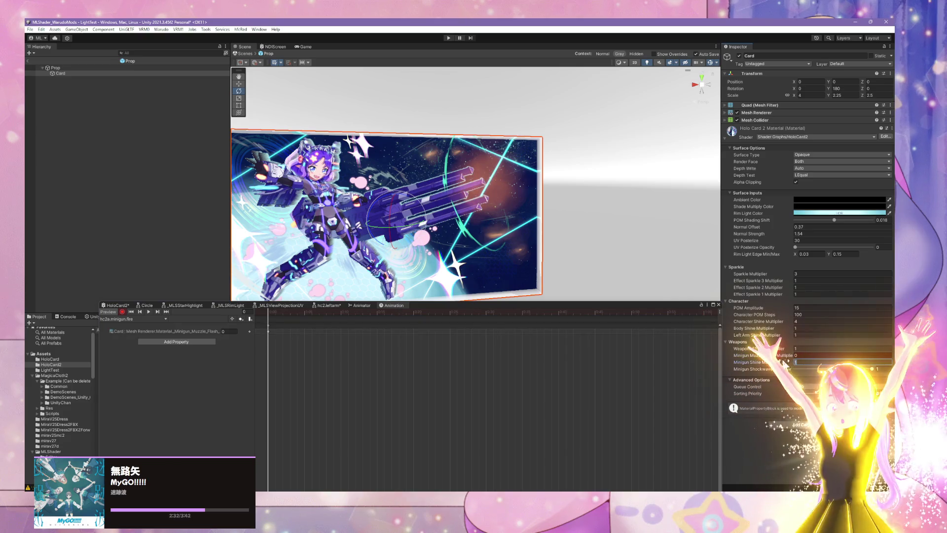
double_click(796, 362)
text(0)
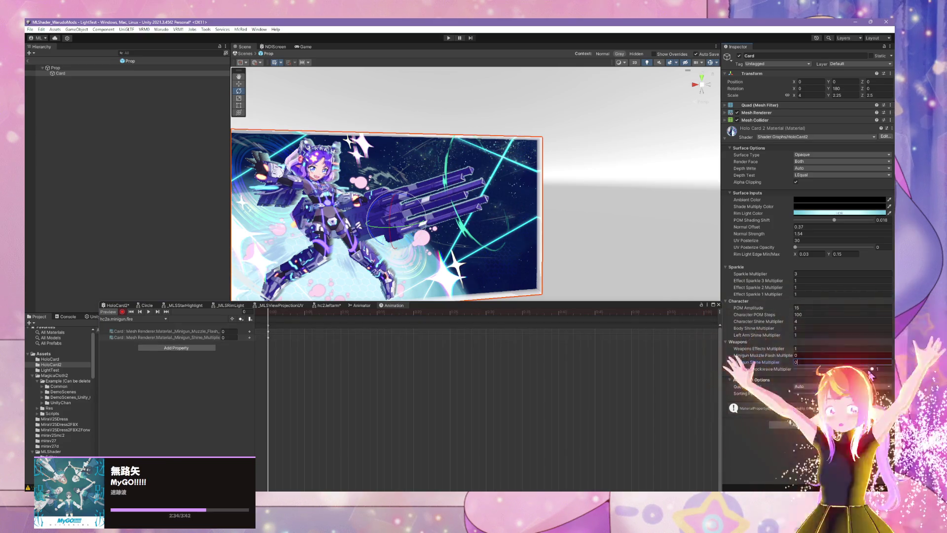
drag(872, 369, 575, 364)
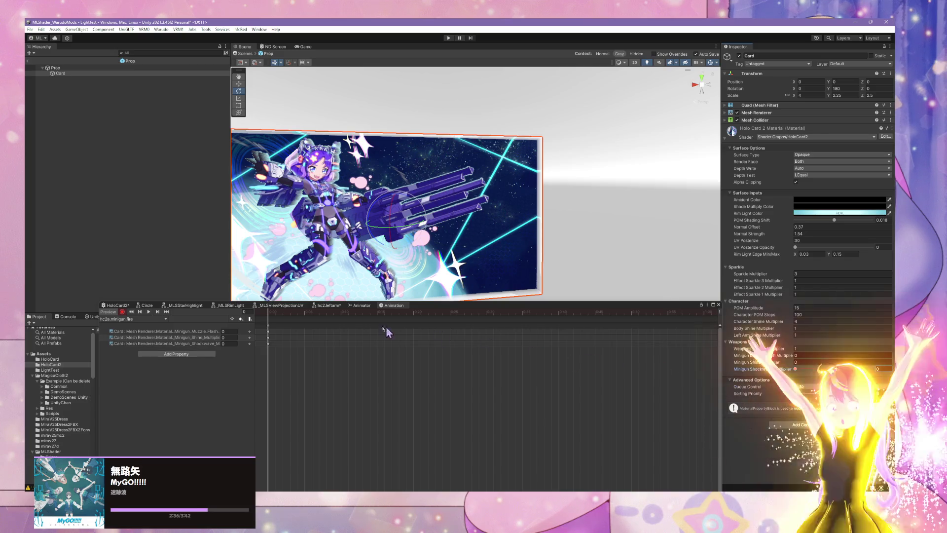
mouse_move(402, 305)
mouse_down()
mouse_move(468, 243)
mouse_move(474, 289)
mouse_up()
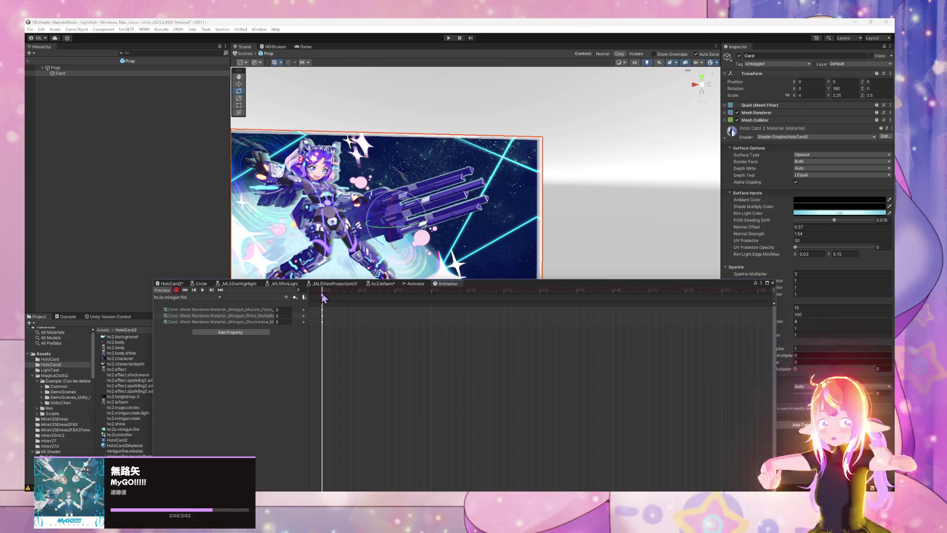
At frame 30 key Muzzle Flash and Shine Multiplier at 1; move the shockwave key to 0:18
drag(324, 292, 516, 318)
scroll(514, 317, down, 3)
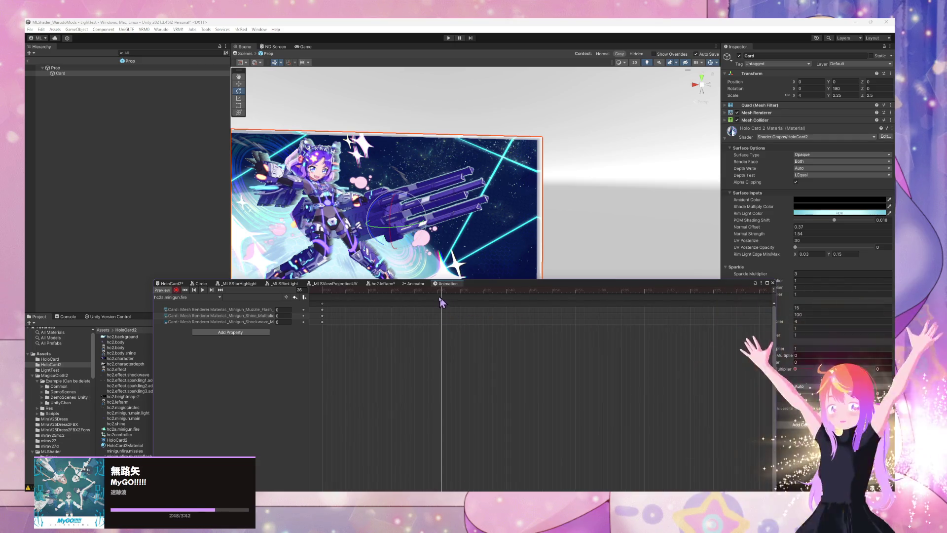
drag(444, 289, 464, 299)
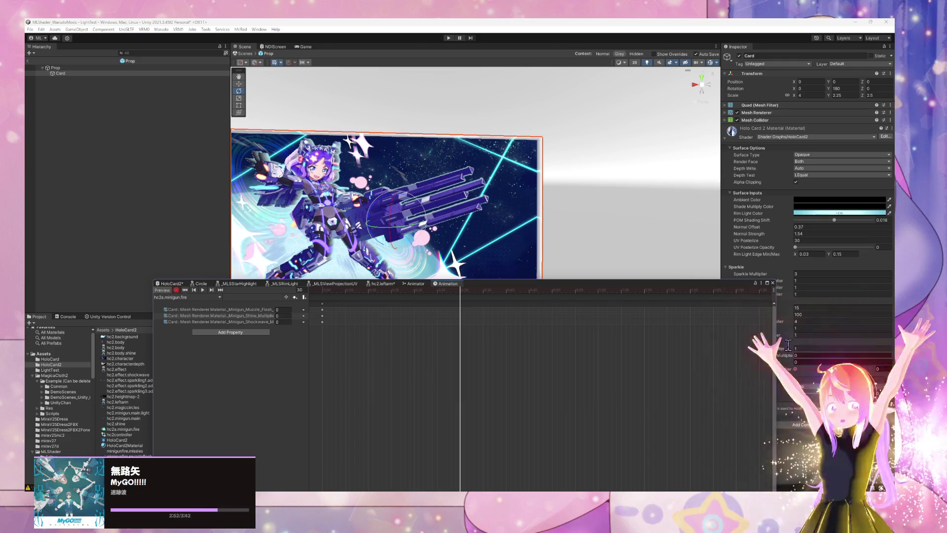
text(1)
click(795, 363)
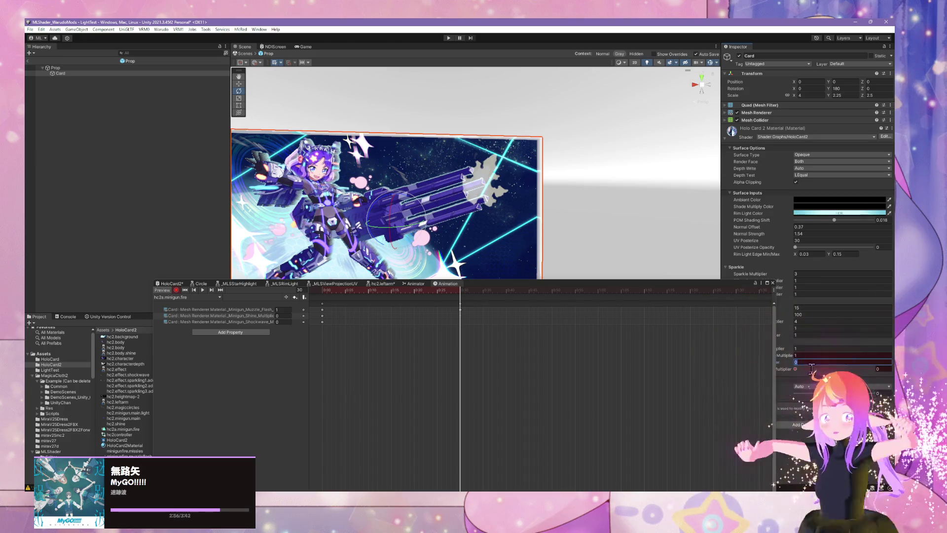
text(1)
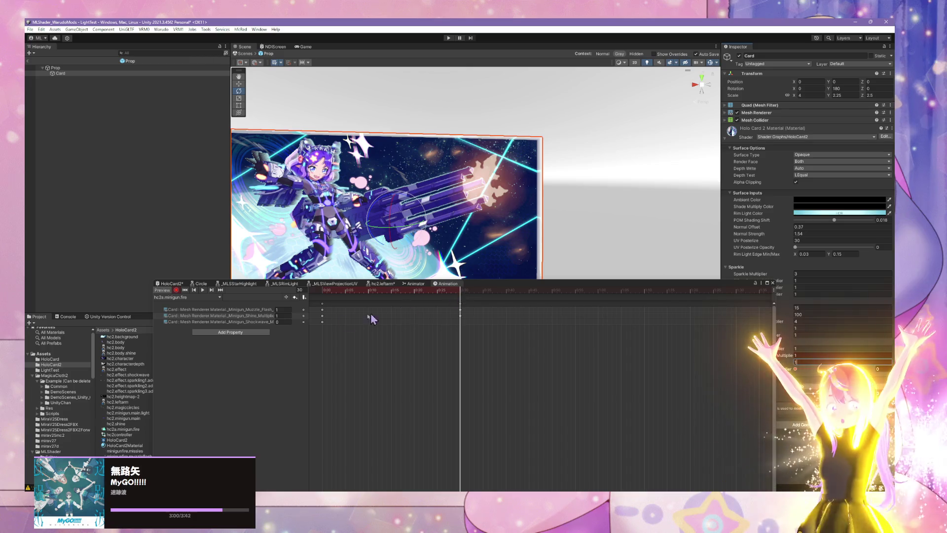
mouse_move(322, 322)
mouse_down()
mouse_move(412, 334)
mouse_move(385, 334)
mouse_move(393, 334)
mouse_up()
Key Minigun Shockwave Multiplier at 1 at frame 45
drag(452, 295, 529, 295)
click(881, 369)
text(1)
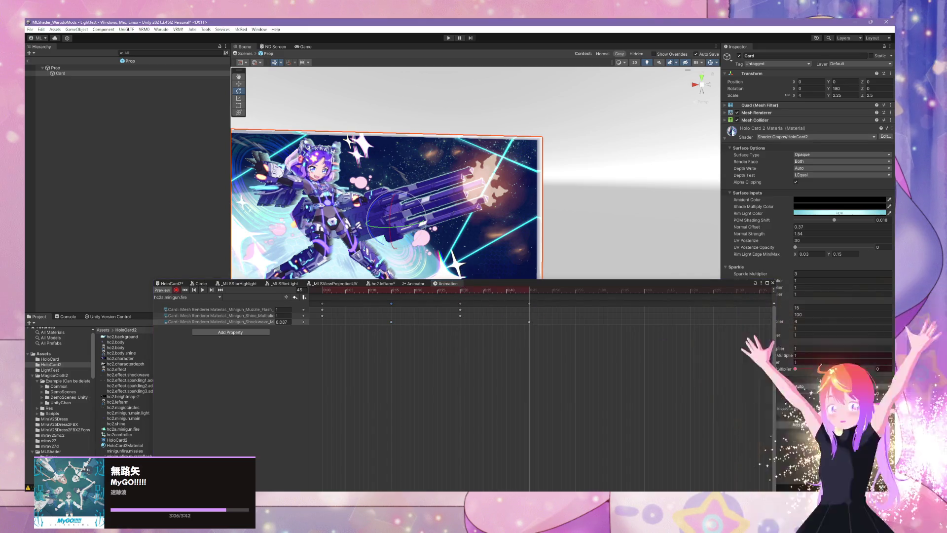
Key the multipliers back to 0 near frame 56, shift that key to 0:48, then rewind and play
drag(537, 303, 578, 306)
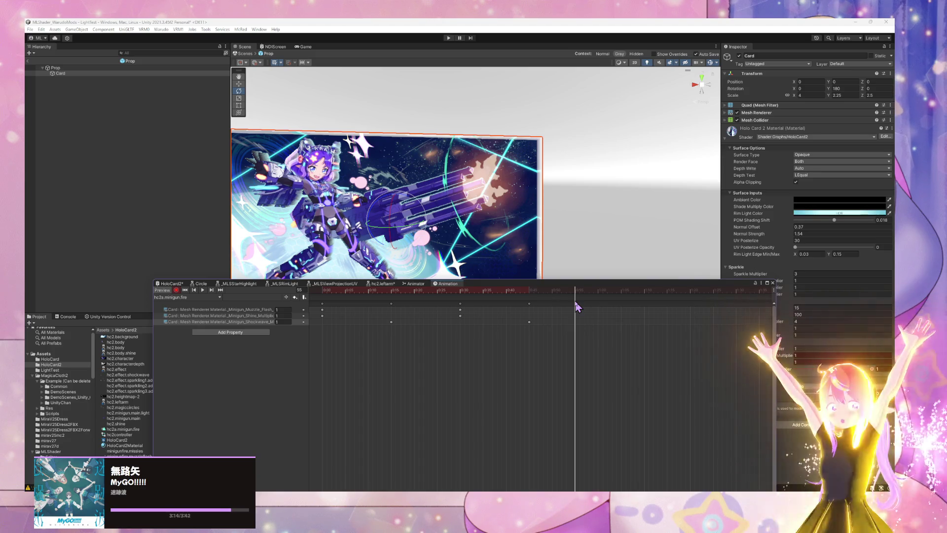
click(801, 355)
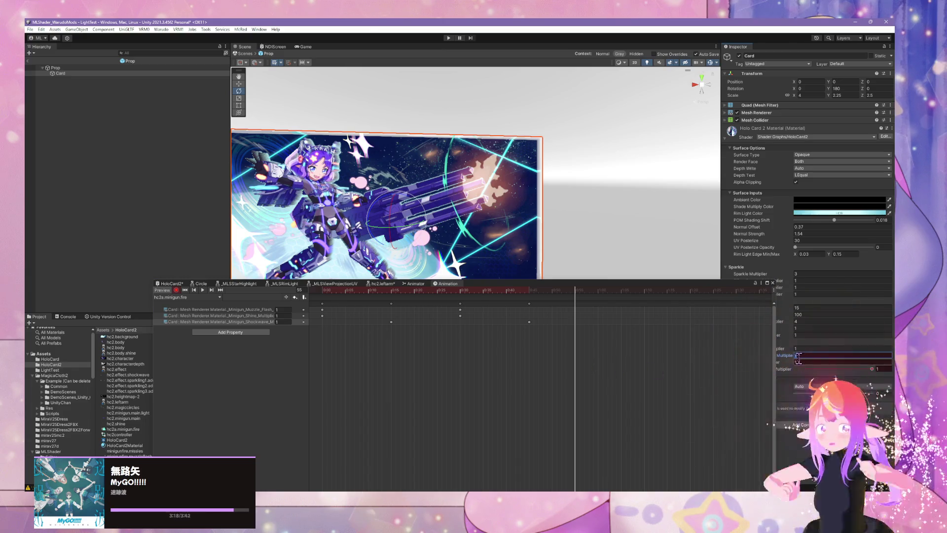
text(0)
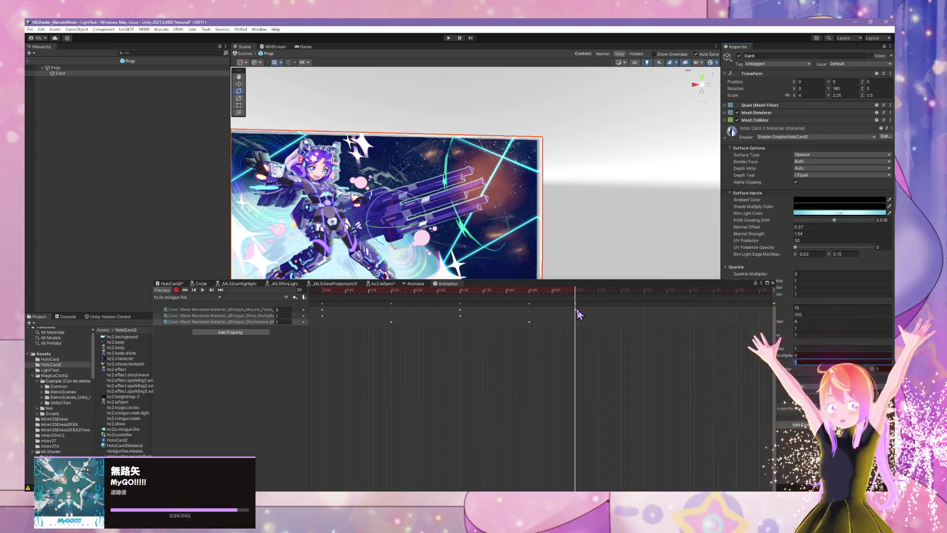
drag(576, 311, 526, 321)
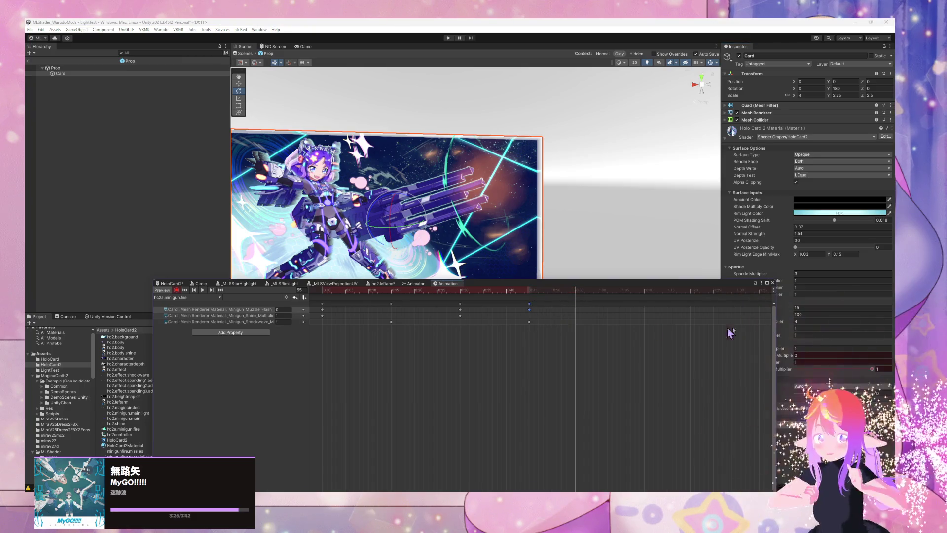
text(0)
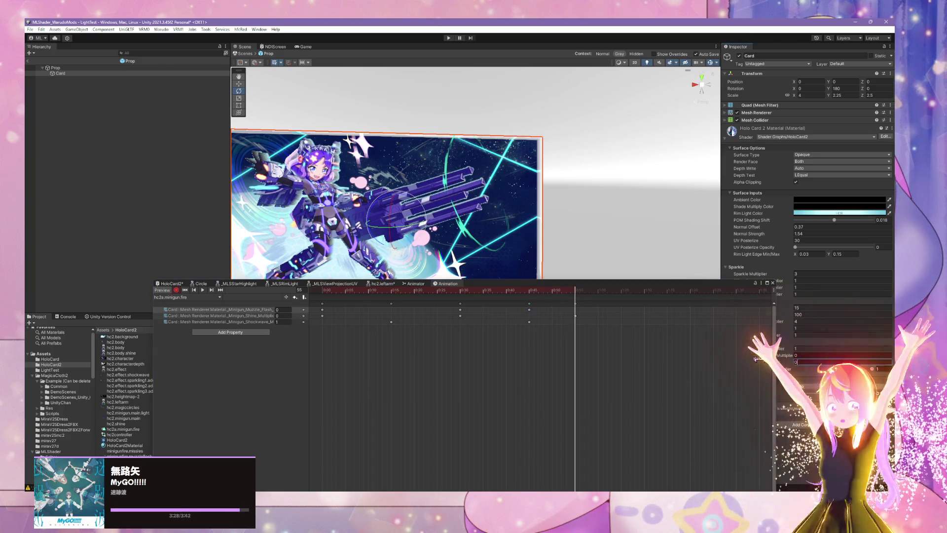
drag(577, 298, 270, 307)
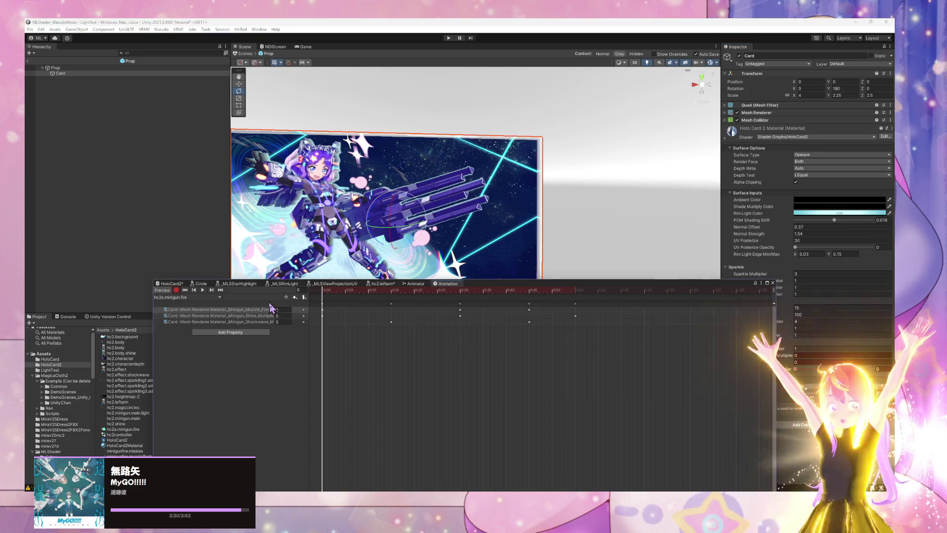
click(202, 290)
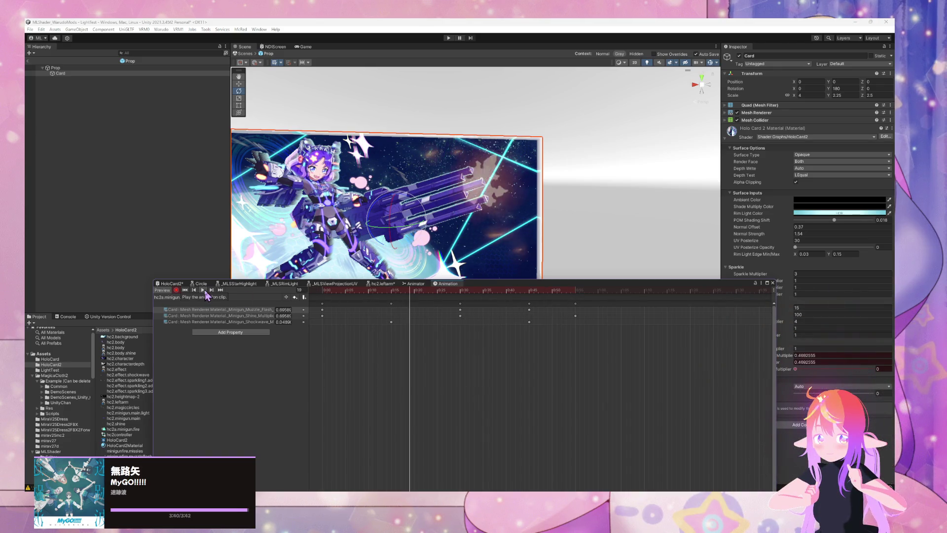
Select all the fire clip's keyframes and compress them from 0:53 to 0:38
click(391, 322)
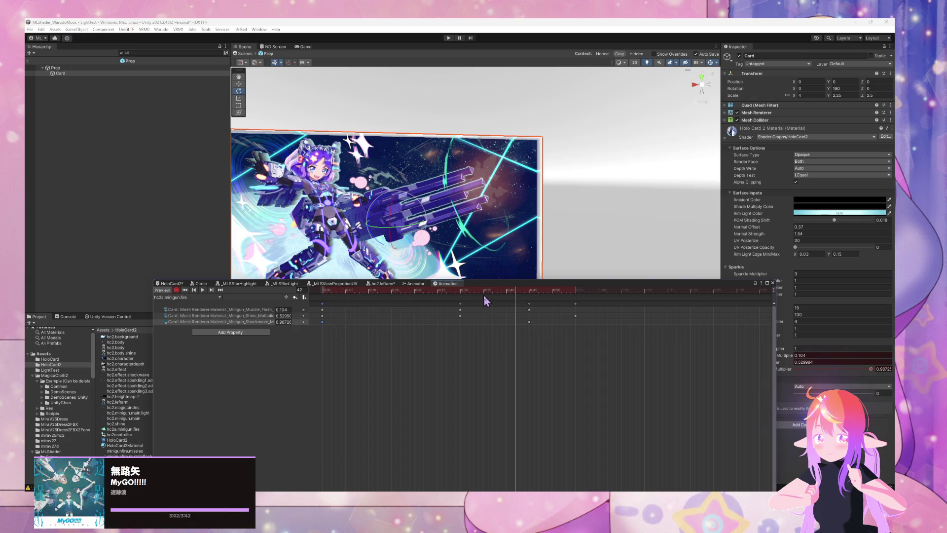
drag(599, 362, 312, 302)
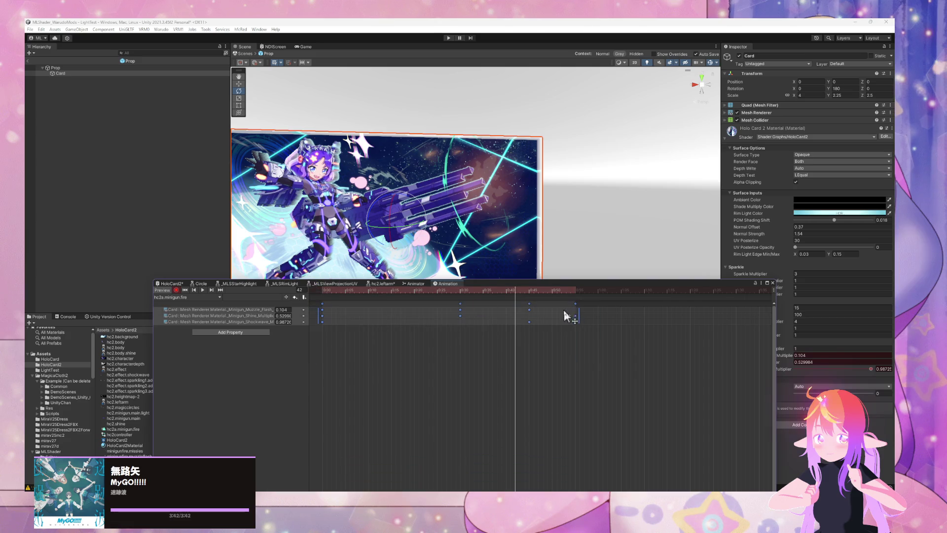
drag(568, 316, 503, 318)
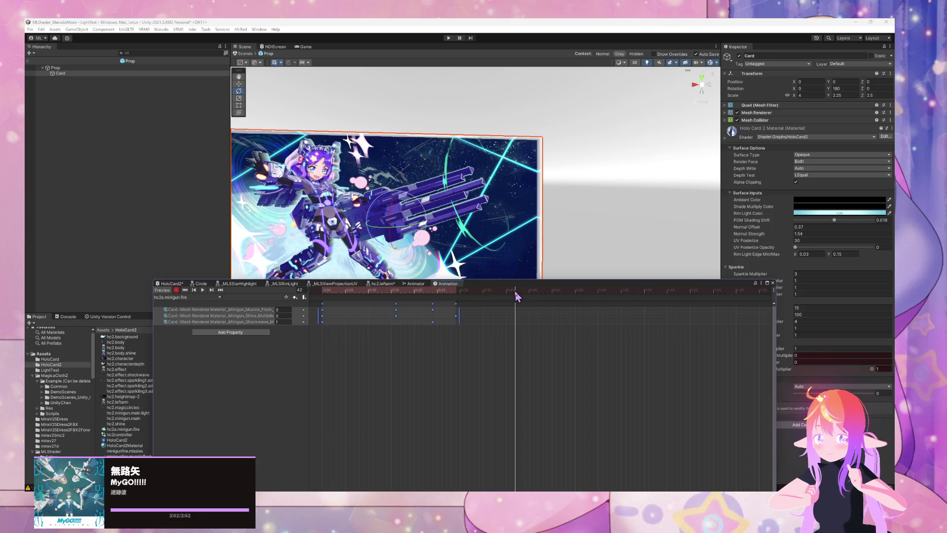
Step through the faster fire clip frame by frame from the start, then rewind
drag(516, 291, 284, 307)
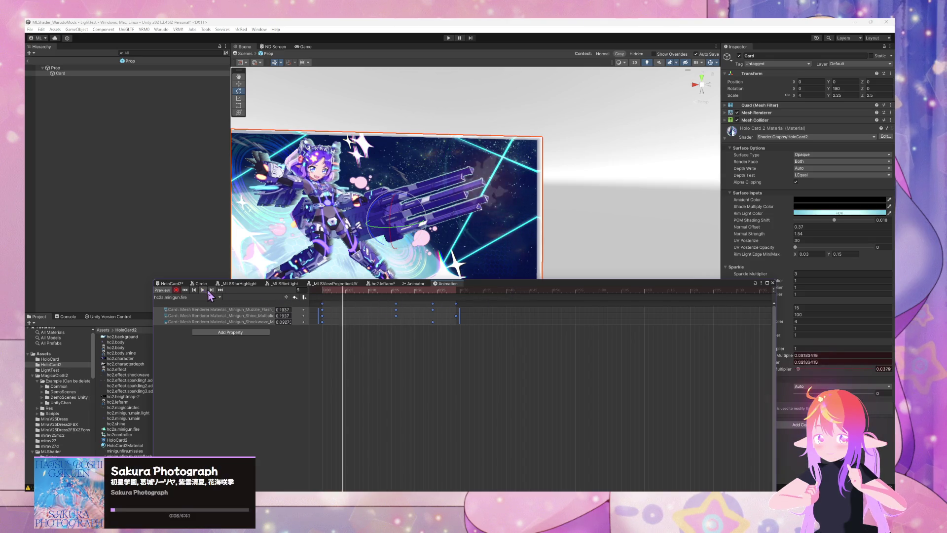
click(211, 290)
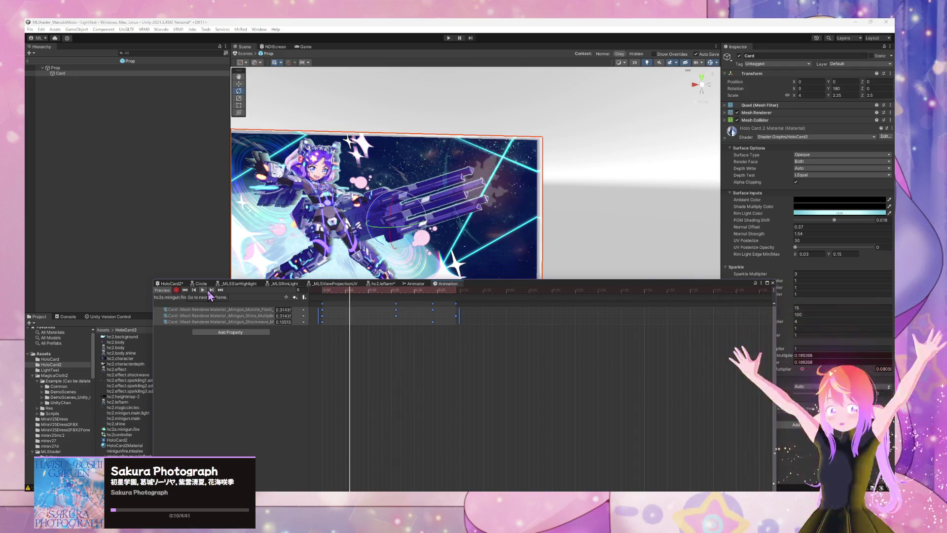
click(211, 291)
key(comma)
key(period)
key(period)
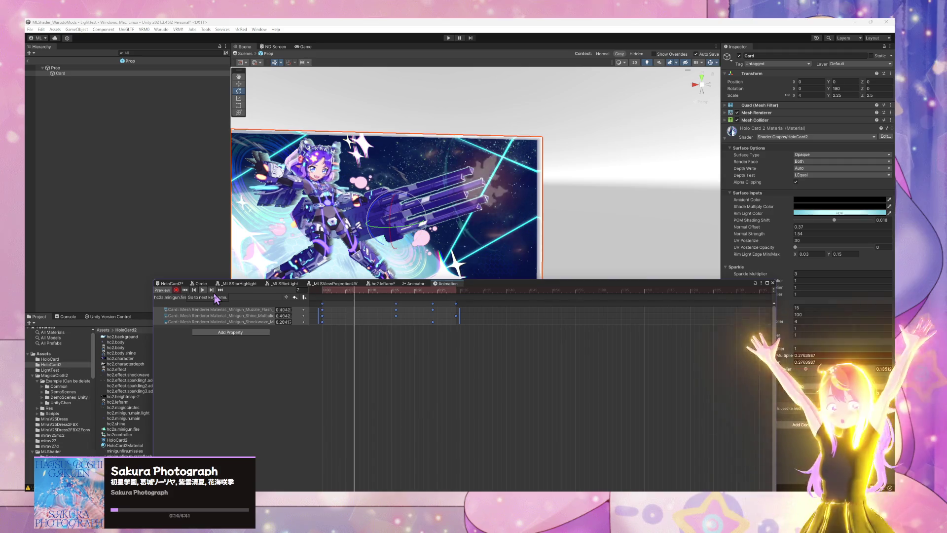
key(comma)
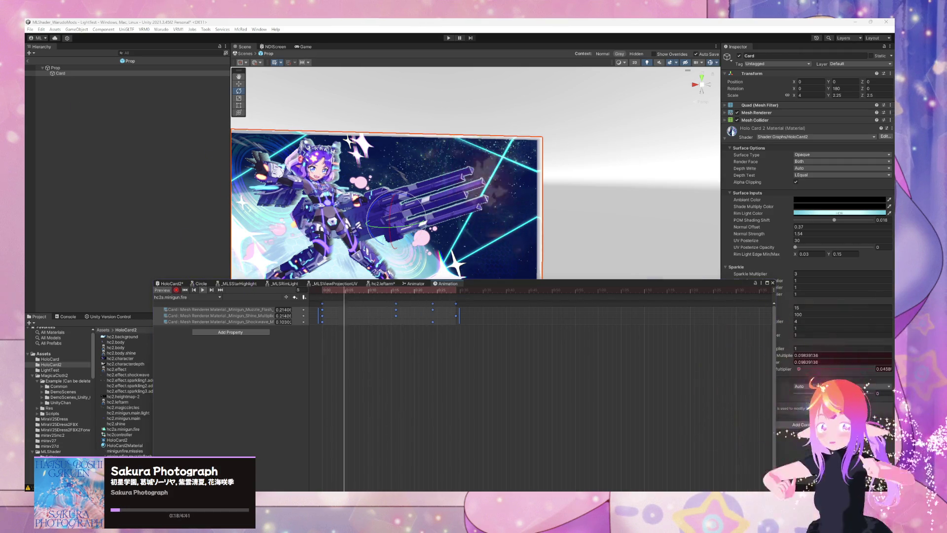
key(period)
key(period)
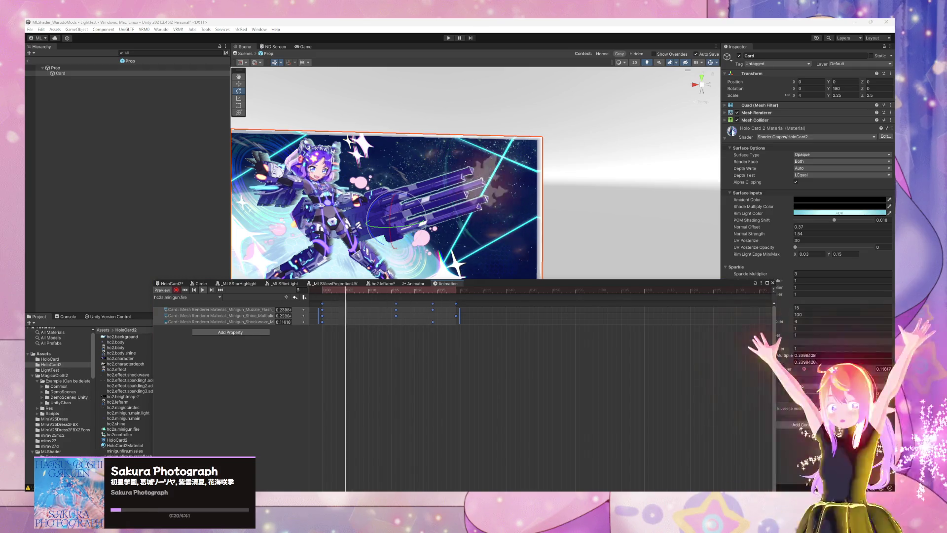
key(comma)
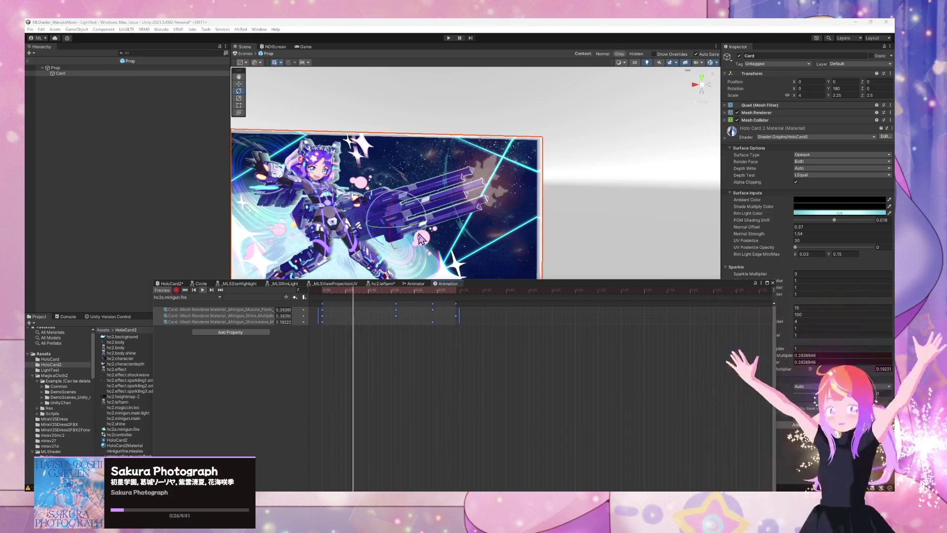
click(195, 291)
Scrub the preview to frame 14 and move a Shockwave keyframe earlier to 0:11
click(445, 335)
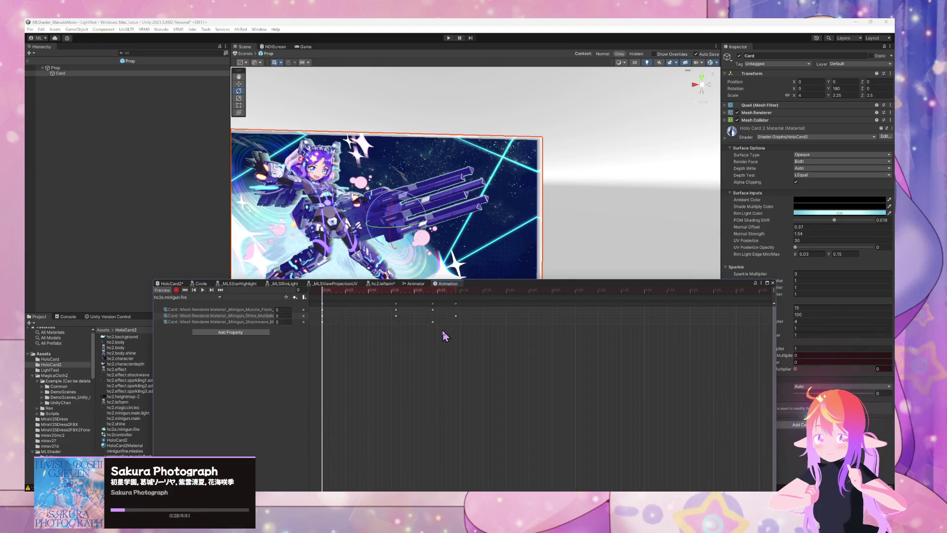
click(432, 322)
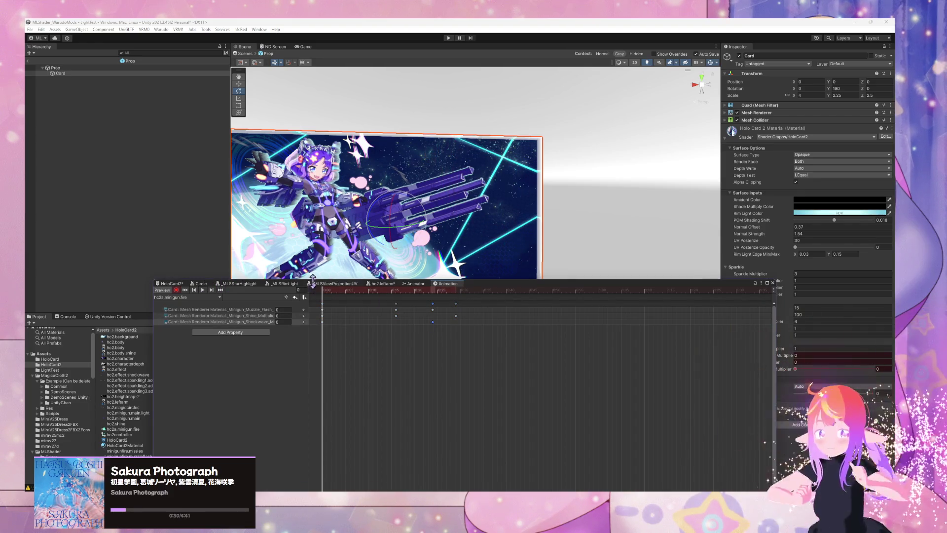
mouse_move(337, 293)
mouse_down()
mouse_move(434, 303)
mouse_move(324, 303)
mouse_up()
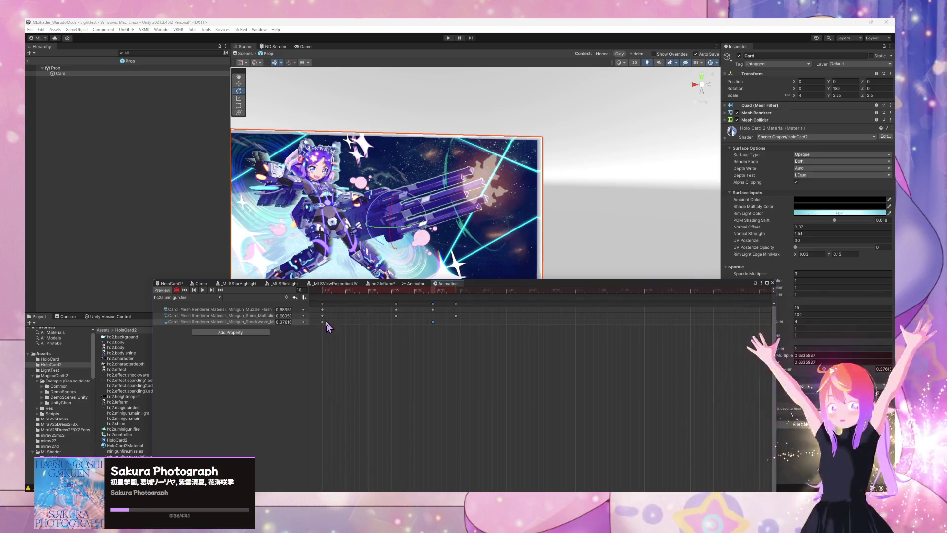
drag(344, 325, 344, 326)
drag(397, 305, 370, 312)
Move the Shockwave keyframe from 0:25 to 0:27 and play the clip to check the muzzle flash
click(433, 304)
mouse_move(390, 320)
mouse_down()
mouse_move(450, 308)
mouse_move(413, 315)
mouse_up()
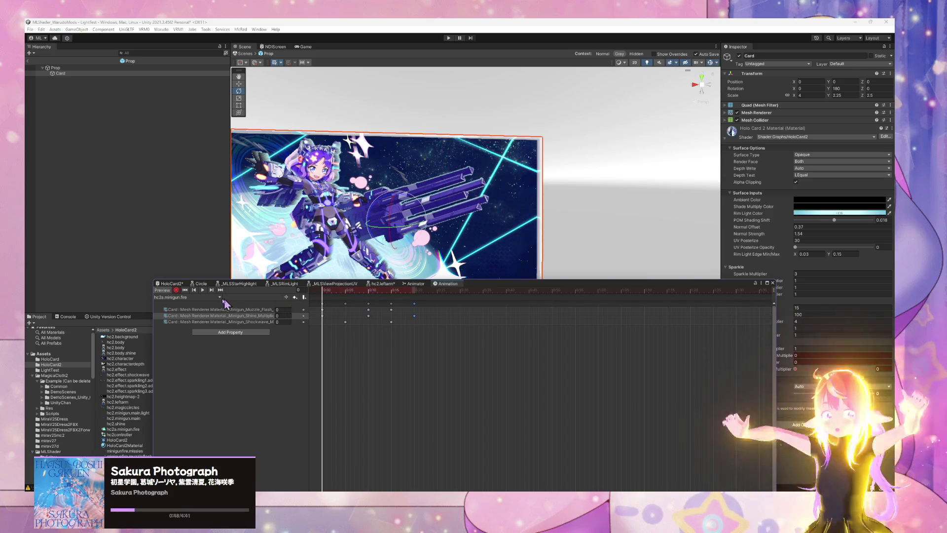
click(203, 291)
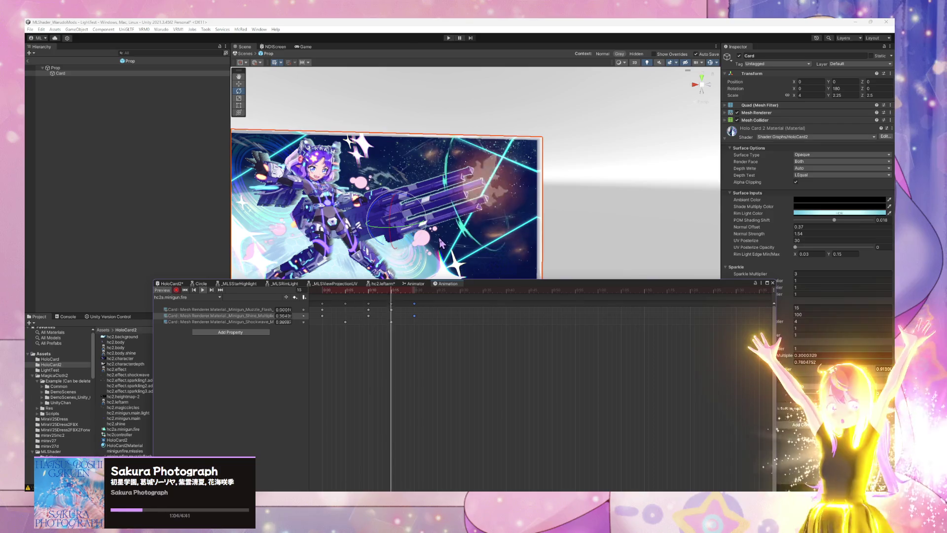
drag(500, 290, 534, 286)
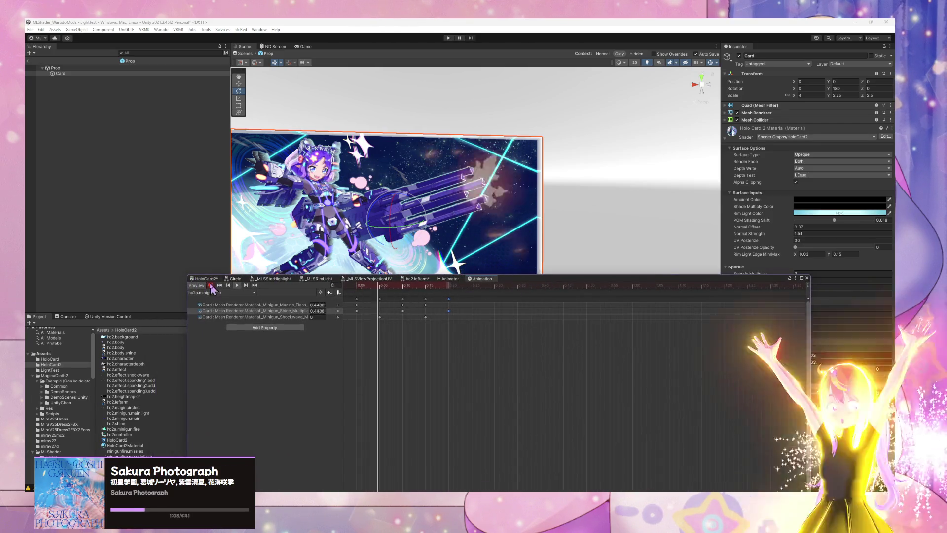
Move the hc2a_minigun_fire state beside Entry in the controller's state graph
click(450, 279)
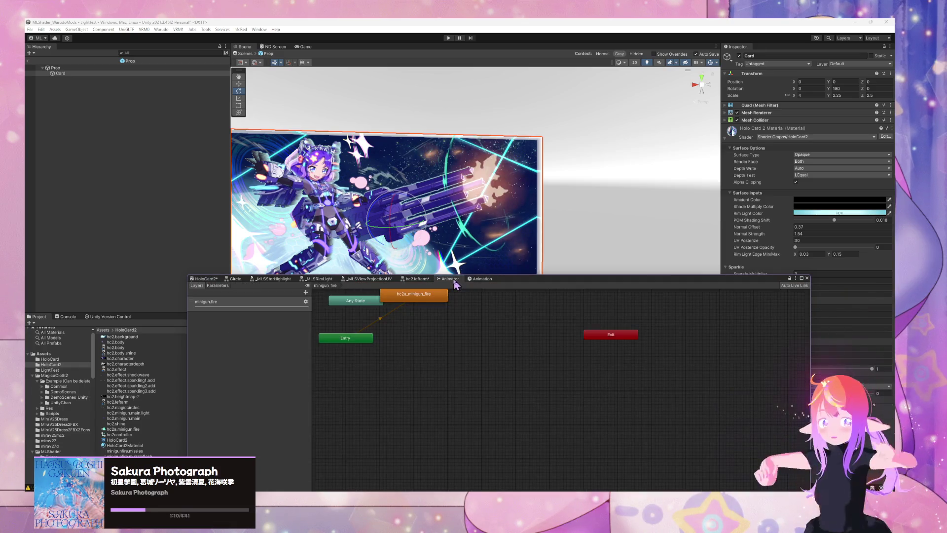
drag(430, 302, 467, 338)
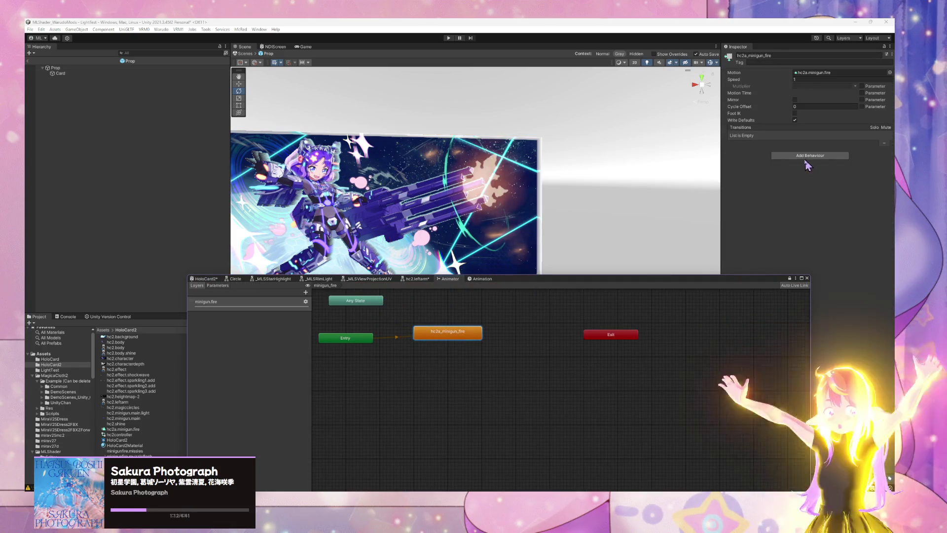
double_click(439, 337)
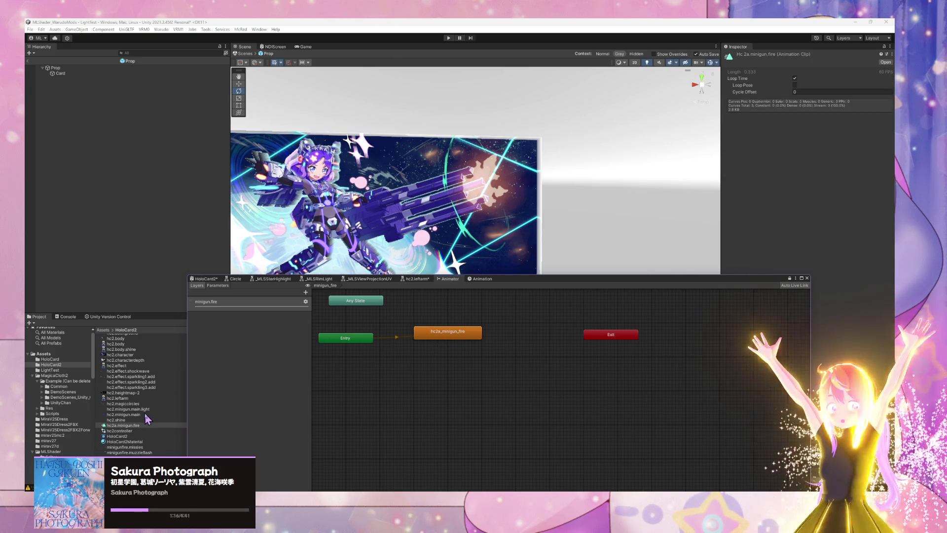
click(131, 427)
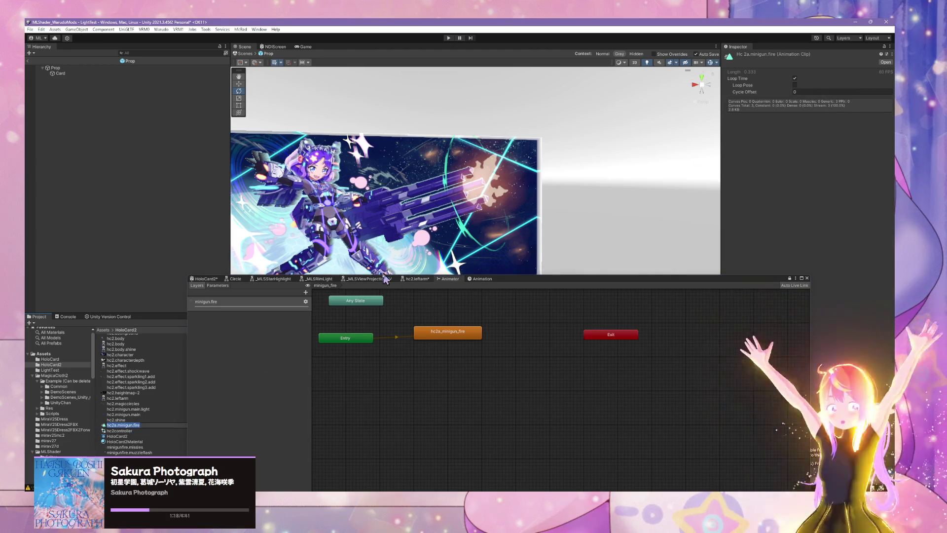
click(422, 280)
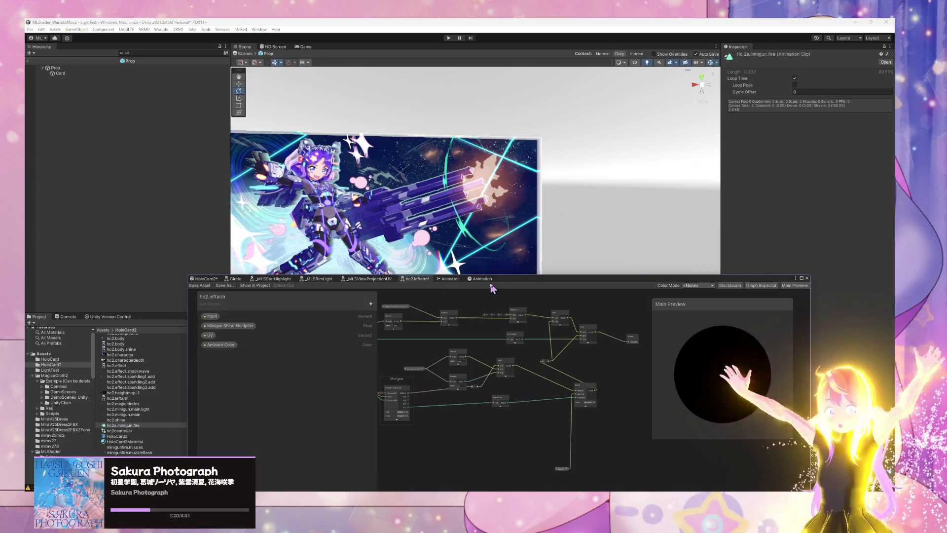
click(482, 279)
click(449, 280)
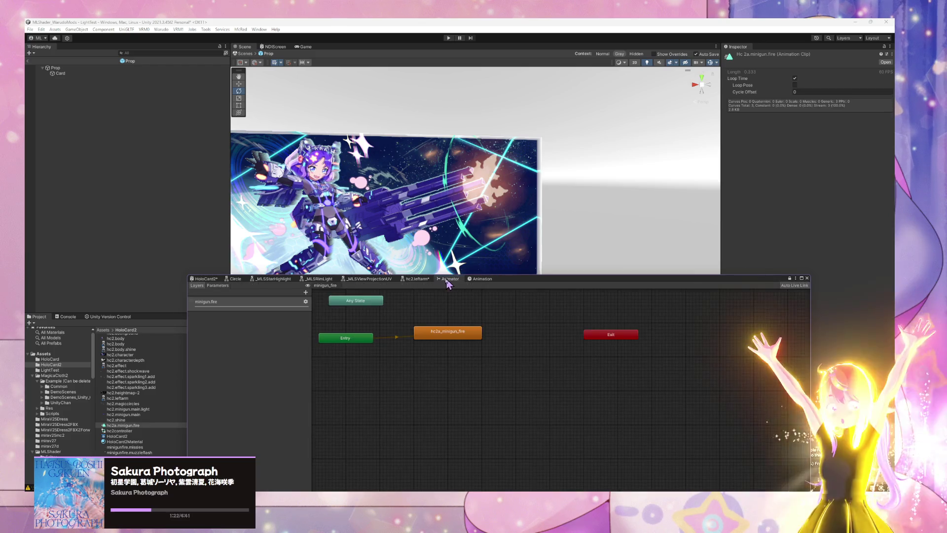
Add a New Layer to the Animator, then delete it again
click(306, 293)
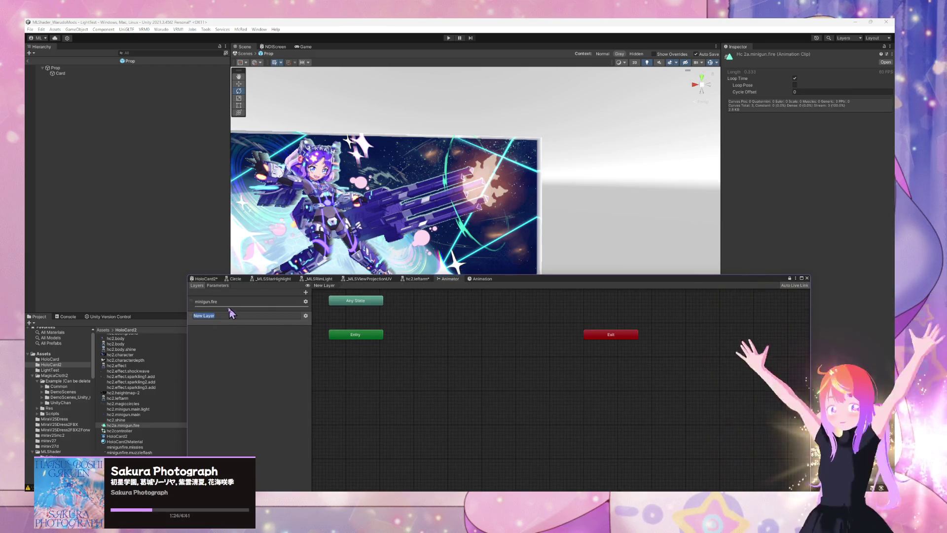
click(192, 330)
key(Delete)
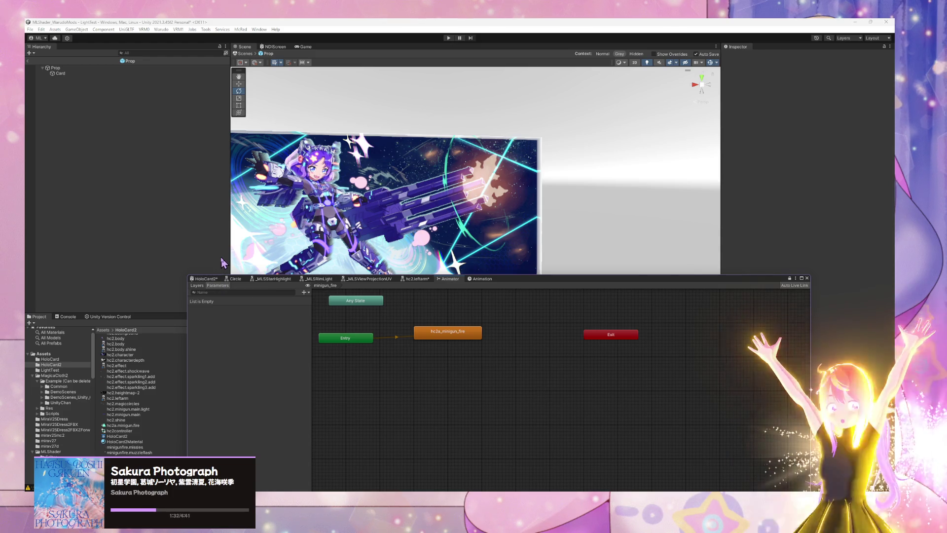
click(409, 282)
Replace a mistakenly added Bool parameter with a new Float parameter
click(448, 279)
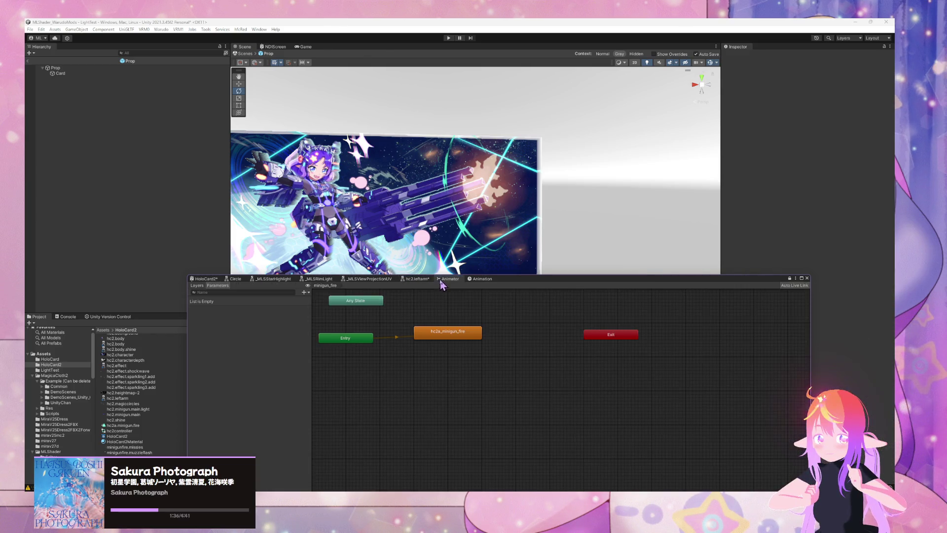
click(479, 279)
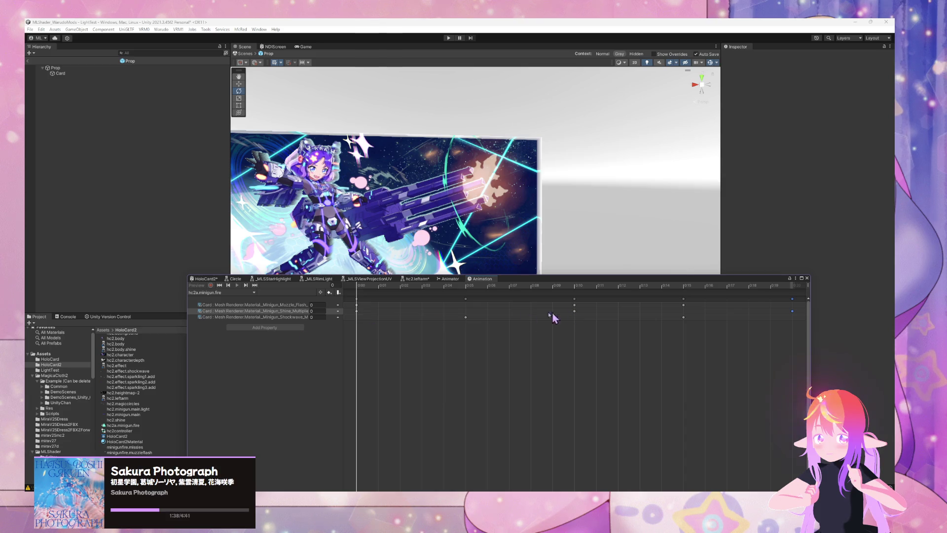
scroll(464, 321, down, 1)
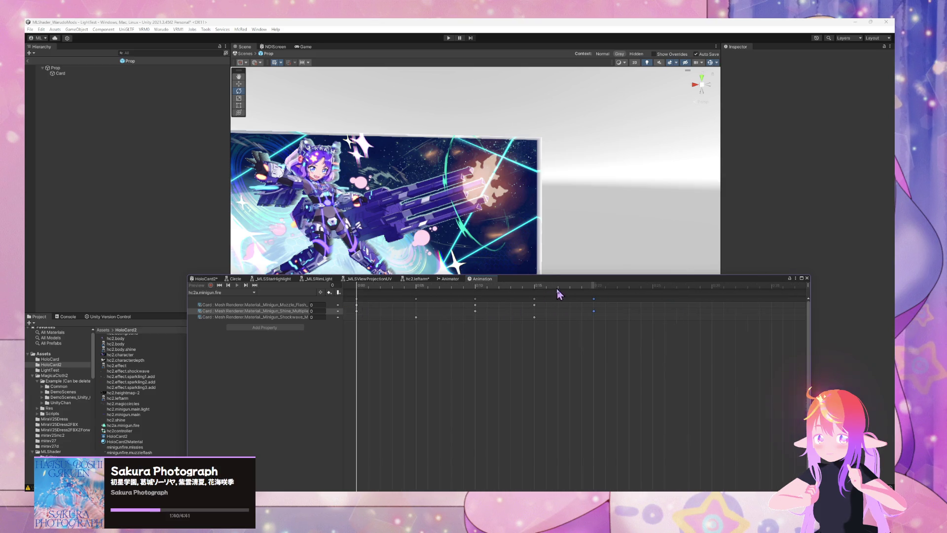
click(450, 279)
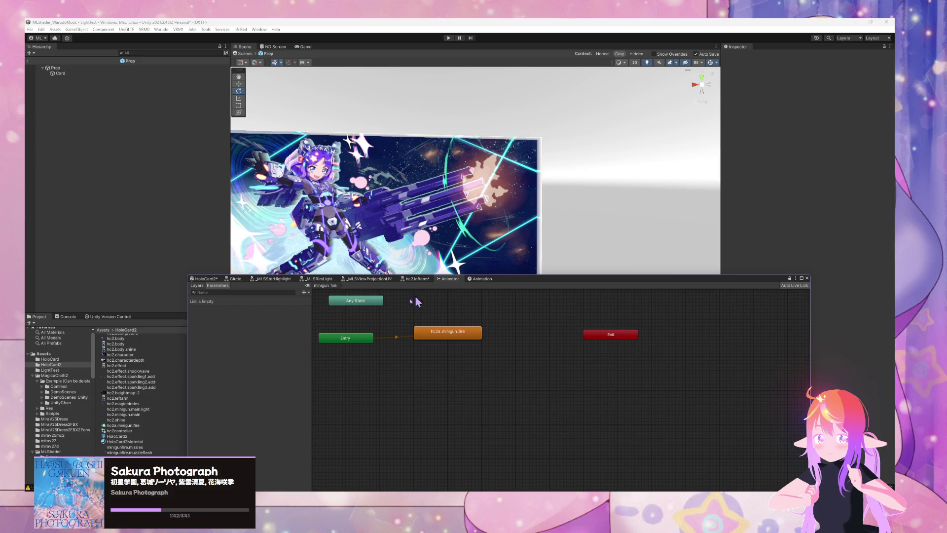
click(305, 293)
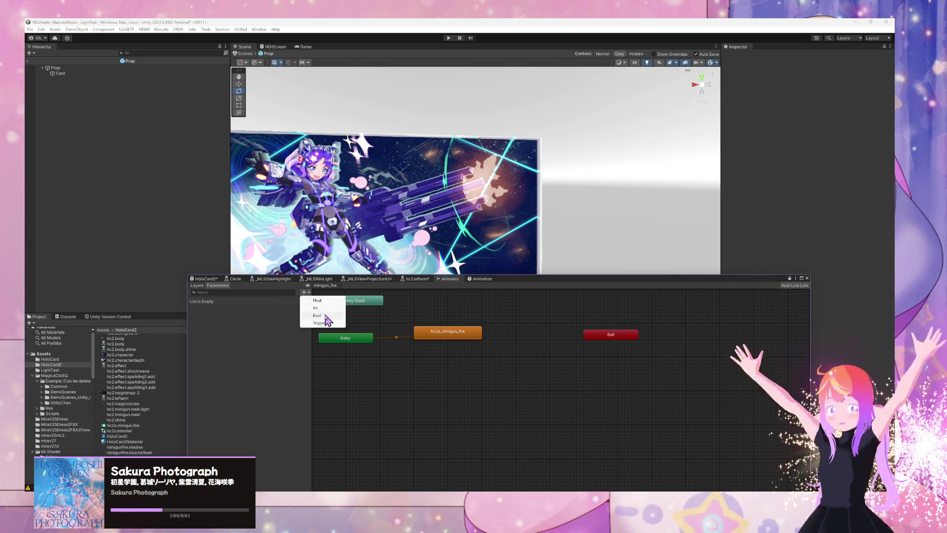
click(320, 316)
click(253, 313)
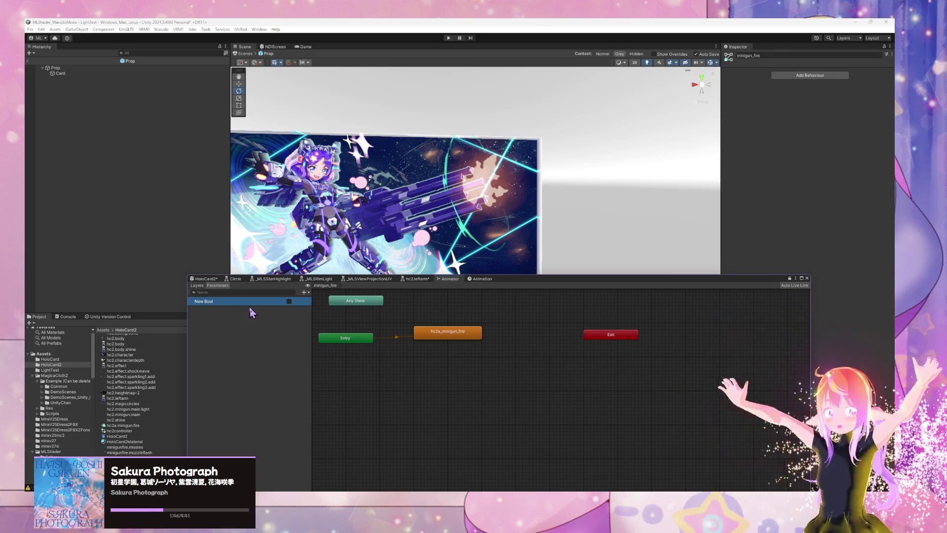
click(304, 292)
click(320, 302)
Name the Float 'Firing Speed' with value 1 and make it drive the fire state's speed
text(Fu)
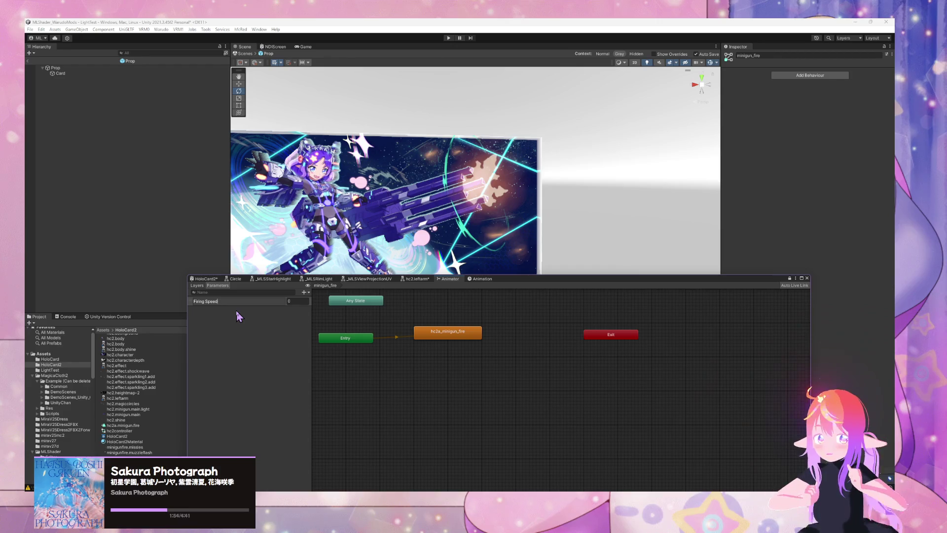
key(Return)
text(1)
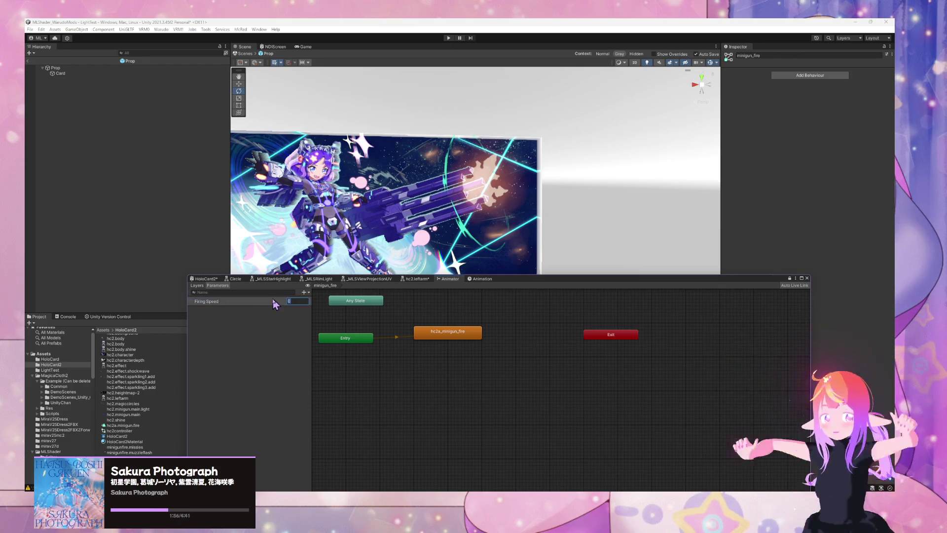
click(434, 332)
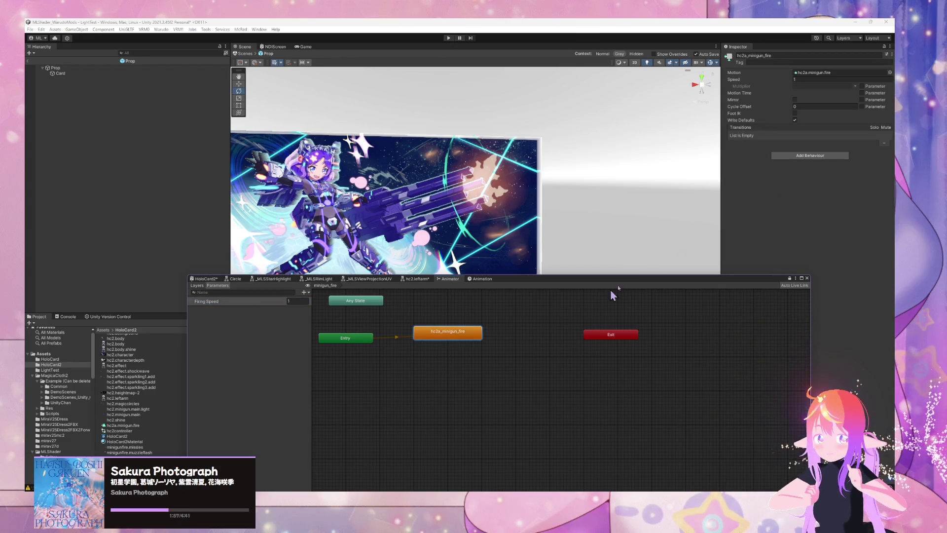
click(862, 86)
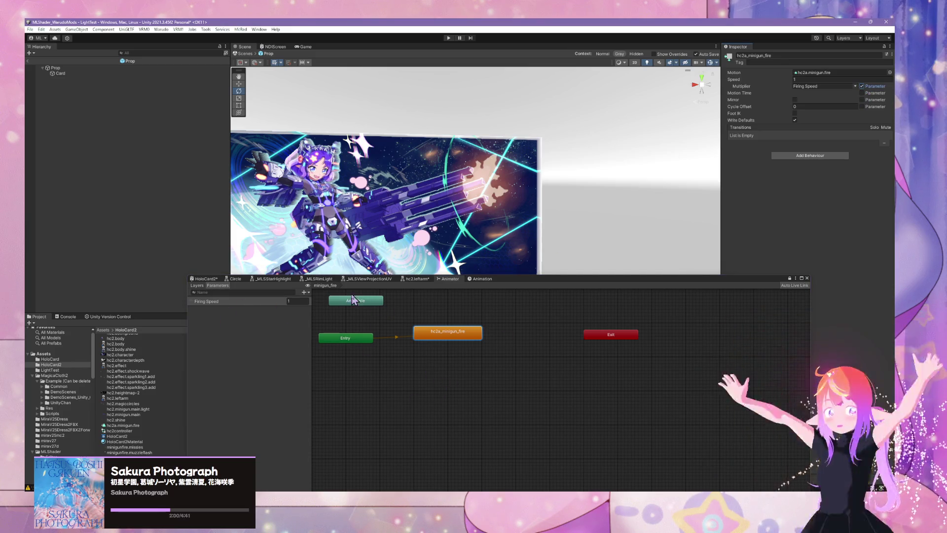
mouse_move(358, 301)
mouse_down()
mouse_move(349, 304)
mouse_move(460, 305)
mouse_up()
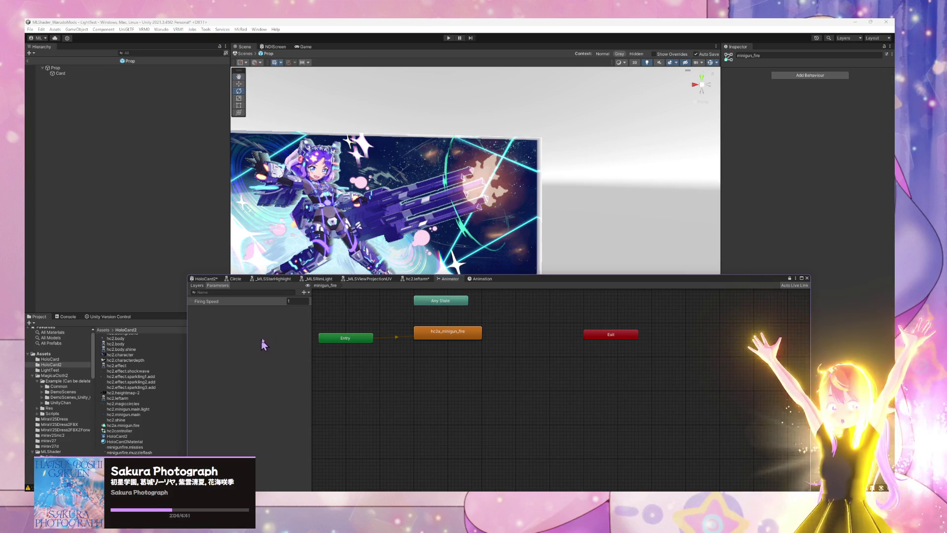
Add a trigger parameter named Fire and select the Any State node
click(304, 293)
click(318, 327)
text(Fire)
key(Return)
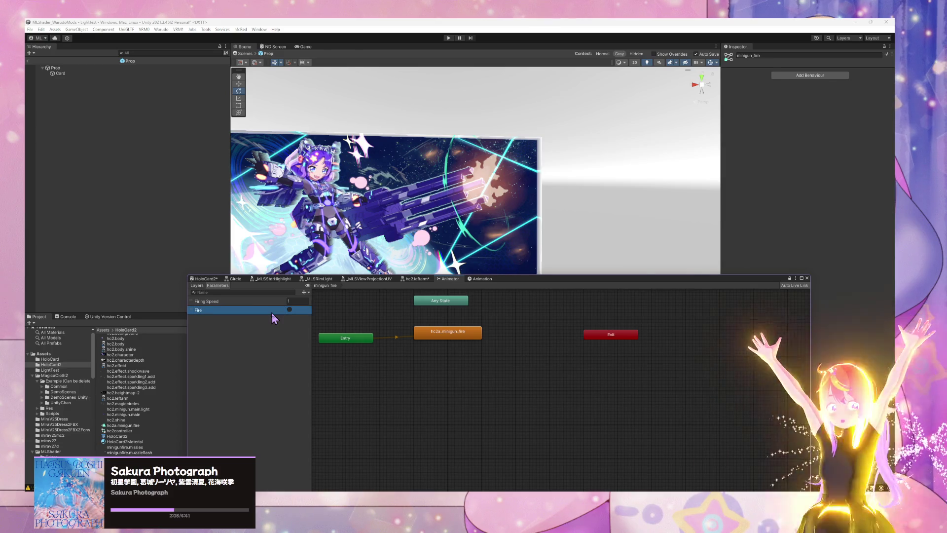
click(451, 301)
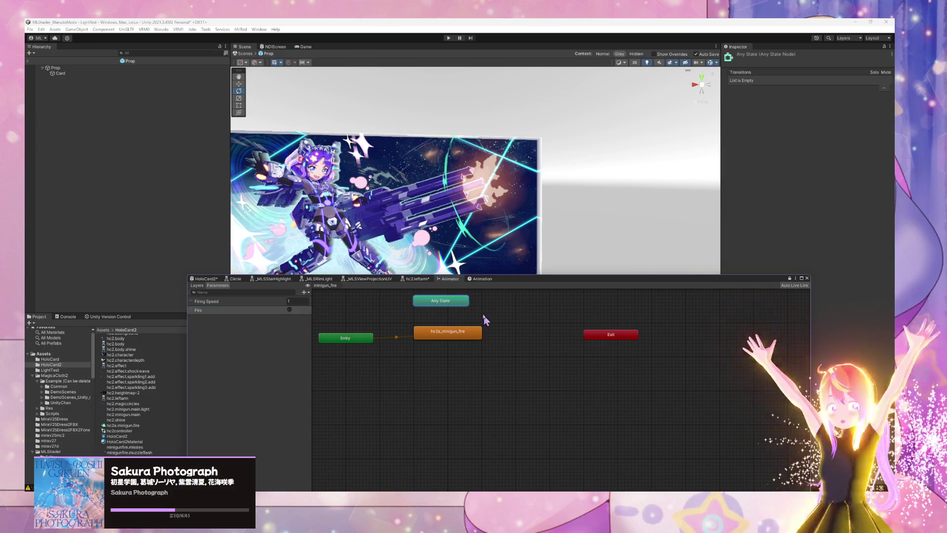
Create a transition from Any State to hc2a_minigun_fire
right_click(447, 301)
click(461, 308)
click(448, 333)
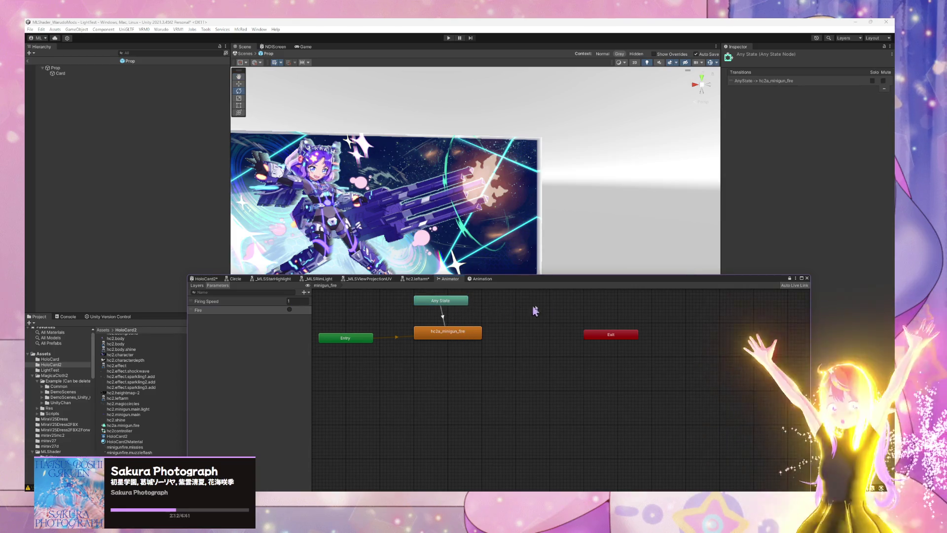
drag(461, 302, 469, 302)
Turn off Fixed Duration in the transition's settings, then show the hc2.leftarm shader graph
click(446, 314)
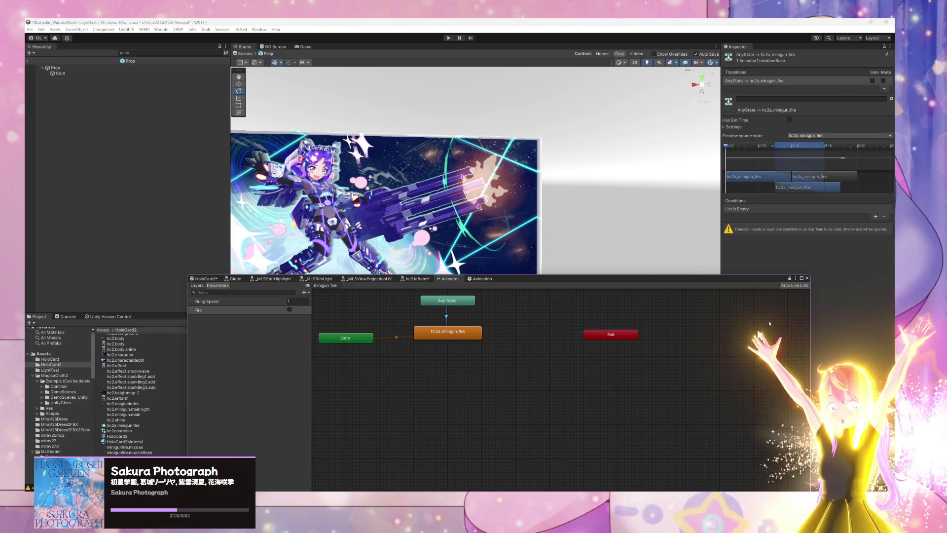
click(733, 127)
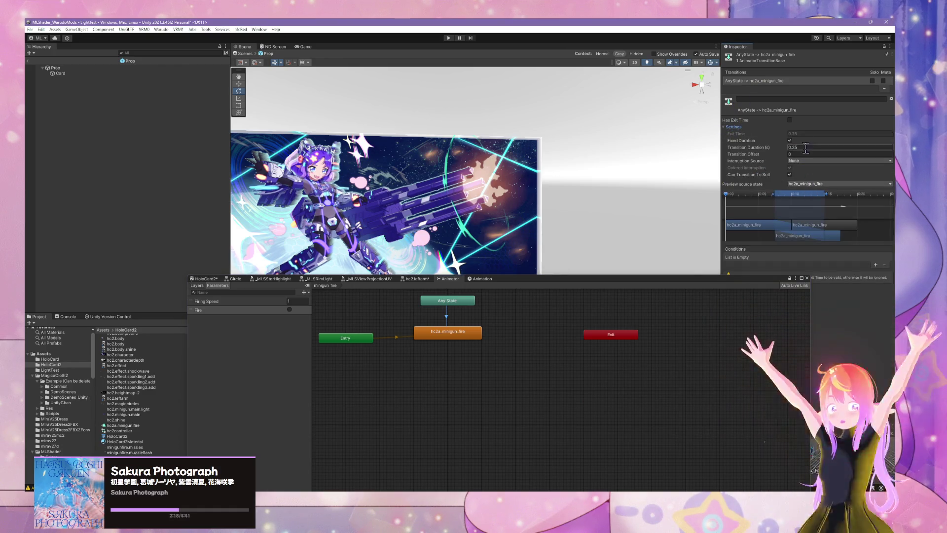
click(790, 140)
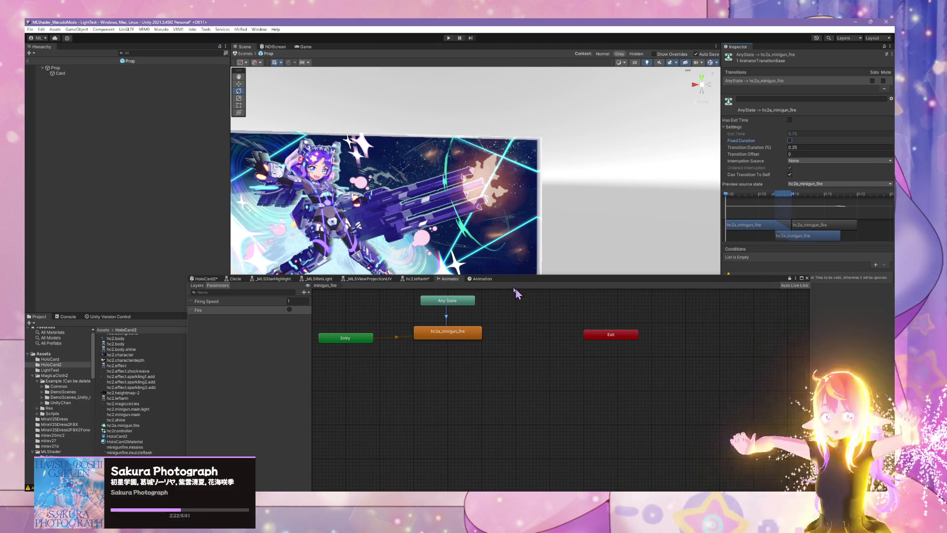
click(449, 302)
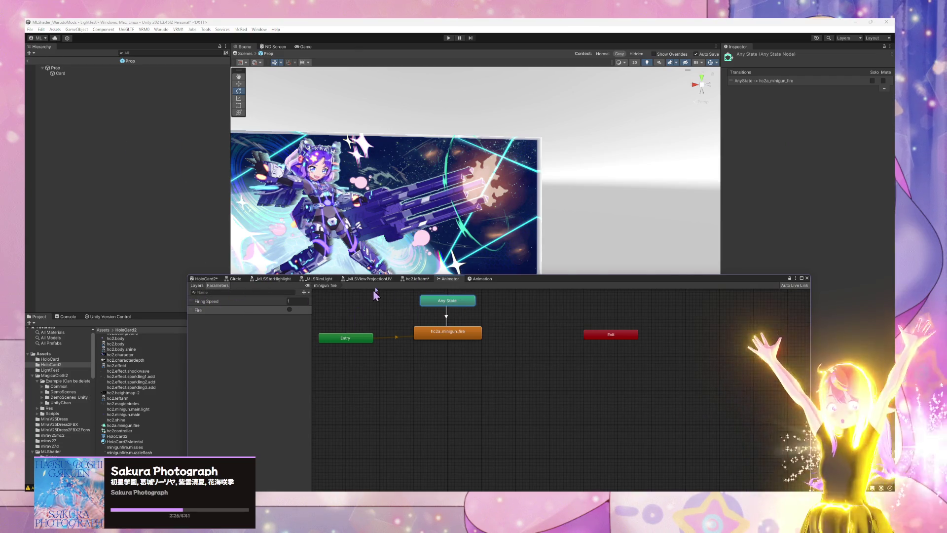
click(424, 280)
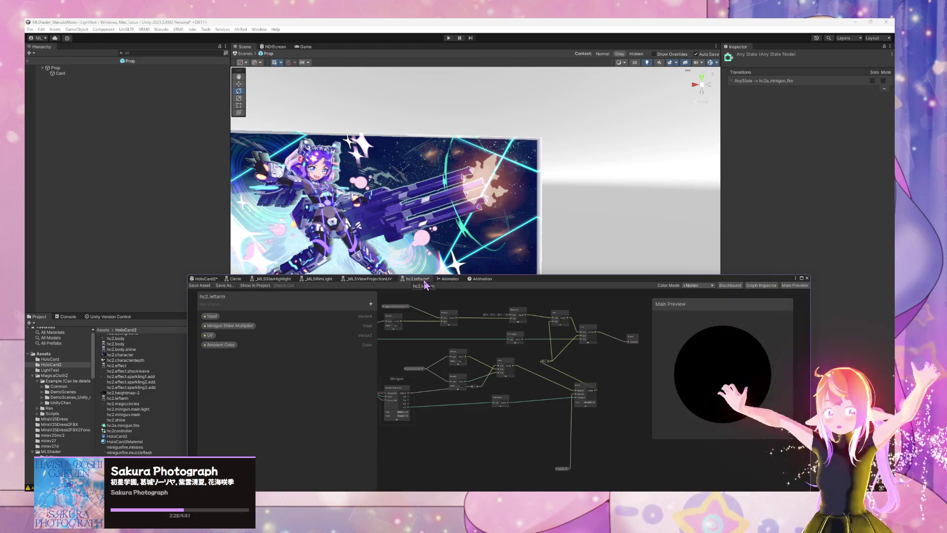
Save the HoloCard2 shader graph asset and return to the minigun_fire Animator
right_click(424, 283)
click(199, 288)
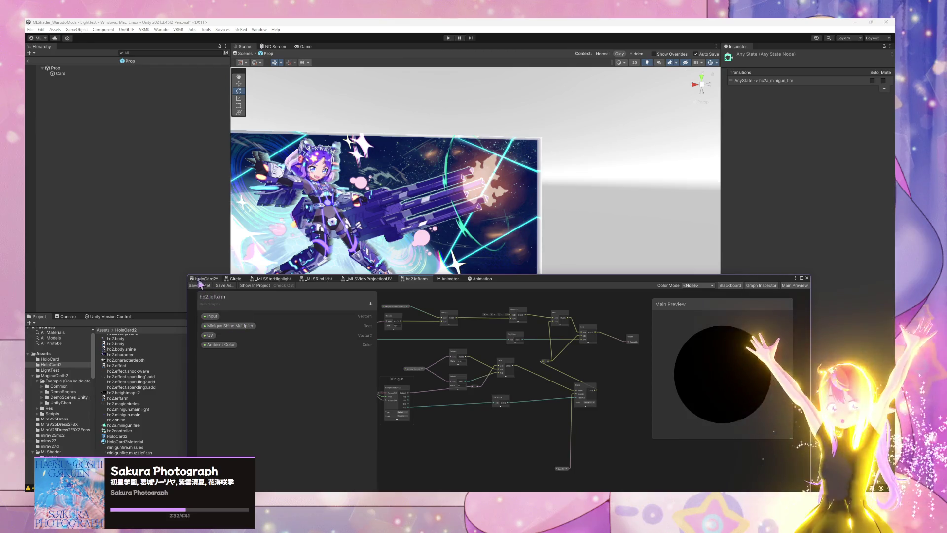
click(205, 285)
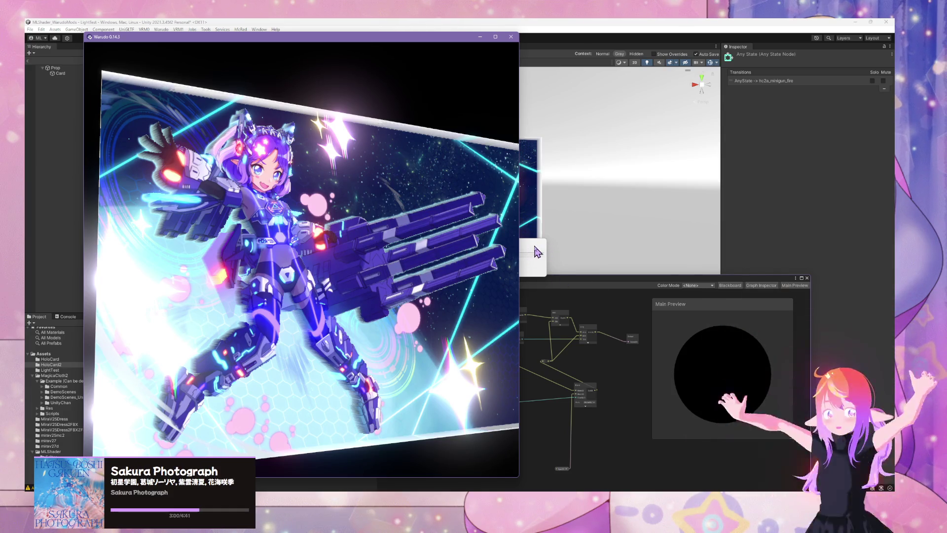
click(637, 252)
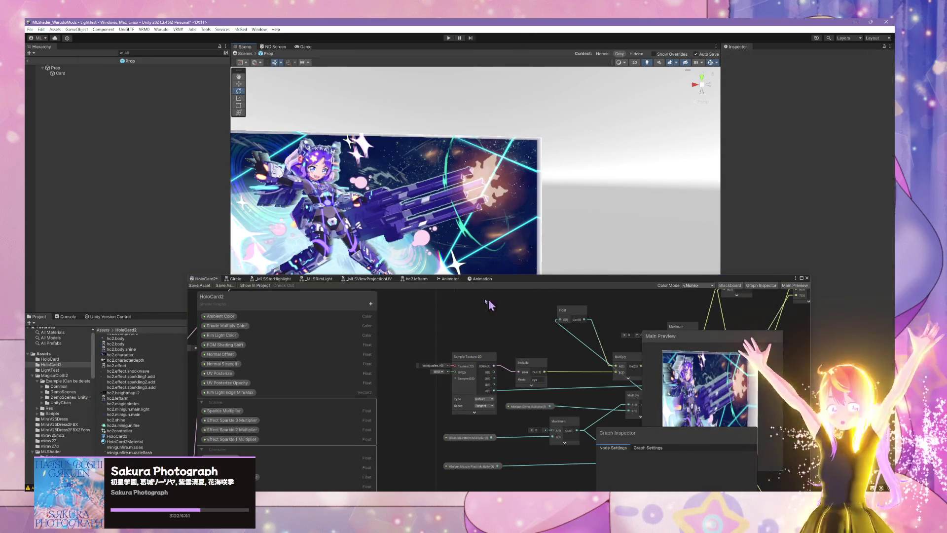
click(200, 286)
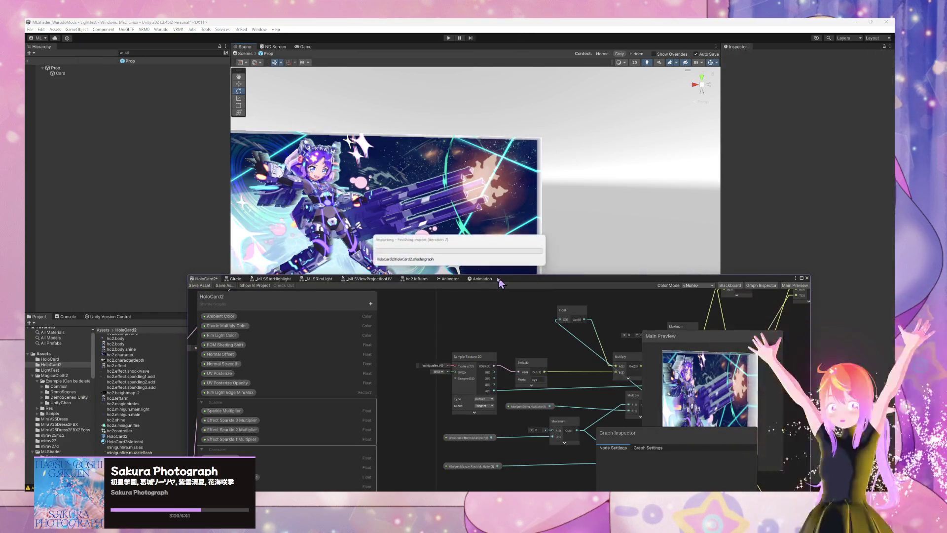
click(447, 280)
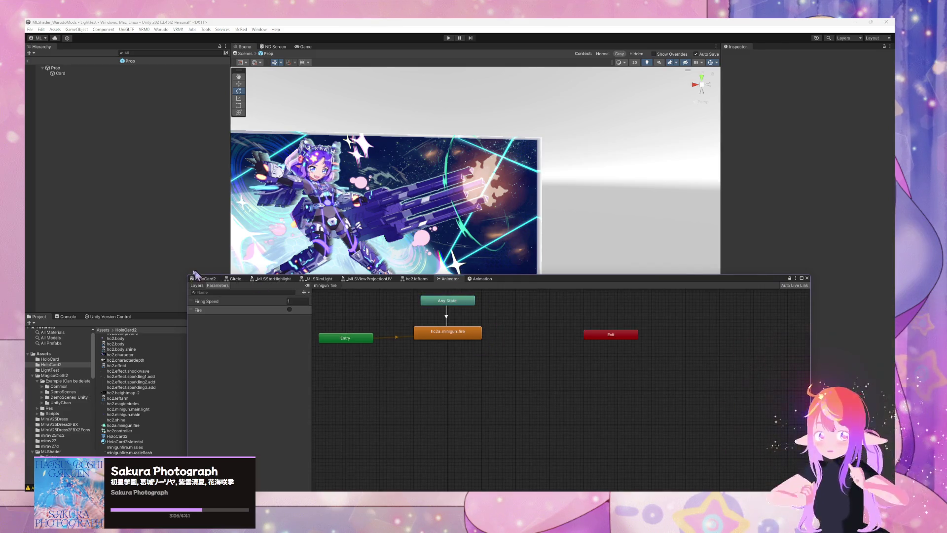
click(162, 30)
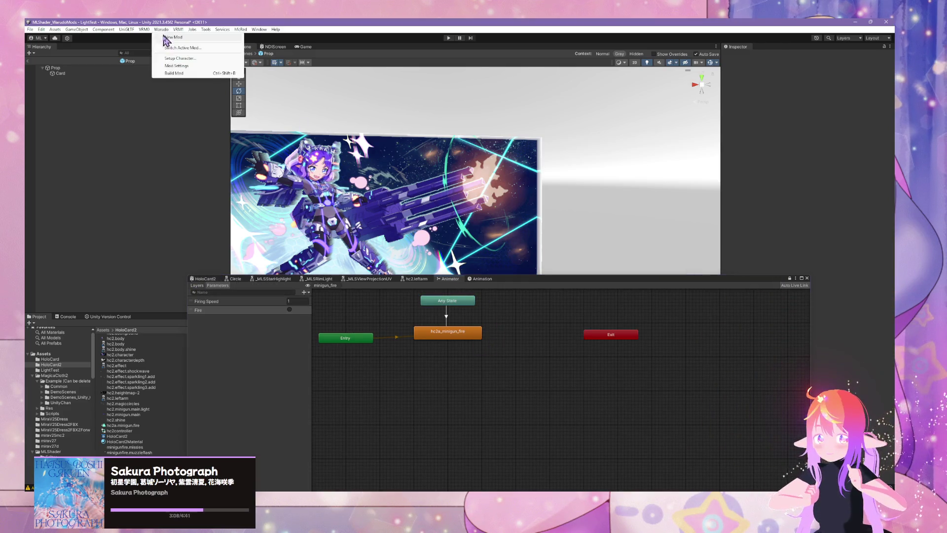
Run Warudo > Build Mod for HoloCard2 and confirm the build prompt
click(174, 73)
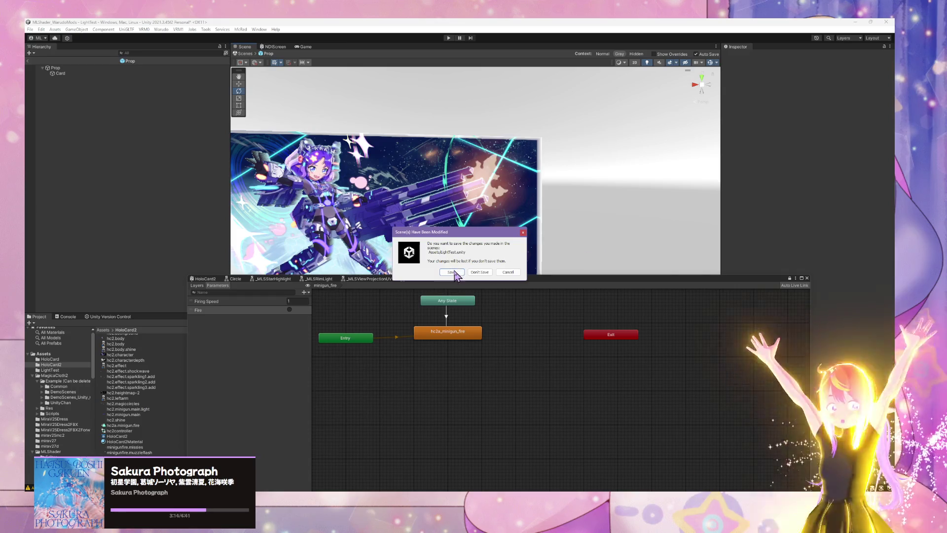
click(455, 270)
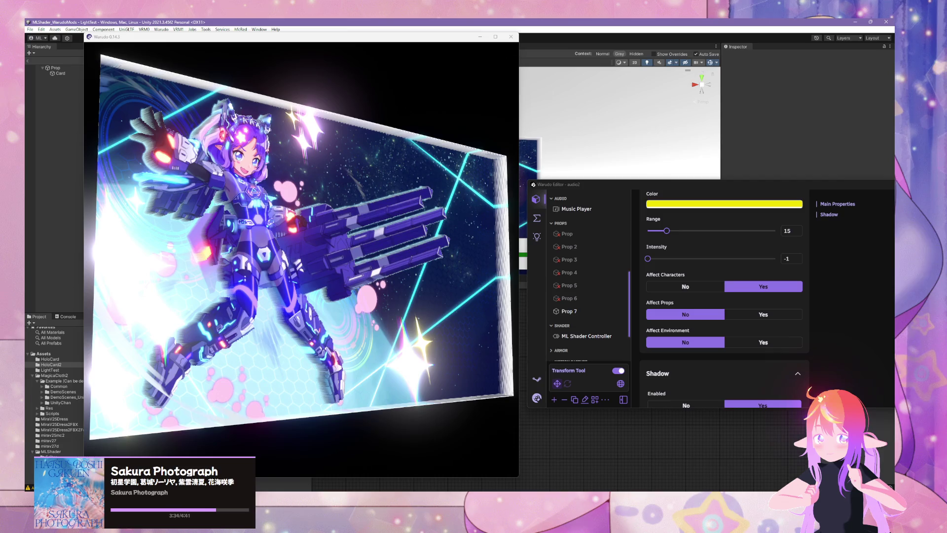
mouse_move(659, 258)
mouse_down()
mouse_move(648, 259)
mouse_move(730, 259)
mouse_move(663, 259)
mouse_move(692, 258)
mouse_up()
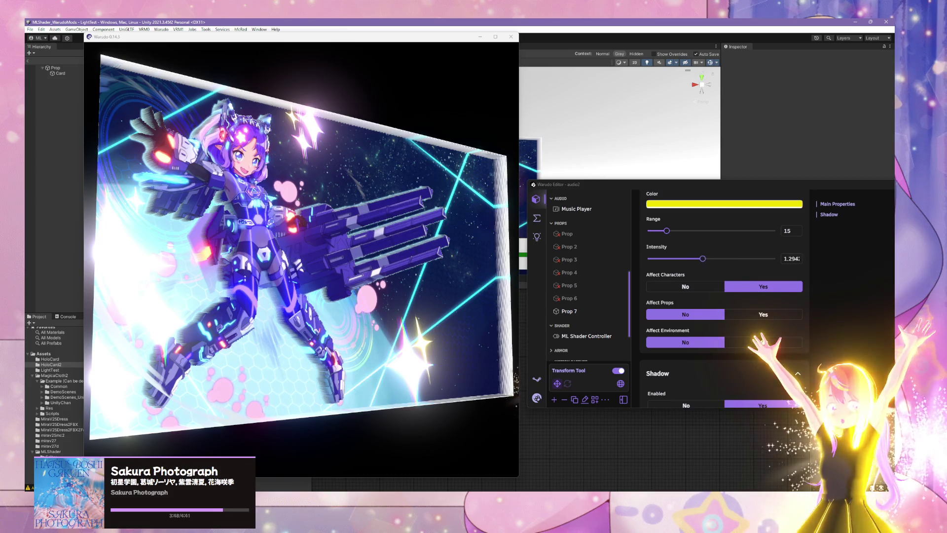
mouse_move(687, 258)
mouse_down()
mouse_move(734, 258)
mouse_move(659, 258)
mouse_move(724, 258)
mouse_up()
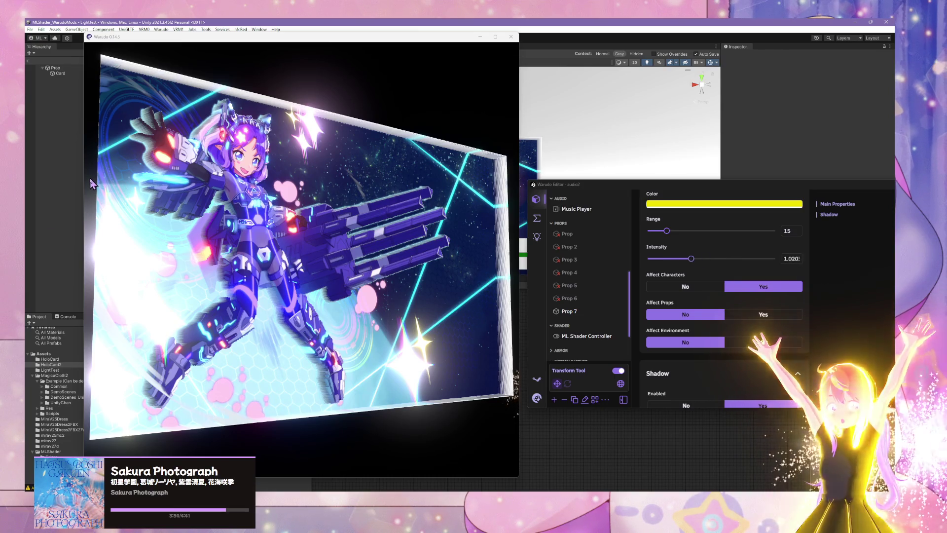
mouse_move(209, 211)
mouse_down()
mouse_move(274, 207)
mouse_move(286, 232)
mouse_up()
scroll(244, 216, up, 5)
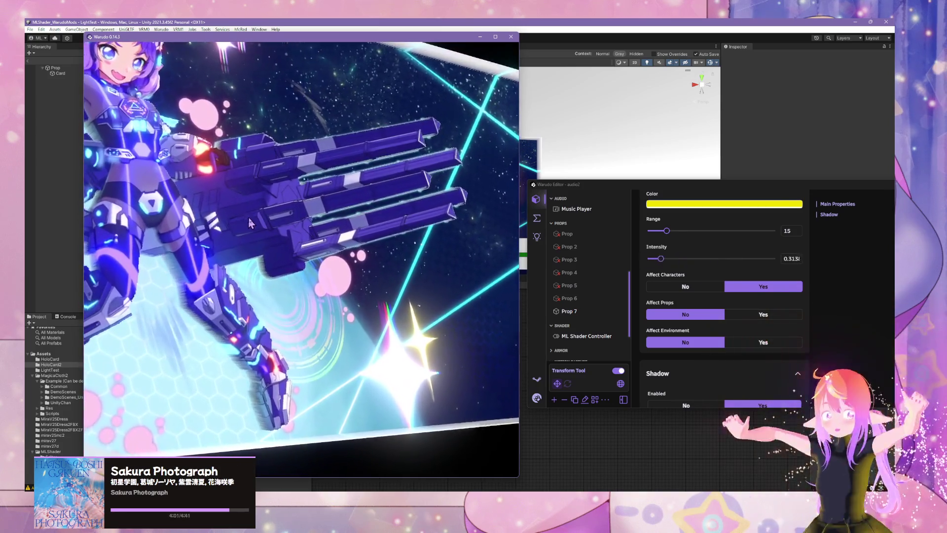
scroll(249, 223, down, 5)
mouse_move(250, 223)
mouse_down()
mouse_move(310, 233)
mouse_move(242, 221)
mouse_move(427, 265)
mouse_up()
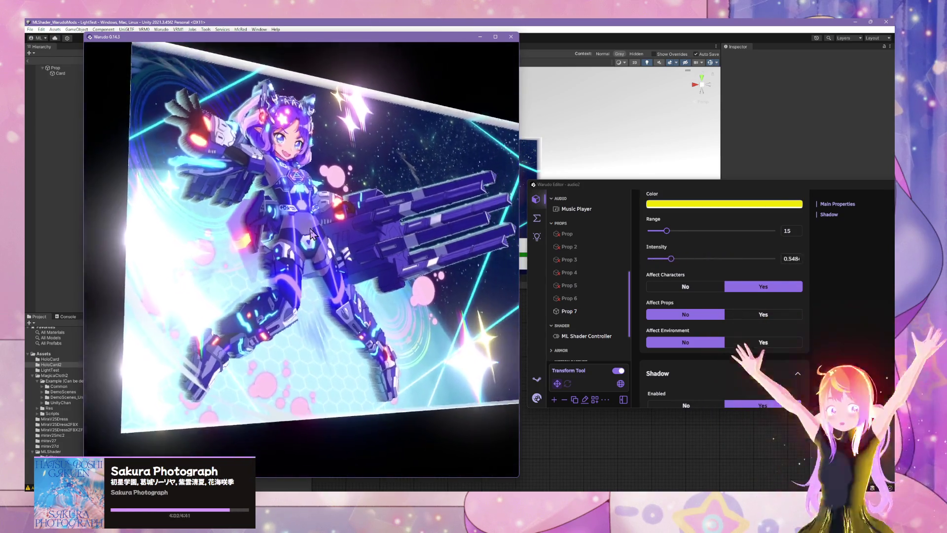
scroll(429, 262, up, 8)
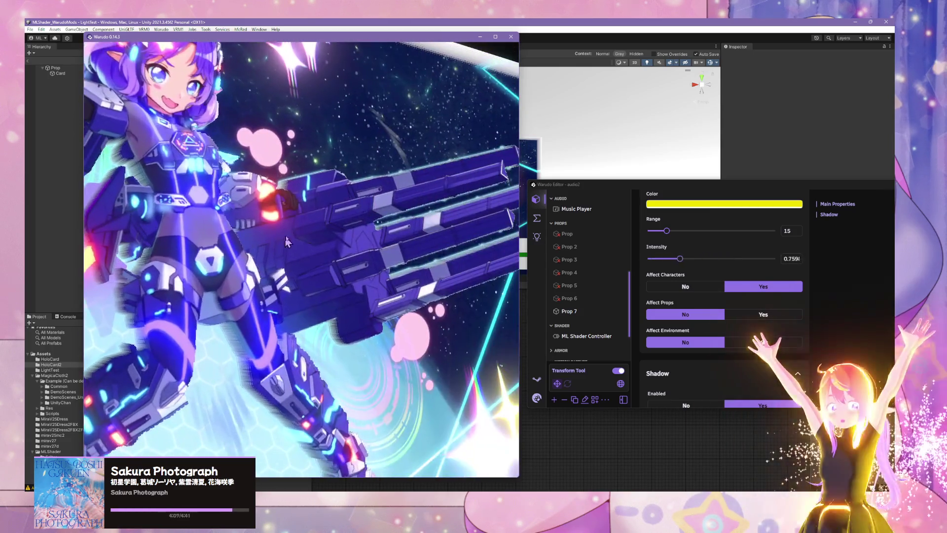
scroll(379, 258, down, 6)
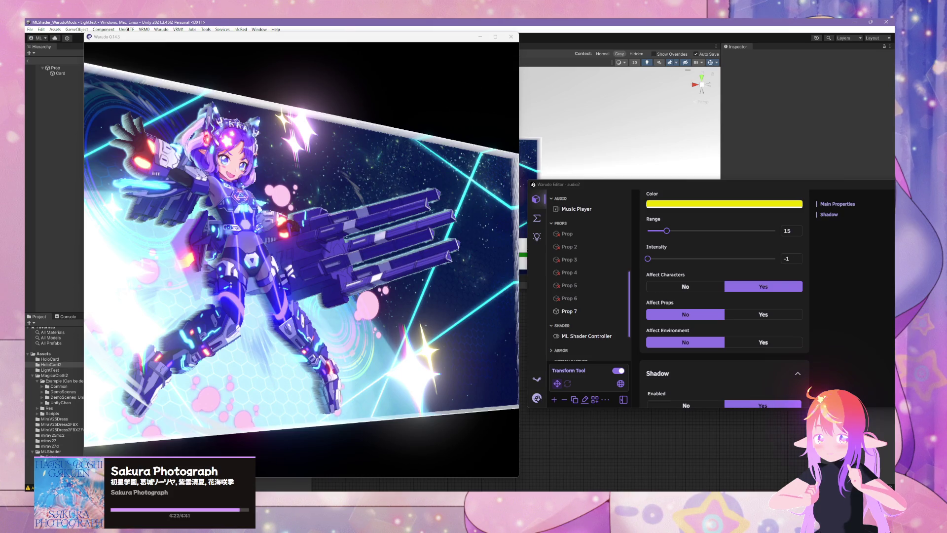
drag(648, 259, 646, 259)
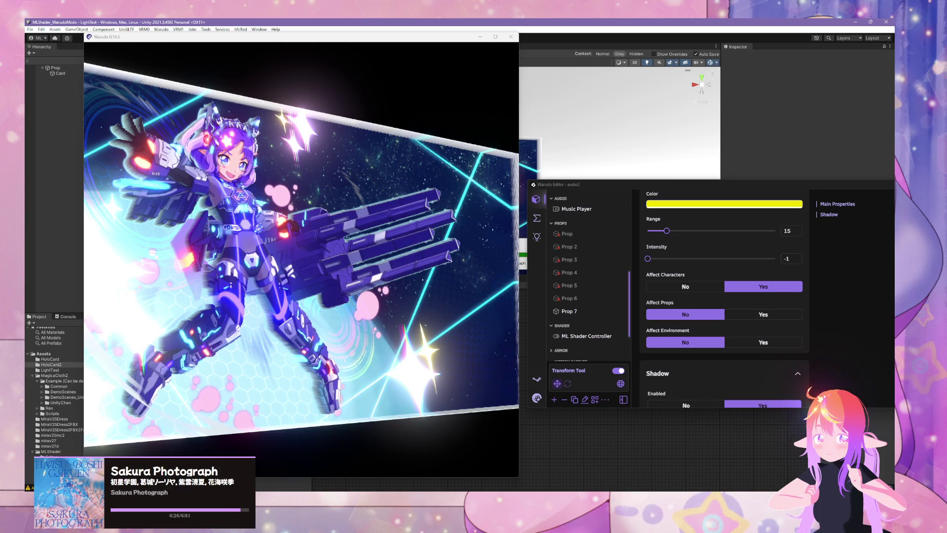
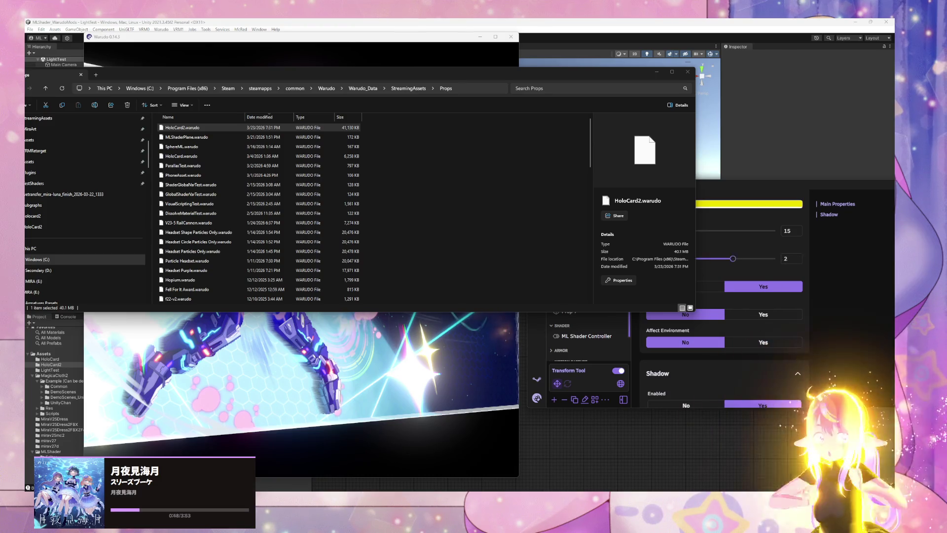
Bring the Warudo scene view forward, zoom in on the holo card, then raise the editor
click(321, 353)
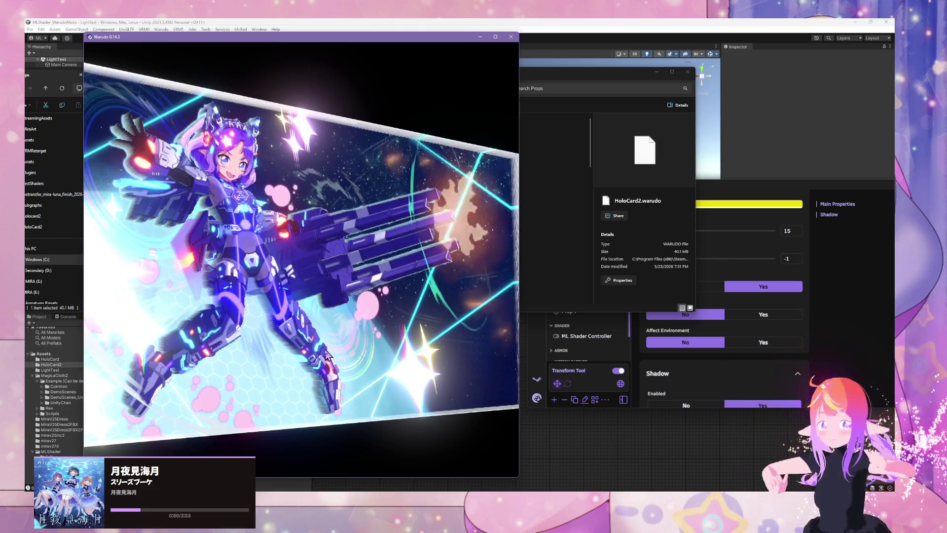
scroll(353, 302, up, 3)
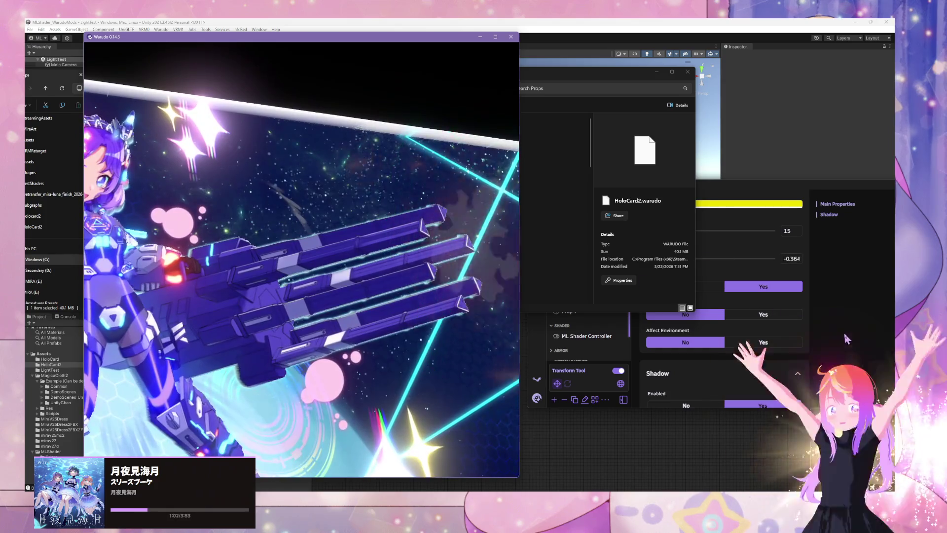
click(685, 311)
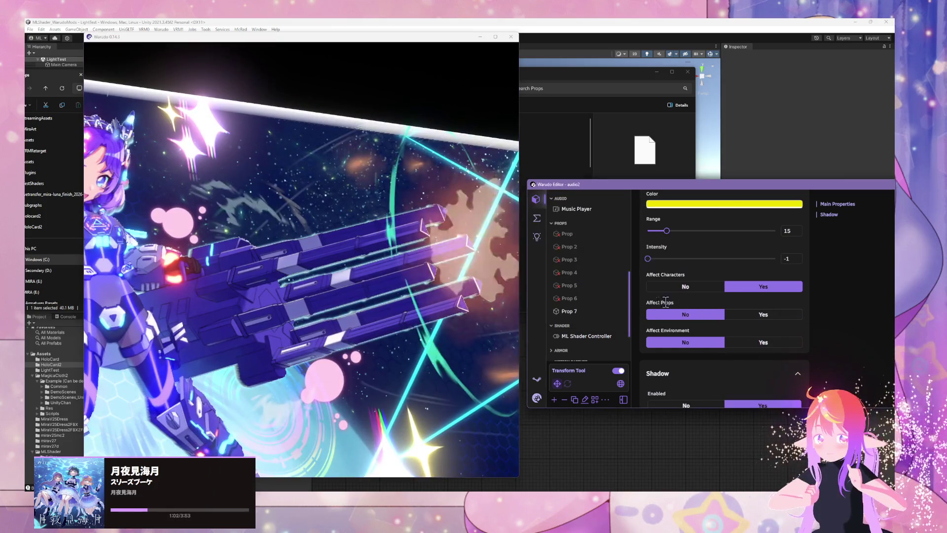
scroll(599, 279, down, 1)
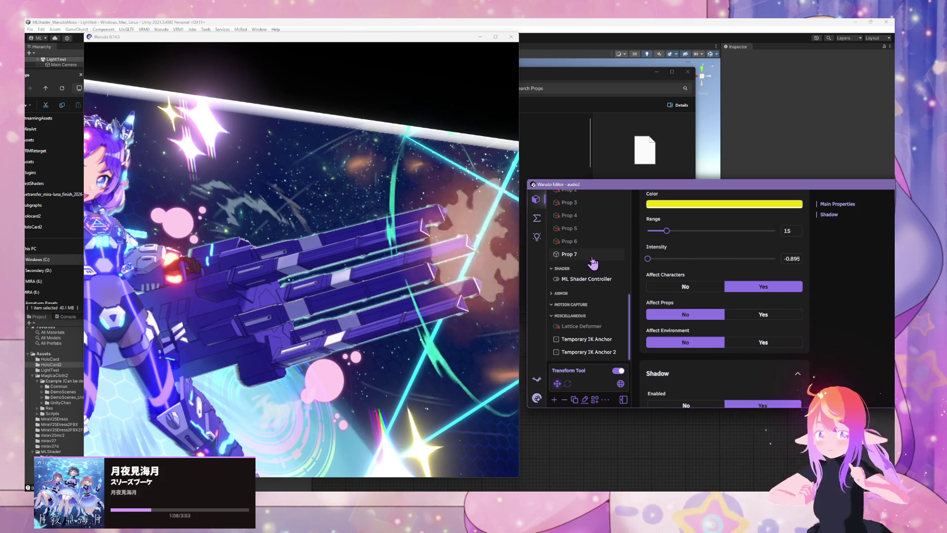
On Prop 7's HoloCard2Material, switch an override entry's property to _Weapons_Effects_Multiplier
click(594, 254)
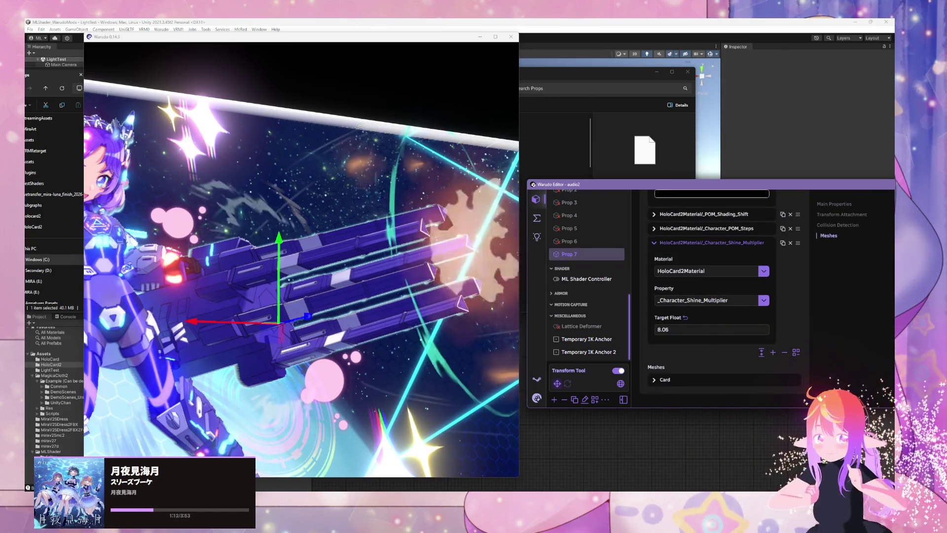
click(656, 330)
text(5.48)
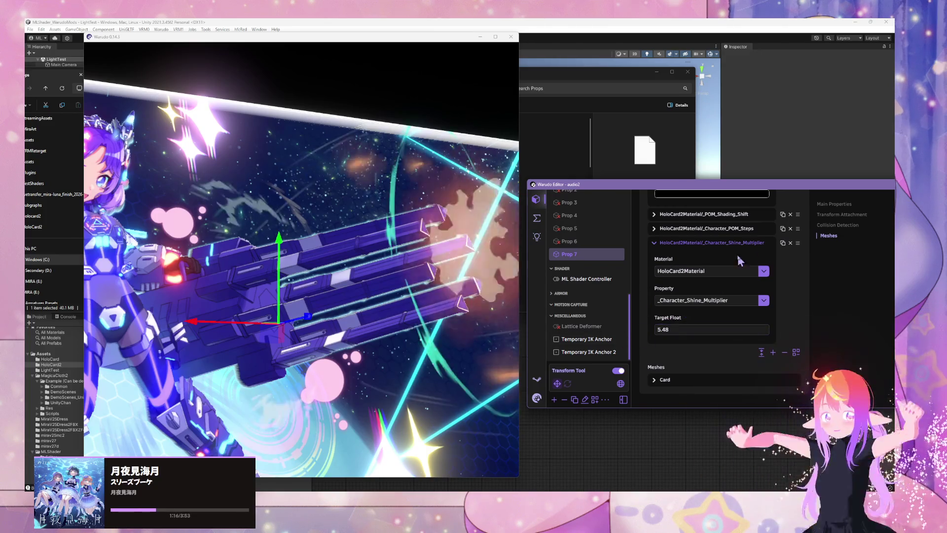
click(702, 249)
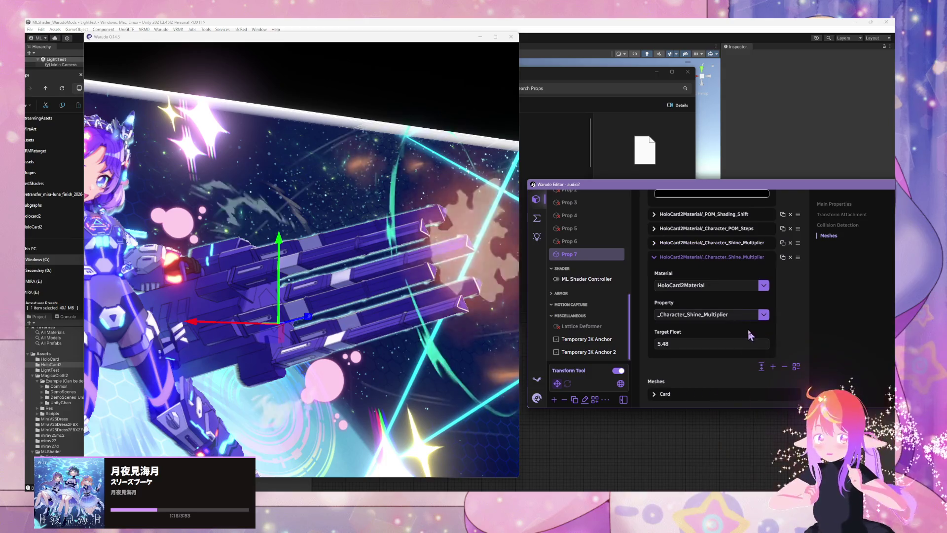
click(752, 312)
scroll(729, 240, down, 2)
scroll(730, 276, down, 10)
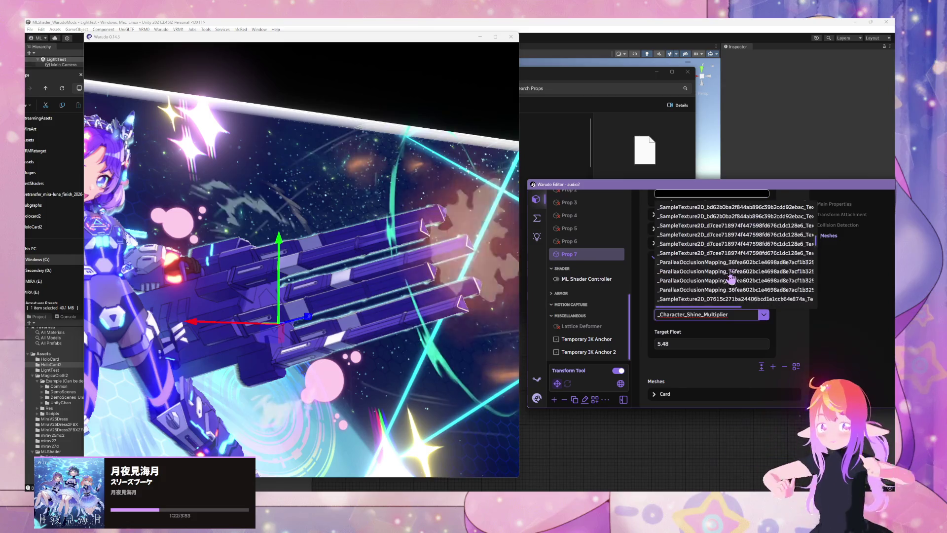
scroll(723, 282, up, 5)
scroll(722, 283, up, 5)
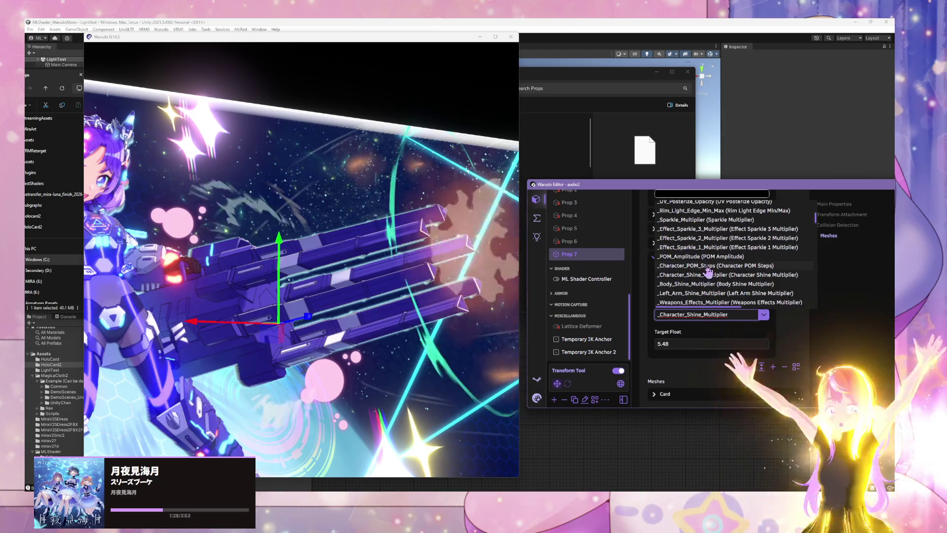
scroll(725, 305, down, 2)
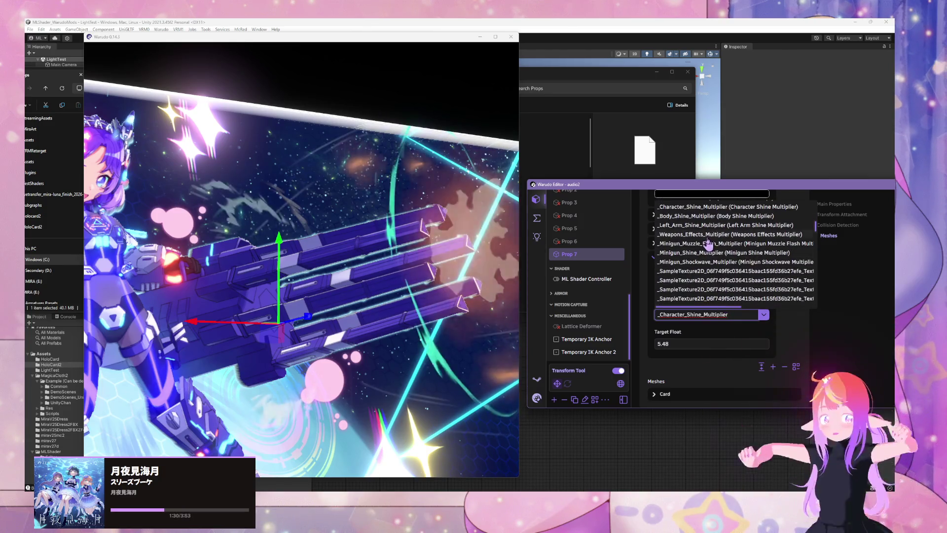
click(721, 248)
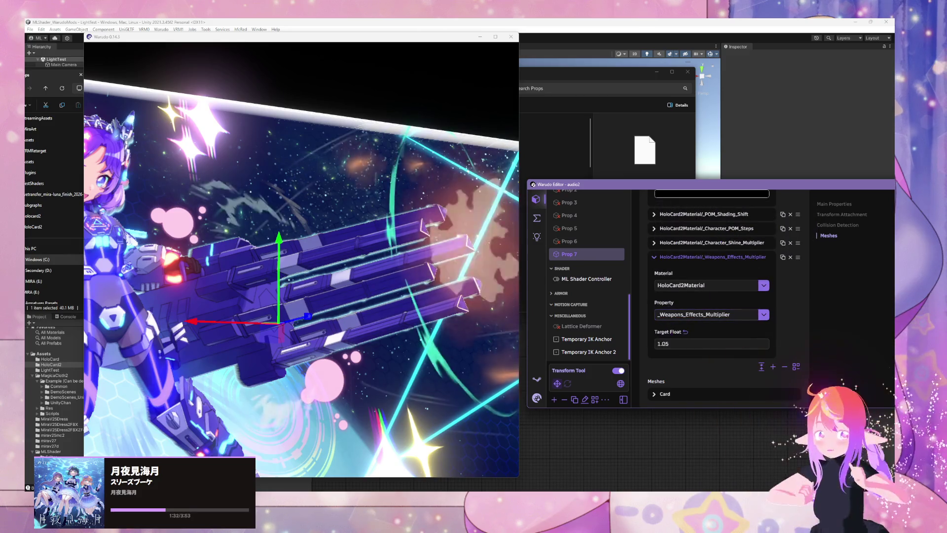
Lower the _Weapons_Effects_Multiplier Target Float from 3.67 to 1.78 and expand _Character_Shine_Multiplier
click(372, 278)
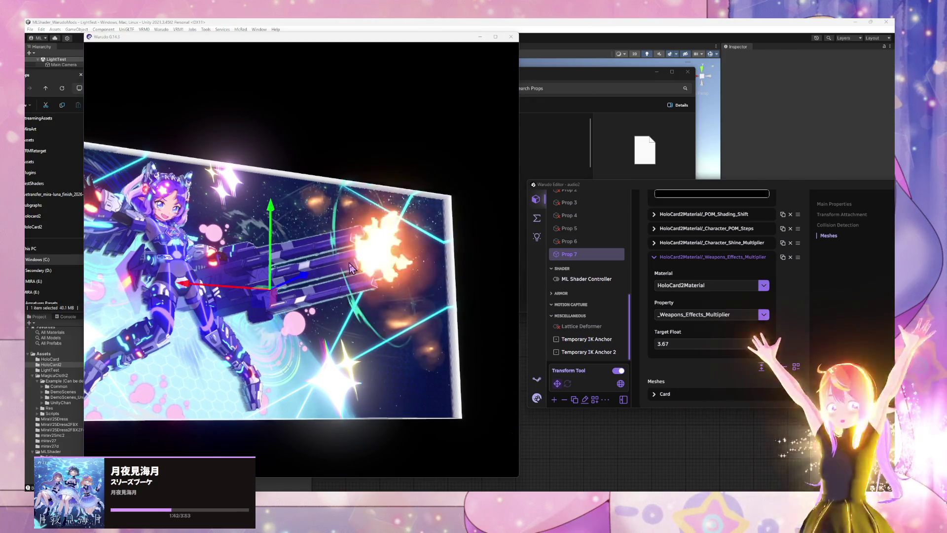
click(362, 253)
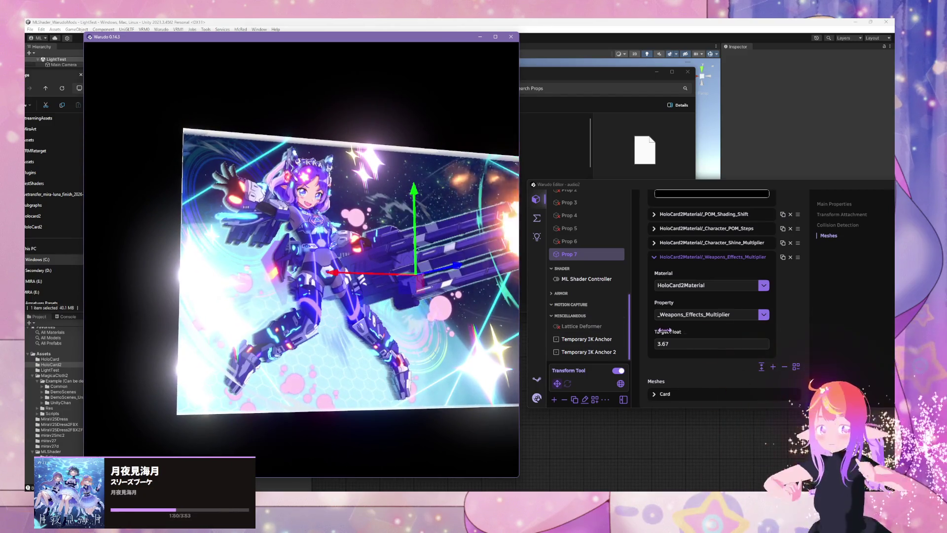
drag(662, 332, 652, 331)
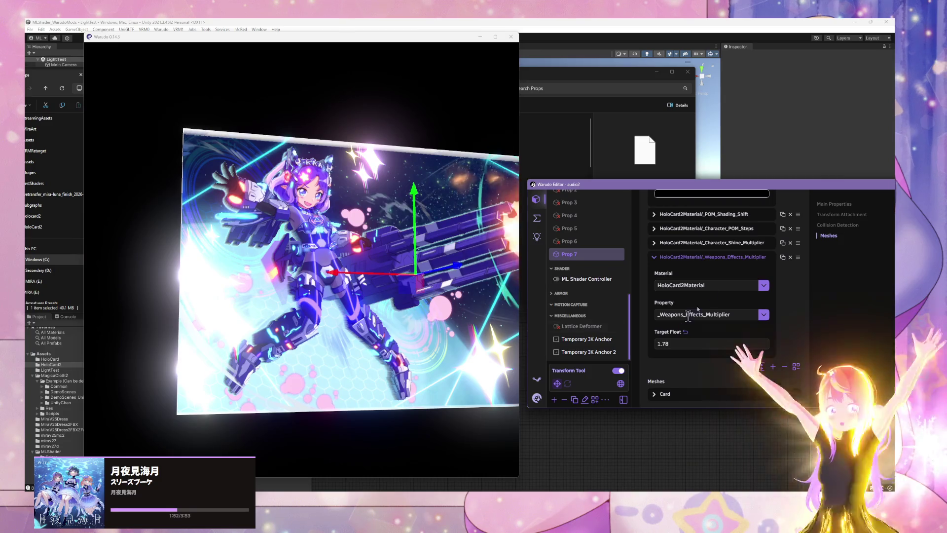
click(727, 244)
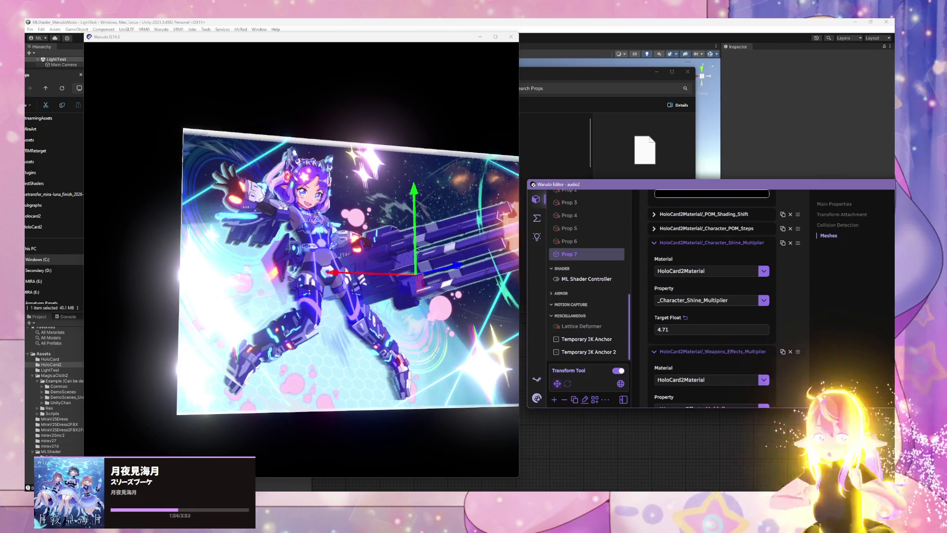
scroll(714, 242, up, 3)
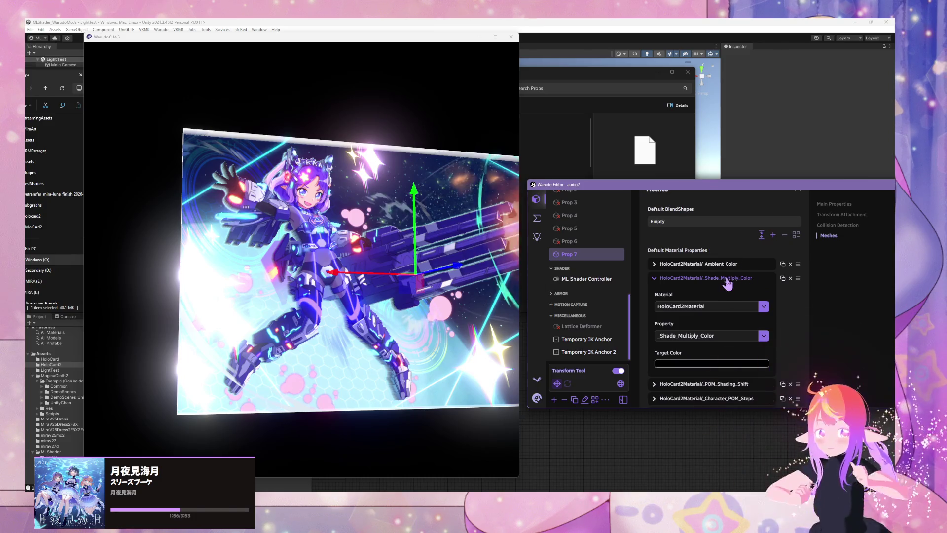
Collapse the open override entries and orbit the view to inspect the glowing holo card
click(728, 279)
click(446, 274)
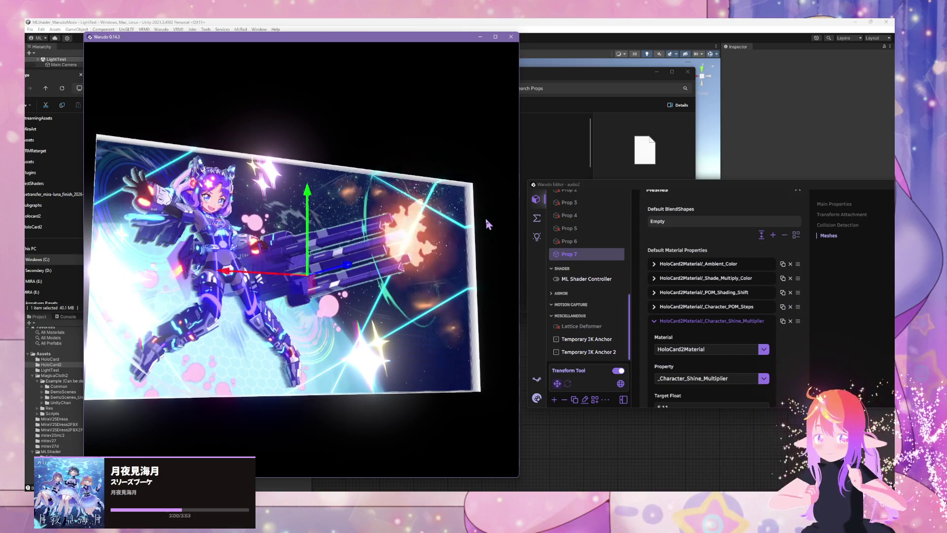
scroll(719, 306, down, 3)
click(708, 304)
scroll(707, 311, down, 2)
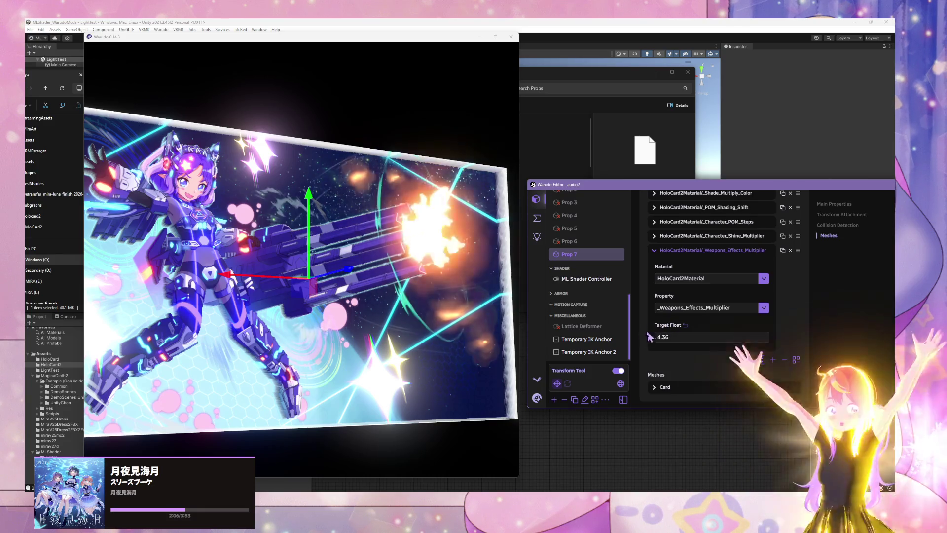
drag(465, 270, 446, 268)
scroll(446, 269, up, 2)
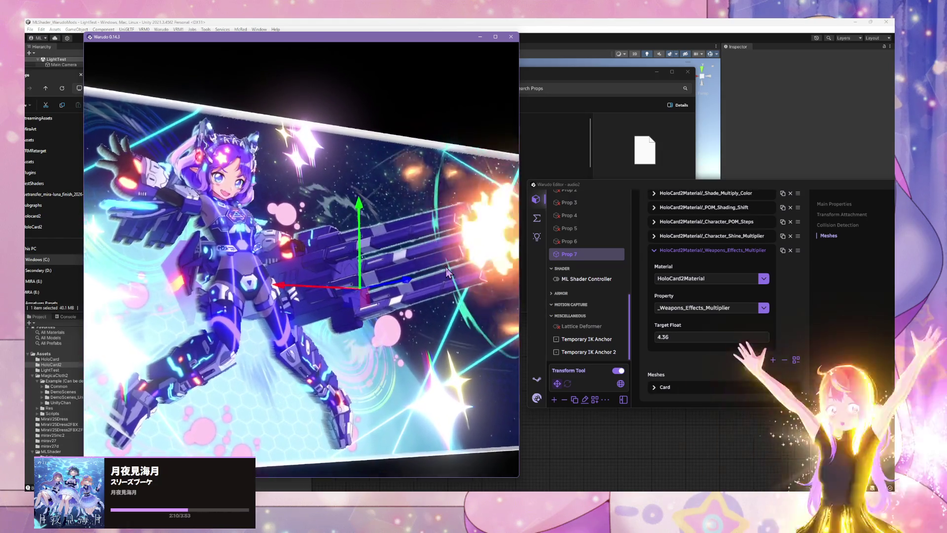
scroll(454, 256, down, 2)
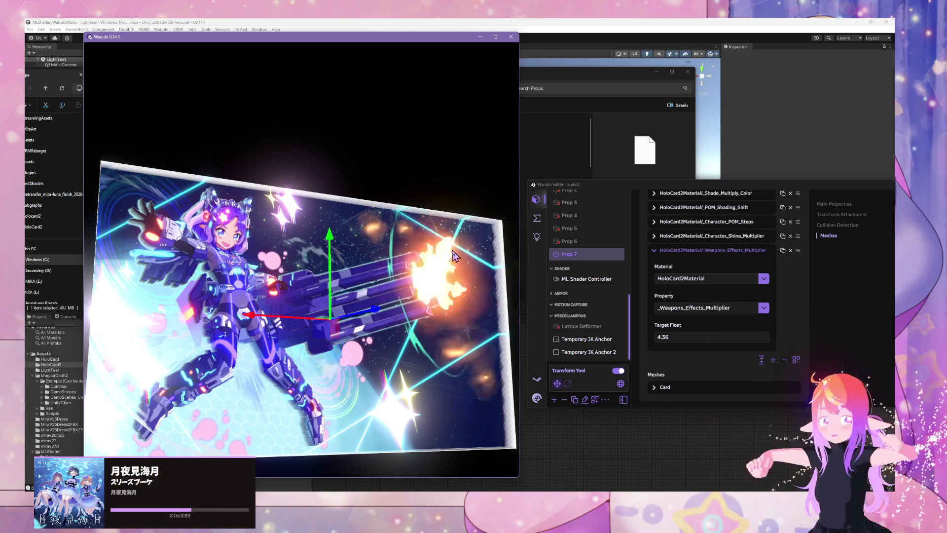
scroll(454, 255, down, 1)
mouse_move(454, 255)
mouse_down()
mouse_move(486, 245)
mouse_move(423, 251)
mouse_up()
scroll(424, 251, up, 5)
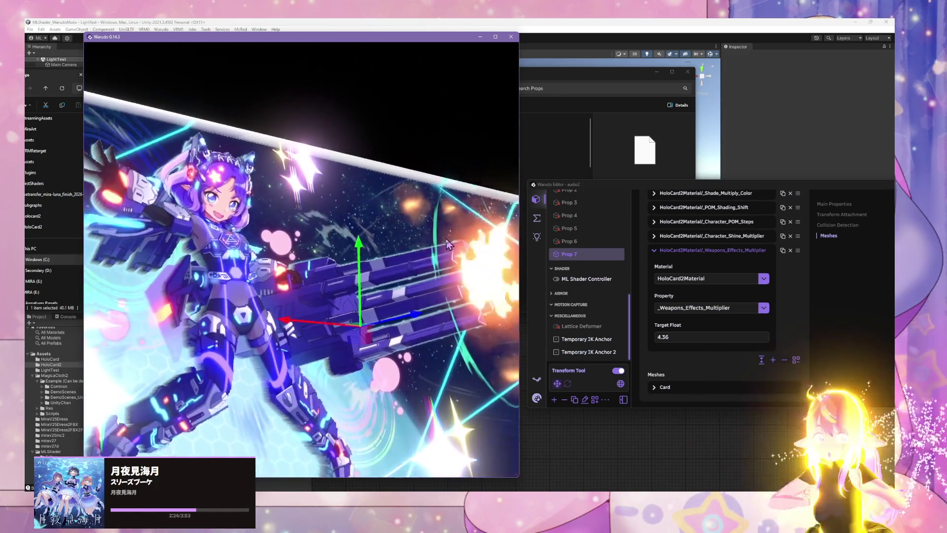
Type new Target Float values into the _Character_Shine_Multiplier entry
click(729, 241)
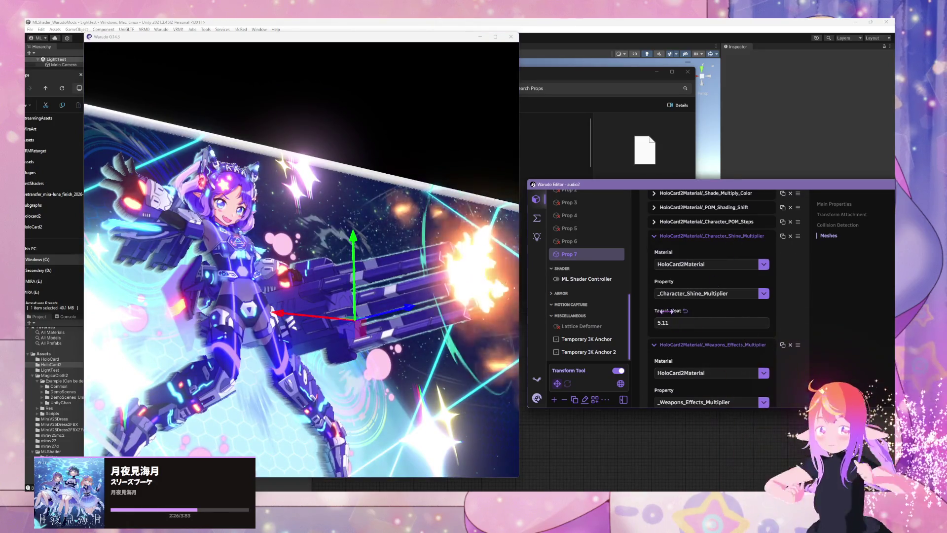
text(0.61)
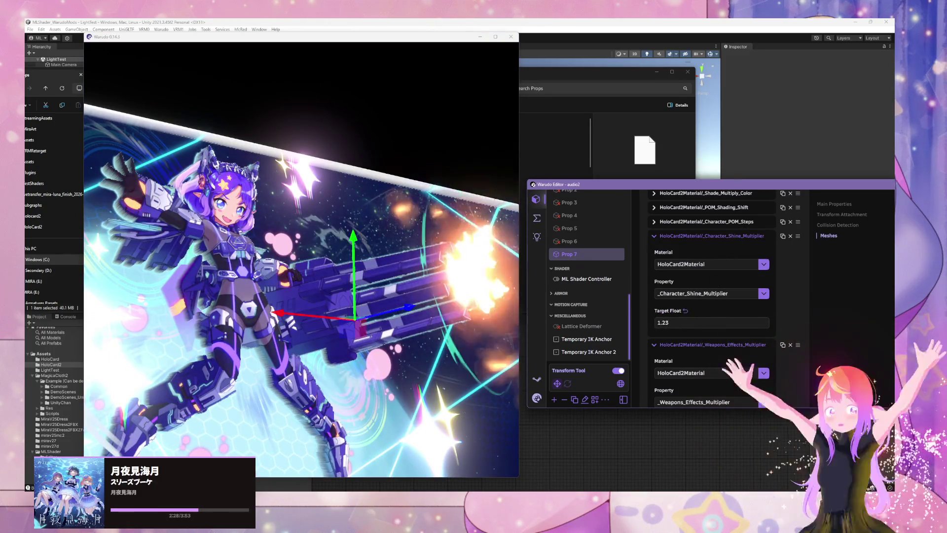
text(0.84)
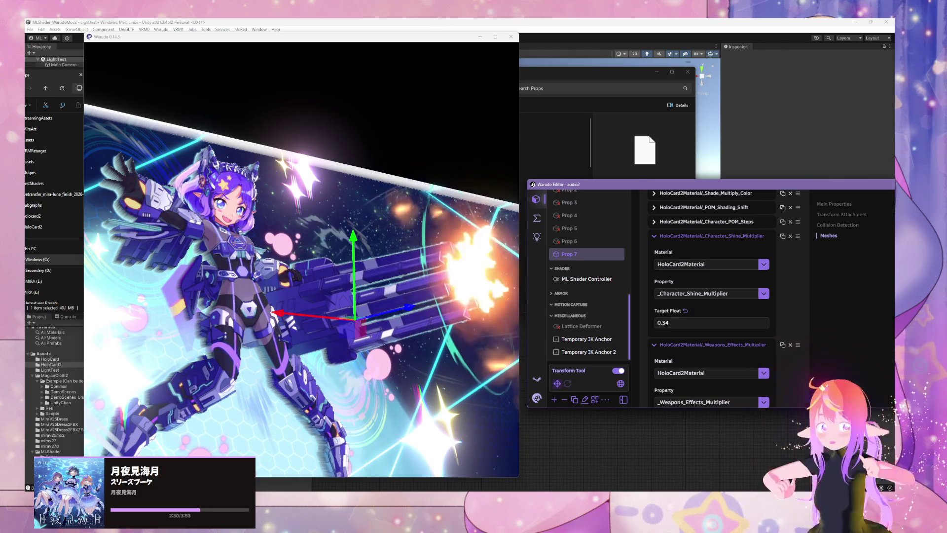
text(-0.66)
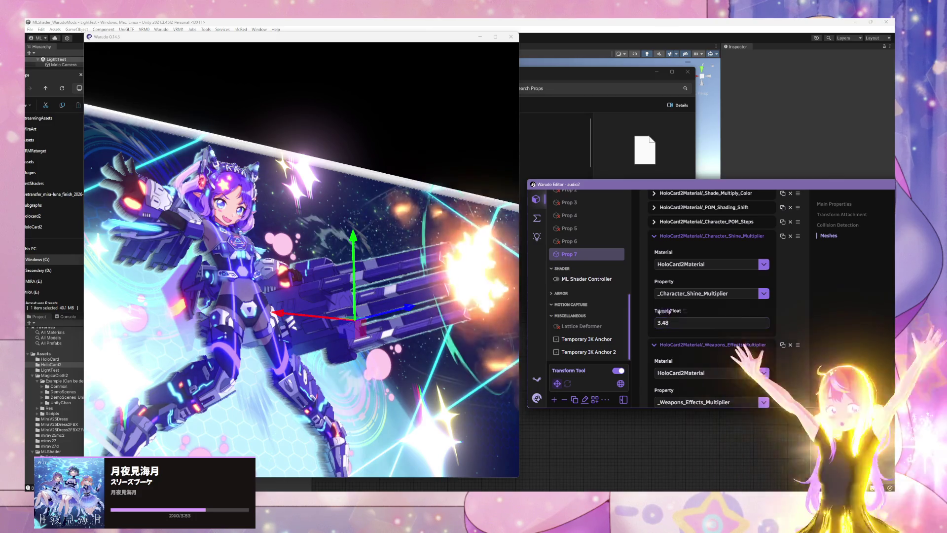
click(760, 236)
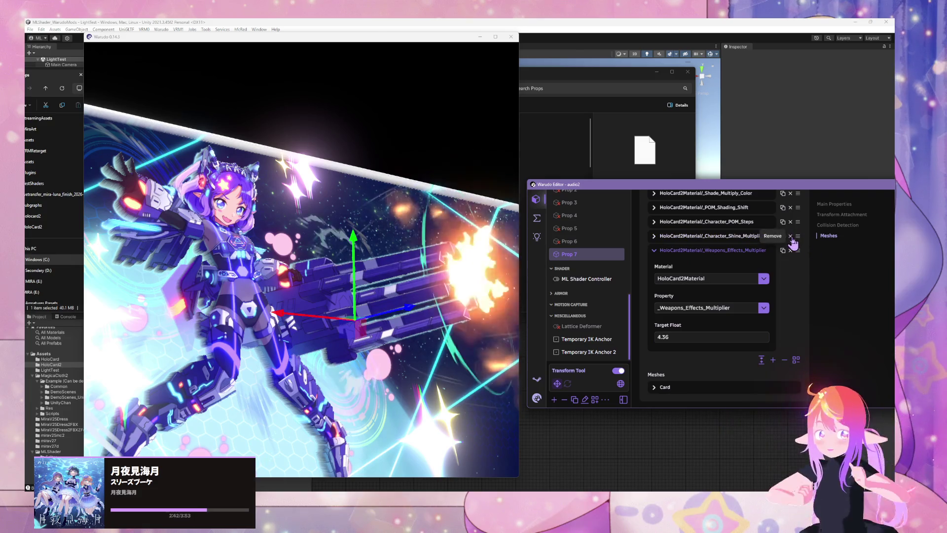
scroll(795, 249, up, 3)
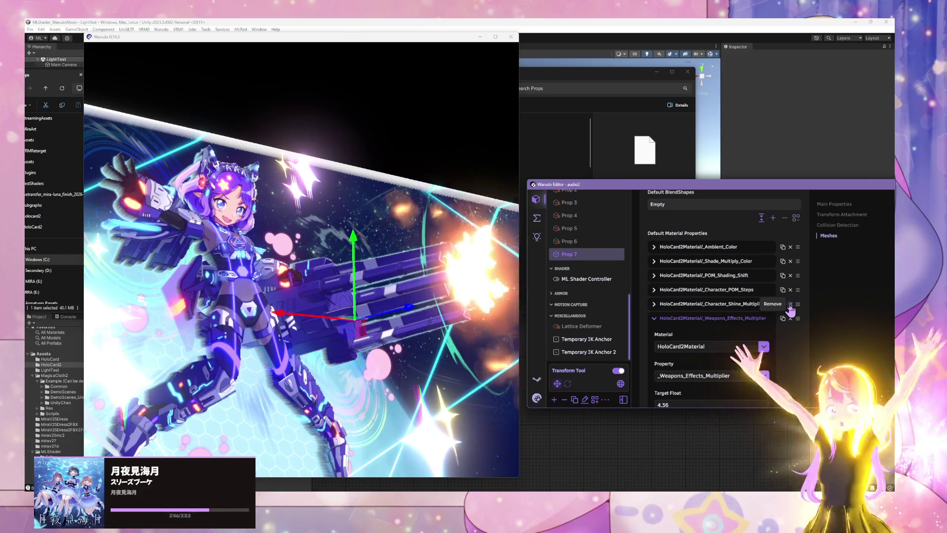
click(656, 306)
scroll(454, 278, down, 3)
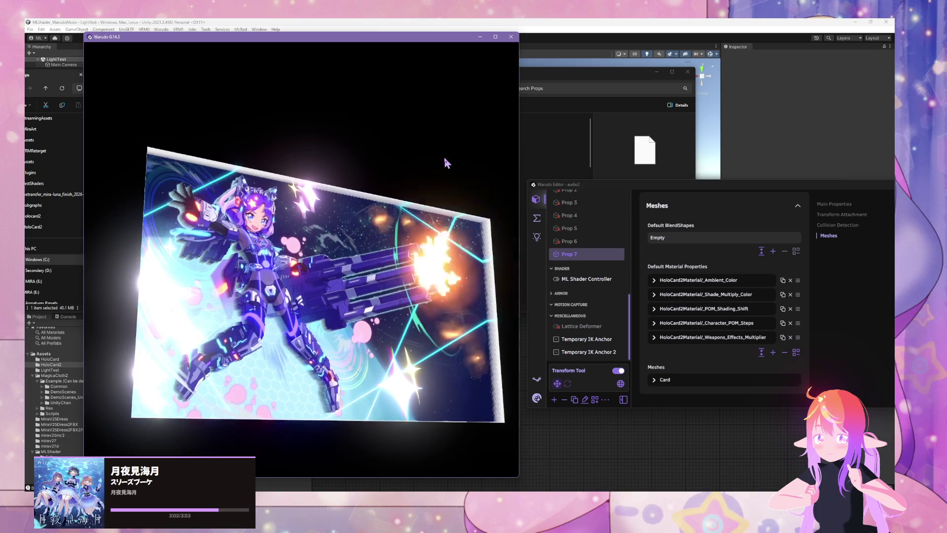
scroll(444, 157, up, 3)
scroll(449, 153, down, 3)
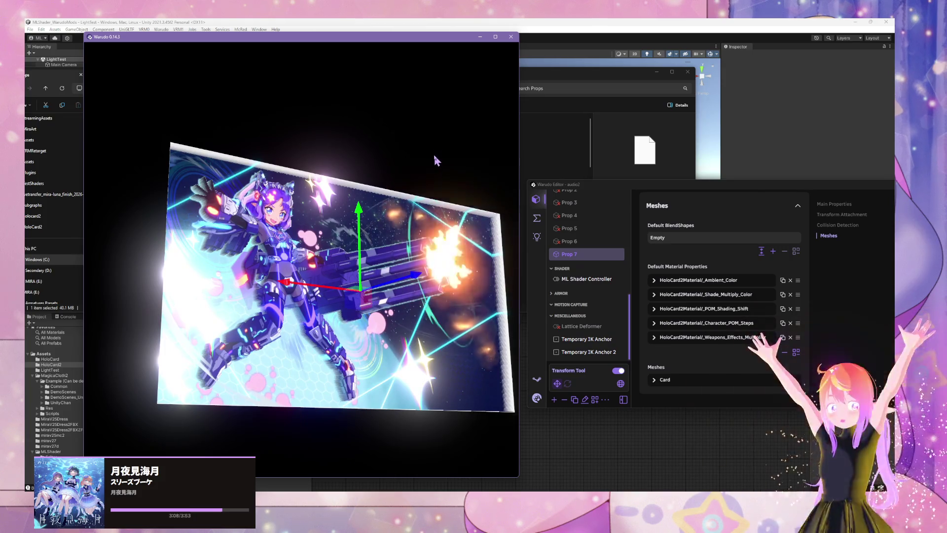
scroll(436, 166, up, 2)
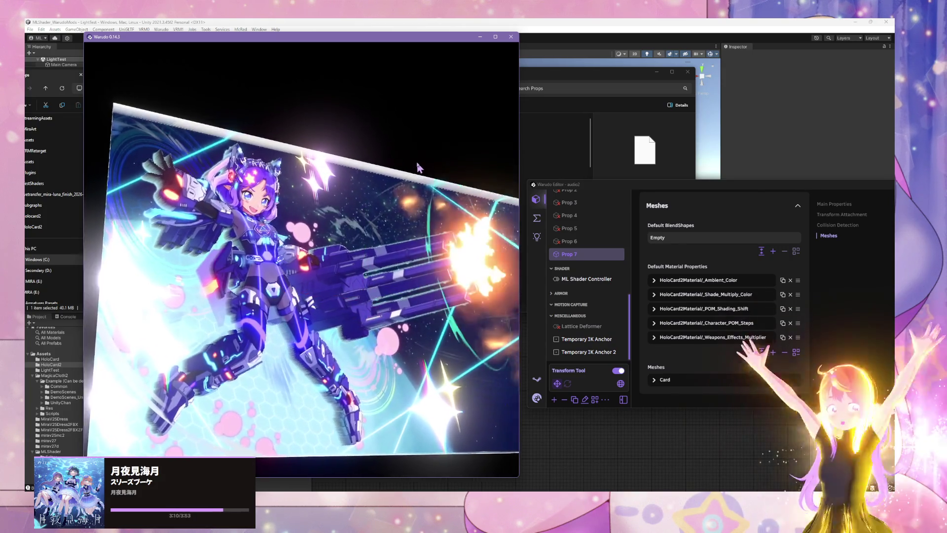
mouse_move(414, 165)
mouse_down()
mouse_move(430, 194)
mouse_move(304, 226)
mouse_move(384, 210)
mouse_move(435, 225)
mouse_move(415, 200)
mouse_move(436, 203)
mouse_up()
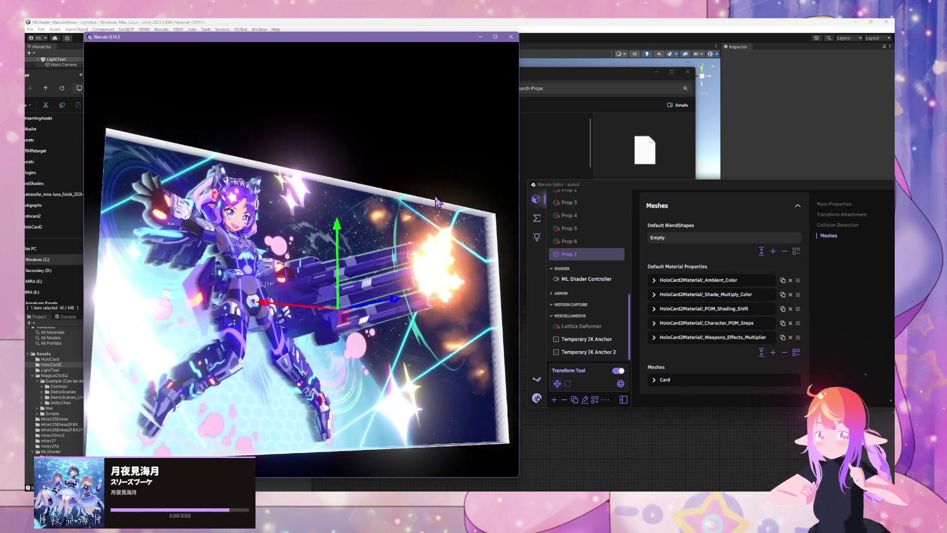
scroll(424, 203, up, 3)
scroll(397, 206, up, 3)
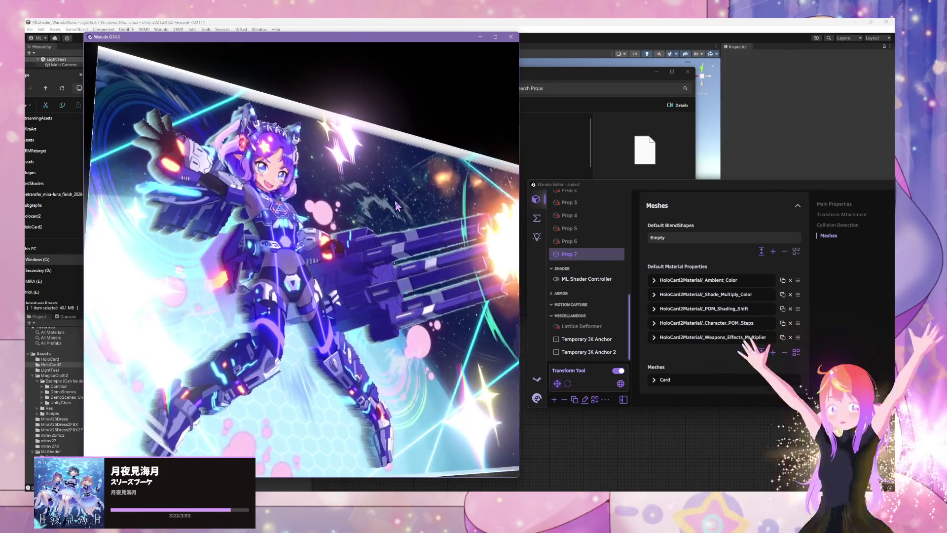
scroll(590, 266, up, 5)
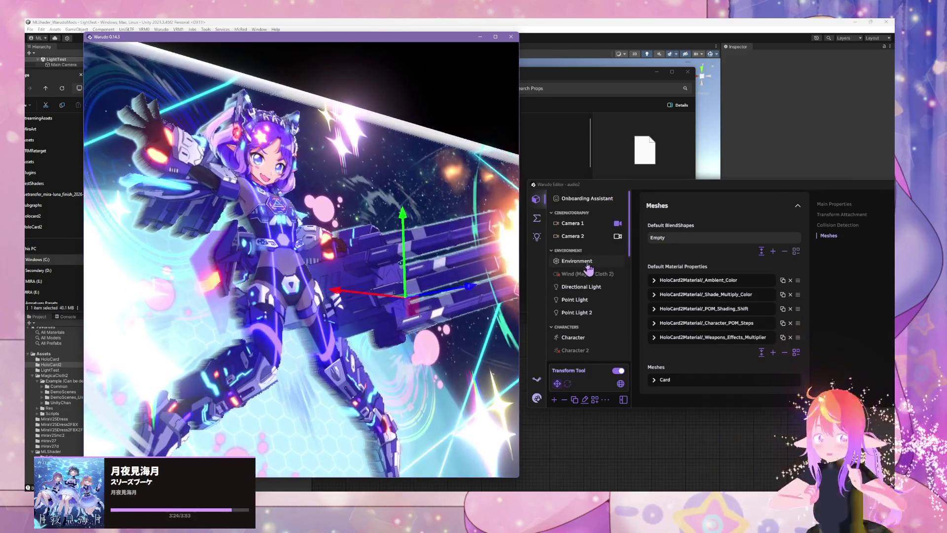
click(581, 287)
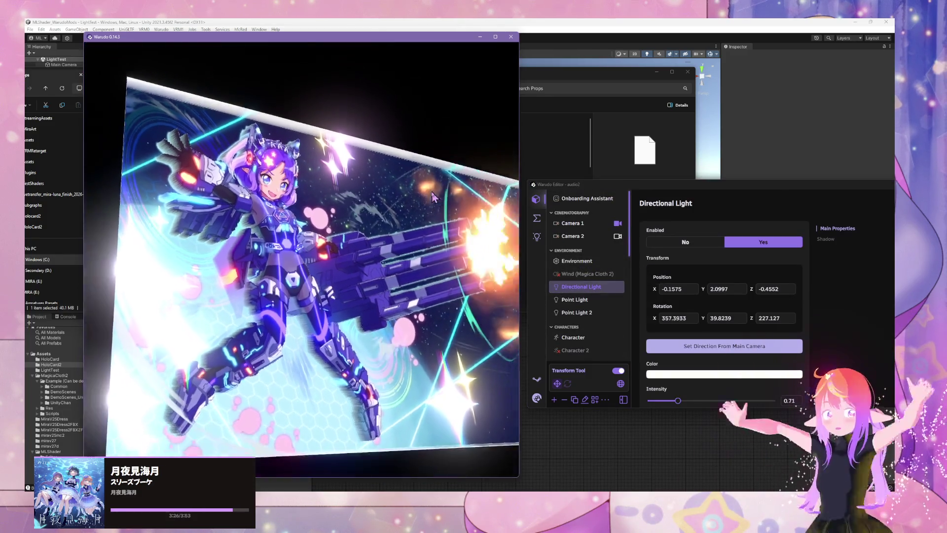
Rotate the Directional Light to X 303.019, Y 356.4457, Z 136.2634
key(e)
mouse_move(432, 197)
mouse_down()
mouse_move(491, 352)
mouse_move(489, 283)
mouse_move(461, 256)
mouse_move(478, 209)
mouse_move(444, 232)
mouse_move(487, 202)
mouse_move(464, 206)
mouse_move(480, 170)
mouse_move(485, 239)
mouse_move(459, 256)
mouse_up()
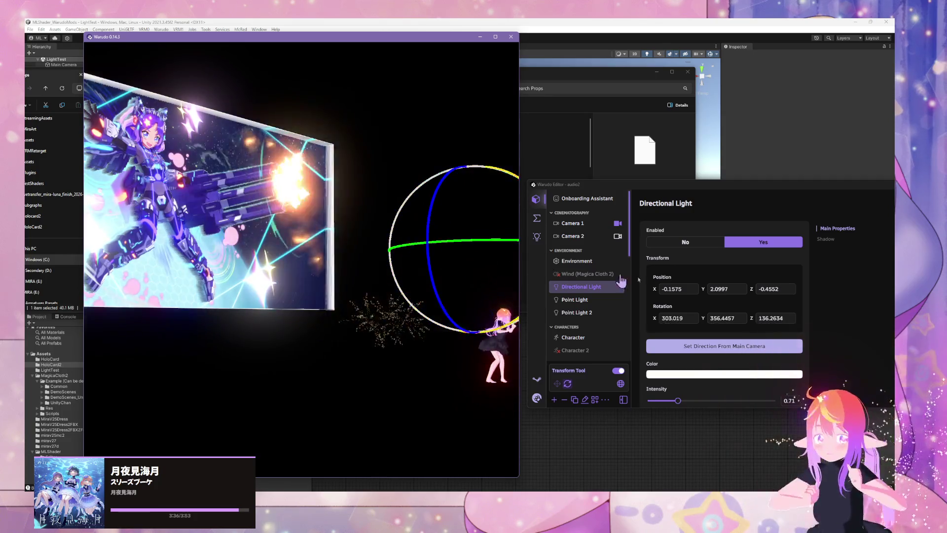
scroll(709, 301, down, 5)
scroll(723, 304, up, 10)
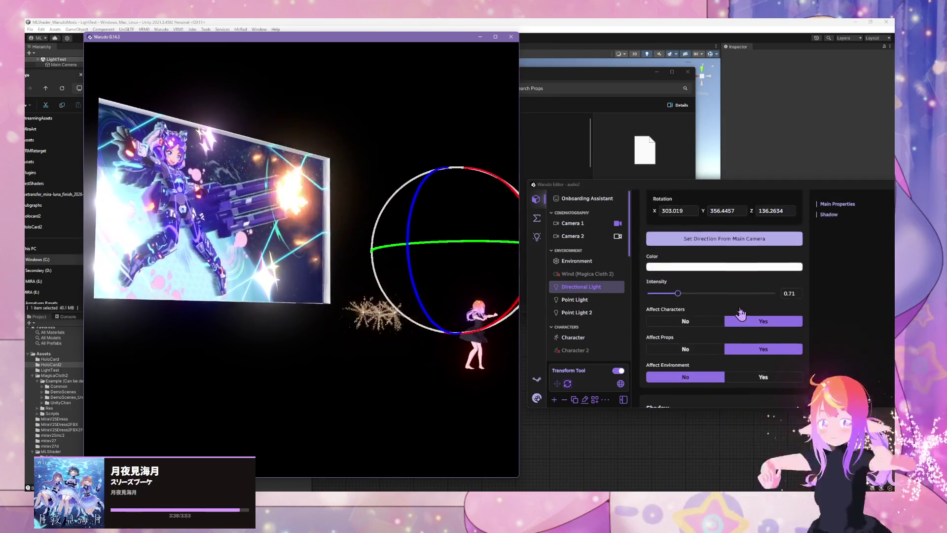
scroll(741, 314, down, 3)
Show the Character's properties in the editor
click(736, 289)
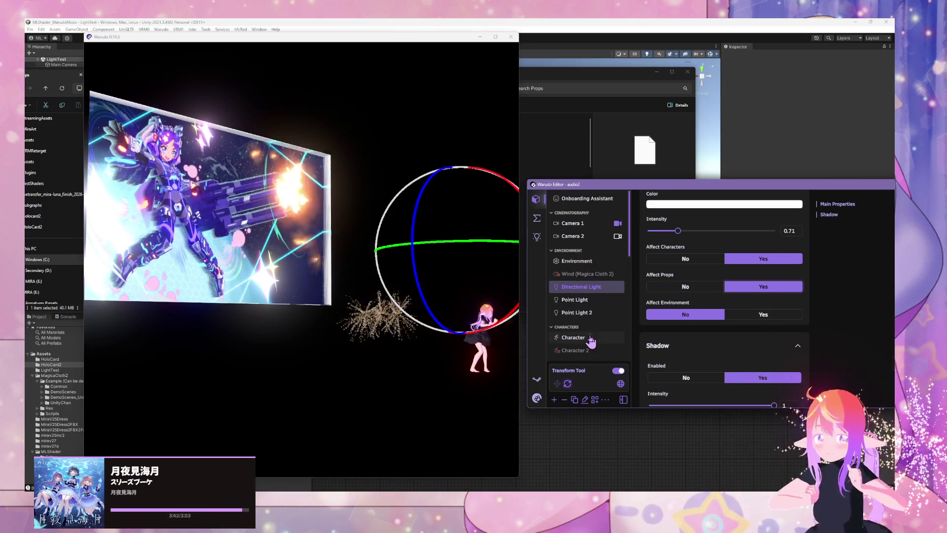
click(591, 338)
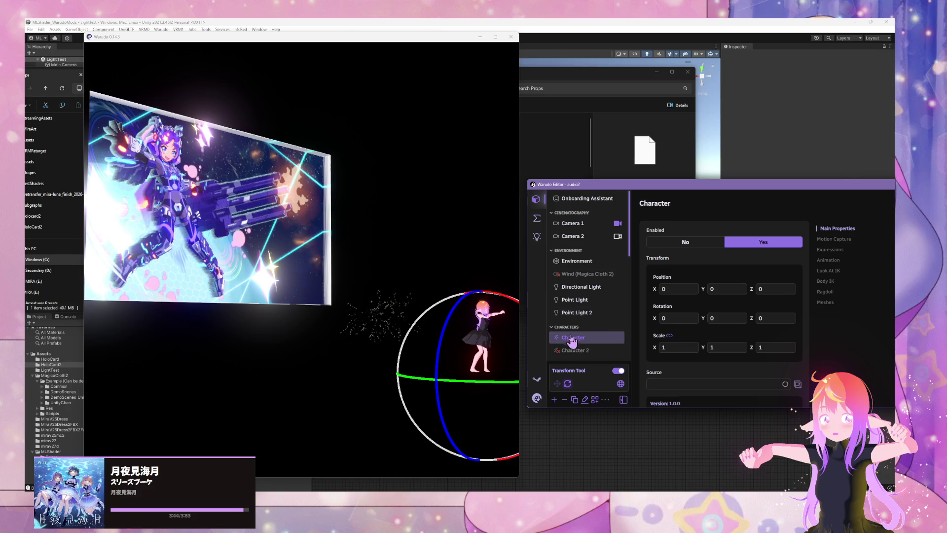
scroll(581, 314, down, 5)
Raise the alpha of Prop 7's black _Shade_Multiply_Color target to darken the card
click(570, 277)
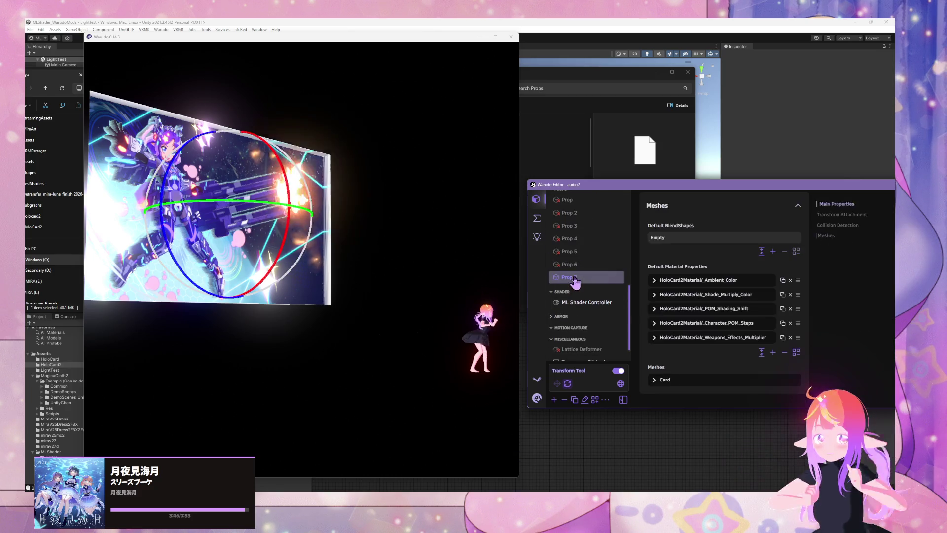
click(711, 302)
click(712, 378)
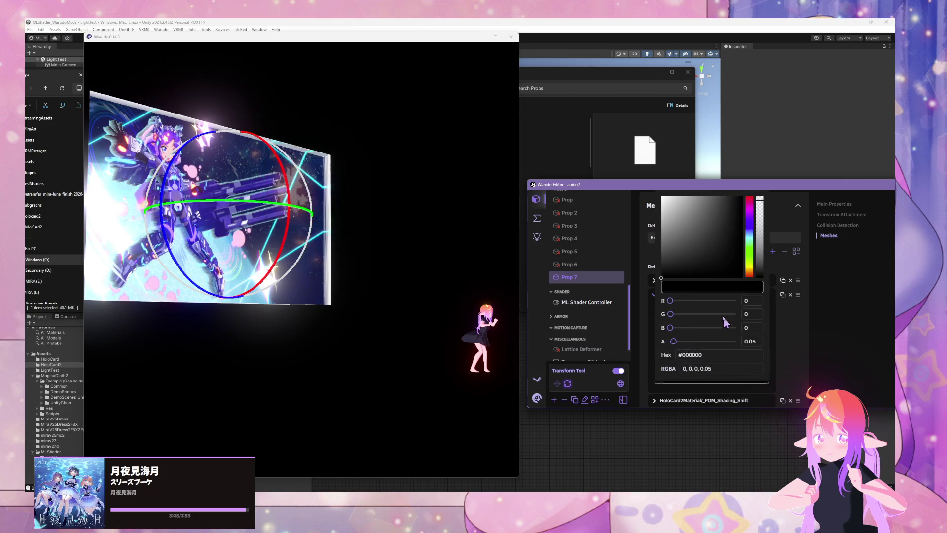
mouse_move(674, 341)
mouse_down()
mouse_move(737, 340)
mouse_move(674, 340)
mouse_move(710, 340)
mouse_up()
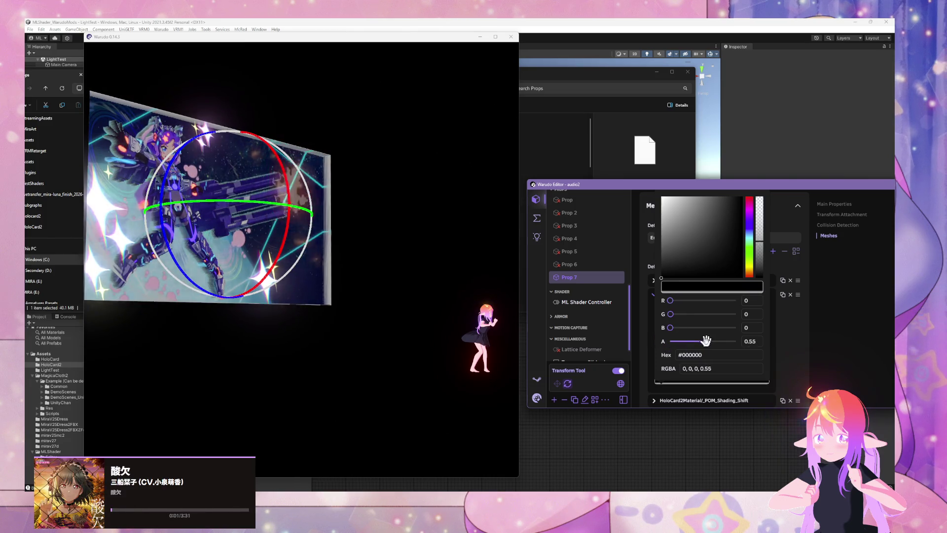
Select the Directional Light and rotate it to a new angle in the viewport
click(401, 283)
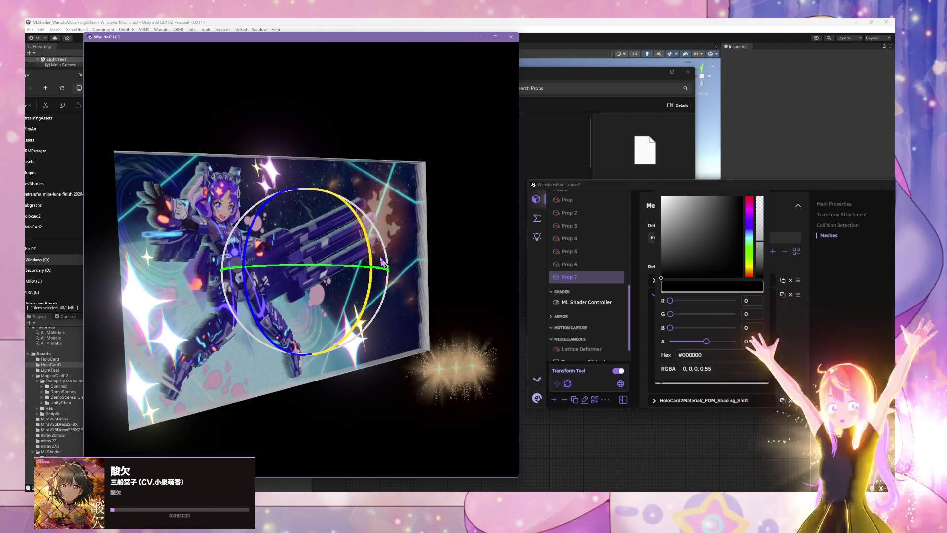
scroll(589, 331, down, 1)
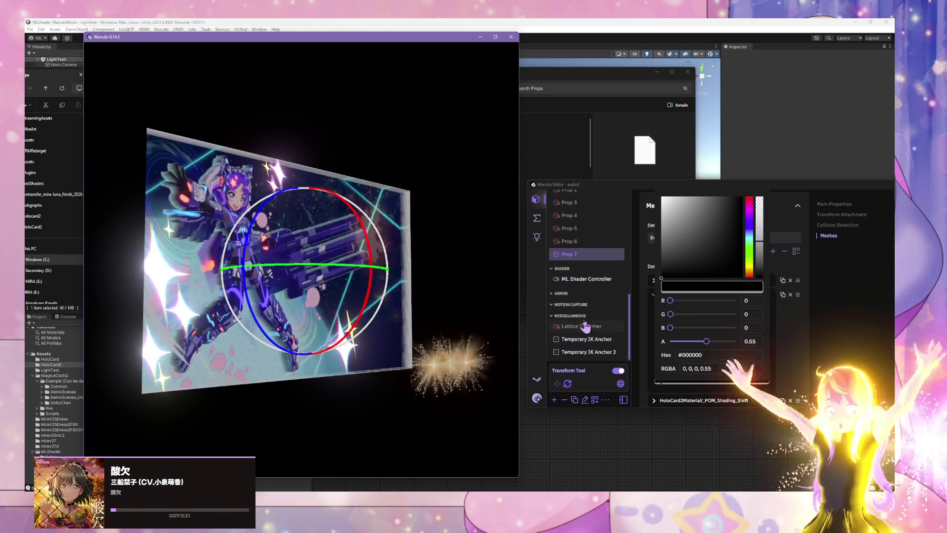
scroll(587, 326, up, 10)
click(579, 197)
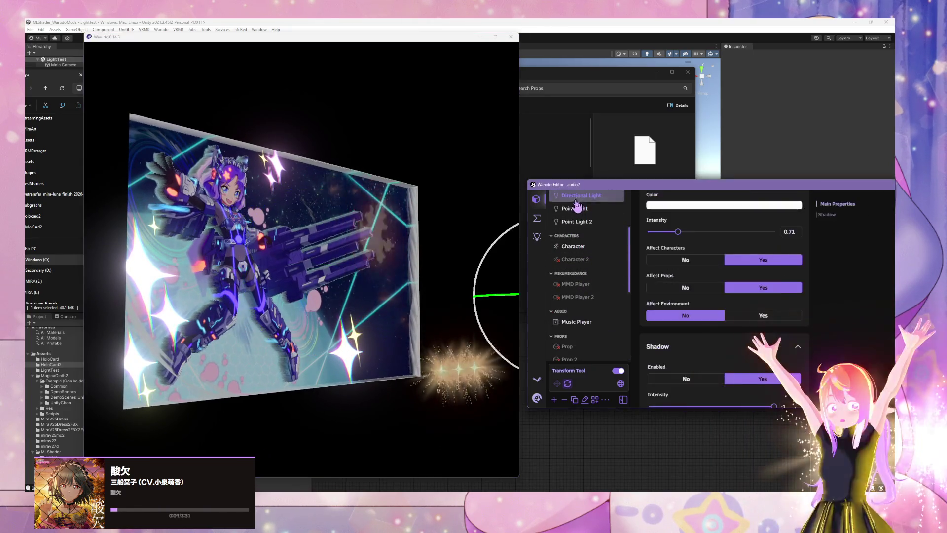
click(476, 284)
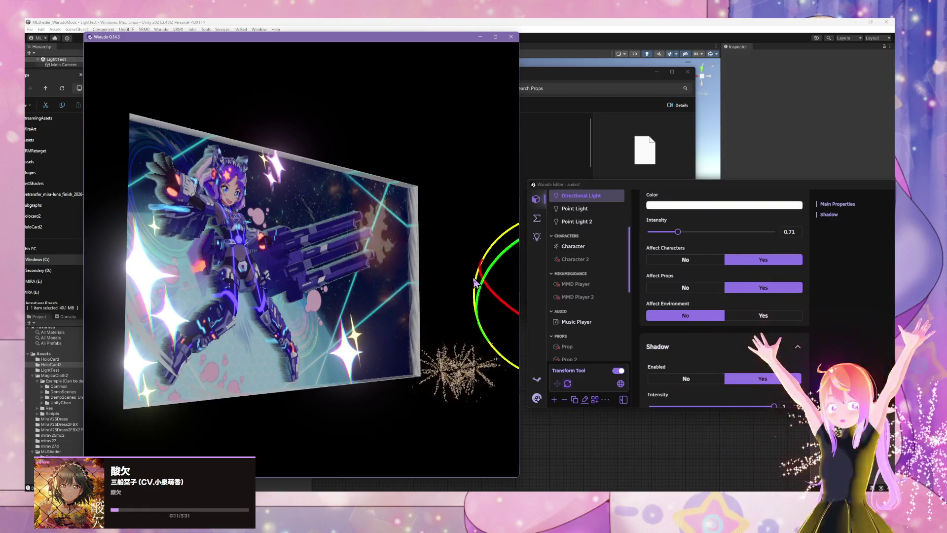
key(d)
mouse_move(478, 320)
mouse_down()
mouse_move(493, 316)
mouse_move(481, 327)
mouse_move(488, 310)
mouse_move(503, 316)
mouse_move(496, 296)
mouse_move(513, 306)
mouse_move(494, 296)
mouse_move(510, 309)
mouse_move(339, 289)
mouse_up()
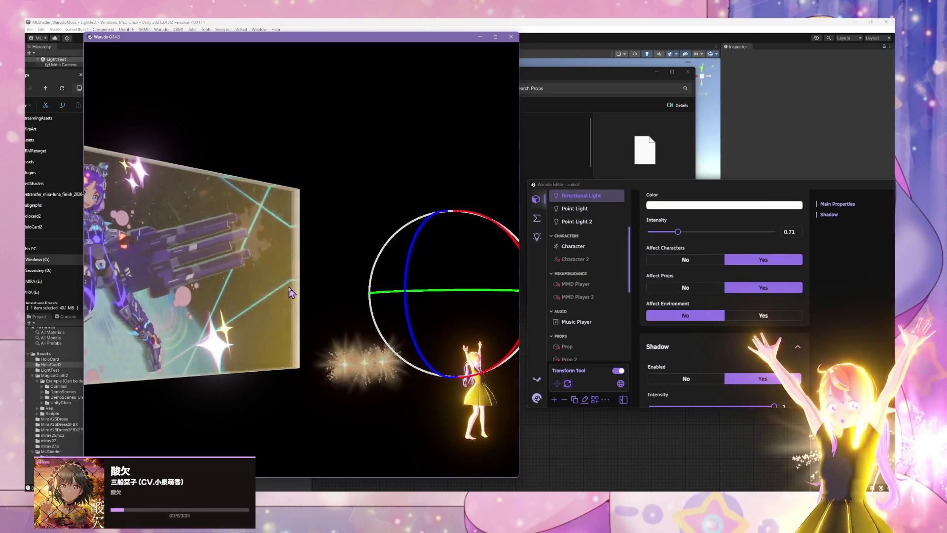
scroll(720, 296, down, 3)
scroll(592, 321, down, 4)
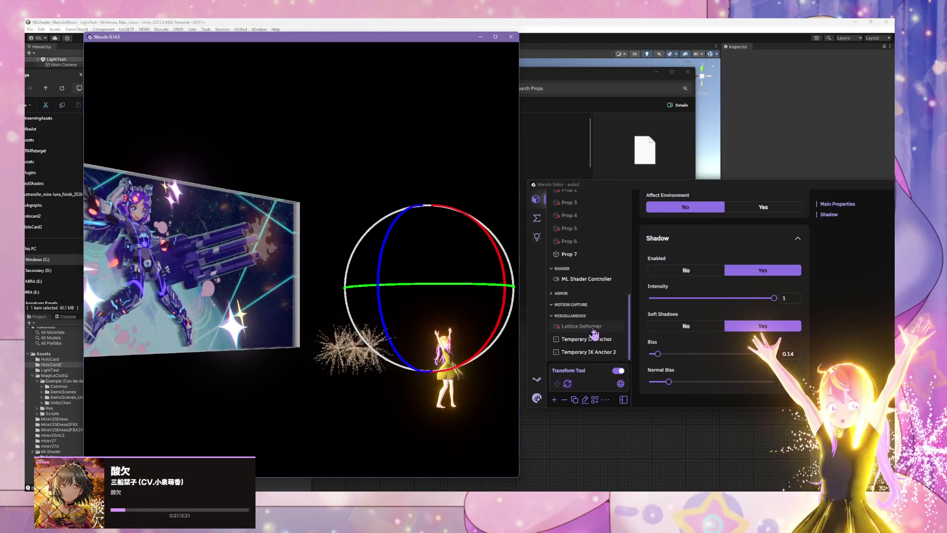
Raise the _Shade_Multiply_Color alpha further to 0.92 and move the view closer to the card
click(569, 254)
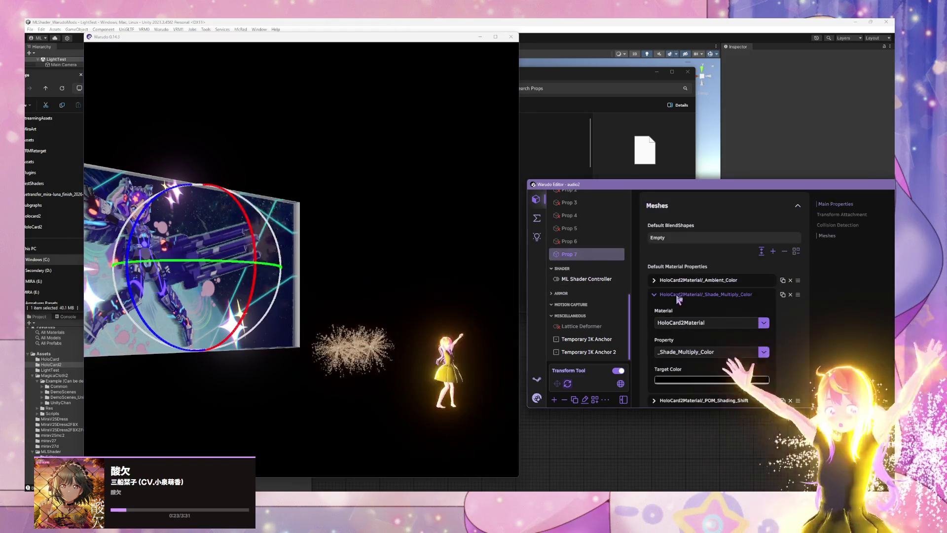
scroll(656, 296, down, 2)
click(708, 291)
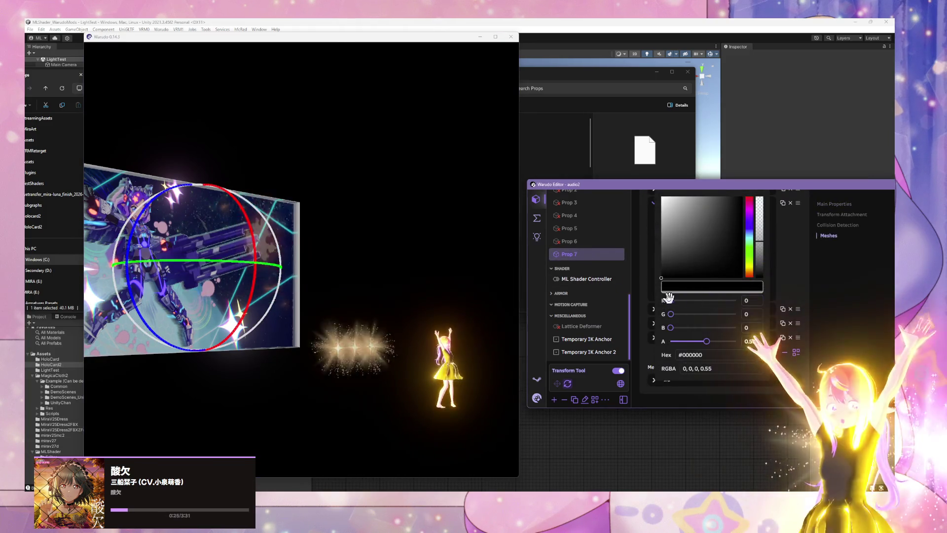
drag(706, 341, 730, 339)
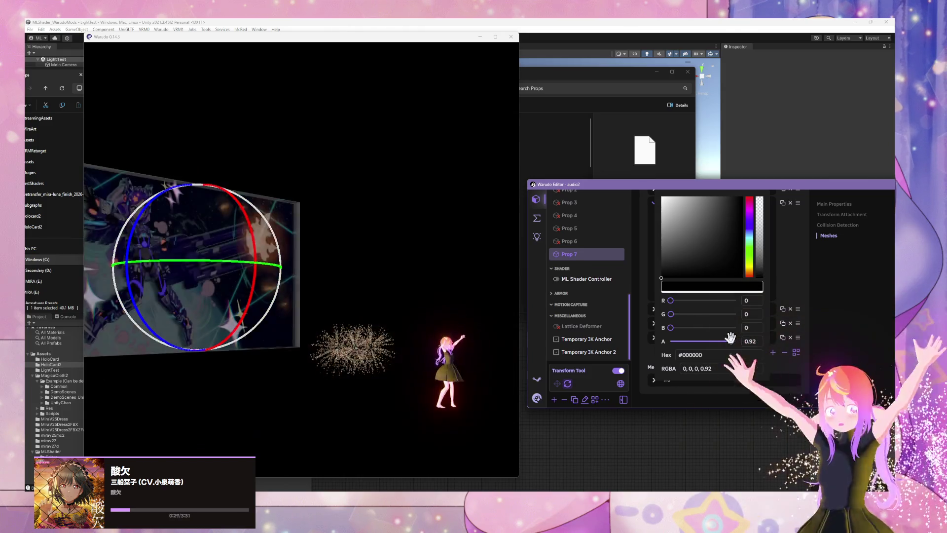
click(305, 262)
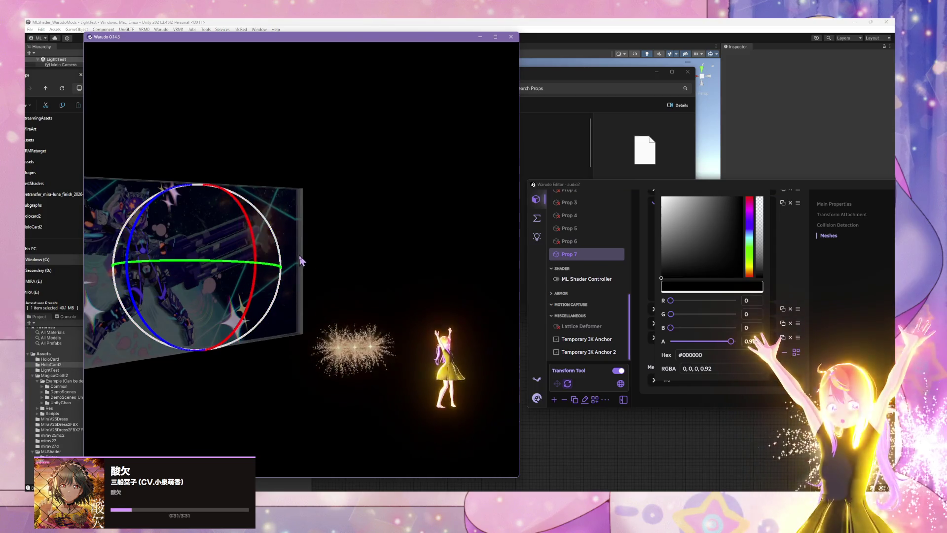
drag(285, 242, 414, 269)
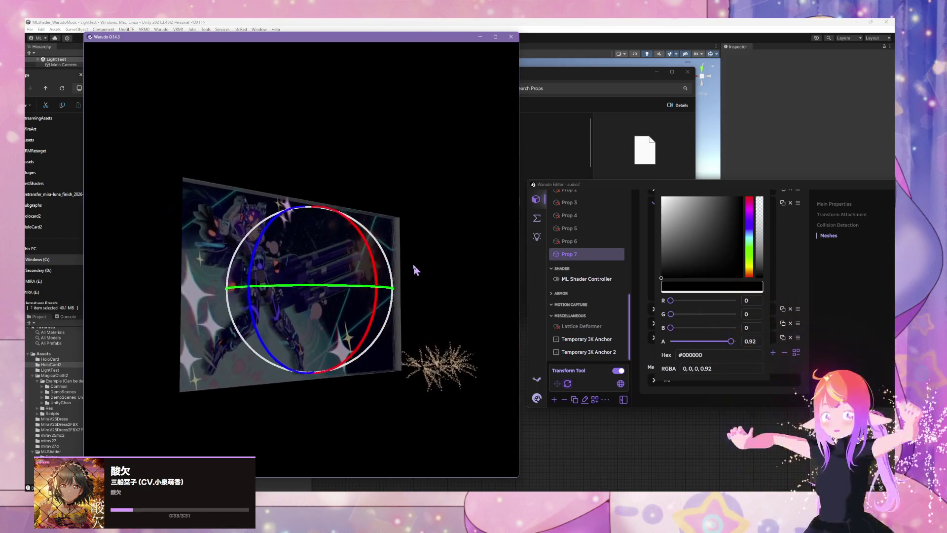
scroll(597, 296, up, 5)
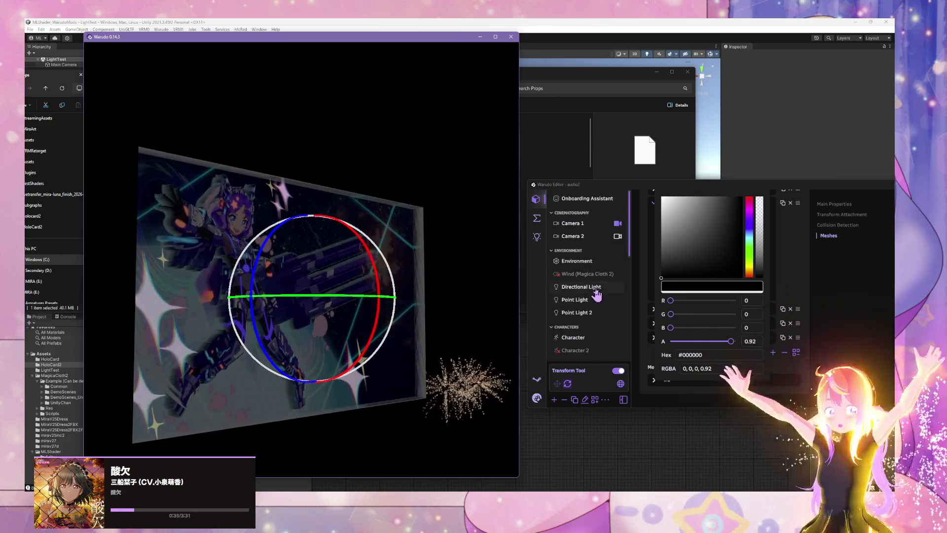
Rotate the Directional Light to a new angle
click(596, 290)
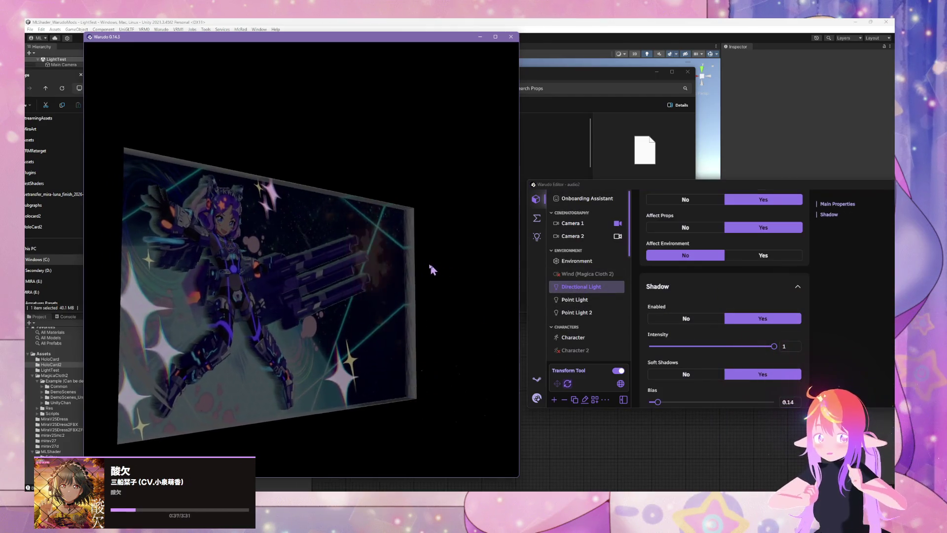
mouse_move(465, 319)
mouse_down()
mouse_move(305, 296)
mouse_move(518, 318)
mouse_move(474, 317)
mouse_up()
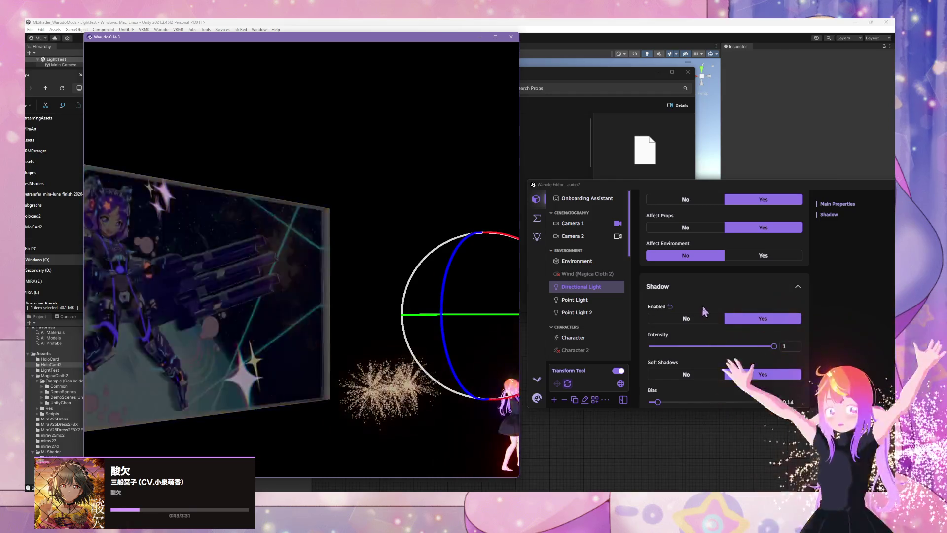
scroll(705, 308, down, 2)
drag(484, 284, 523, 296)
scroll(695, 305, up, 4)
Set the light's Affect Props to No, then back to Yes, and reselect Prop 7
click(679, 285)
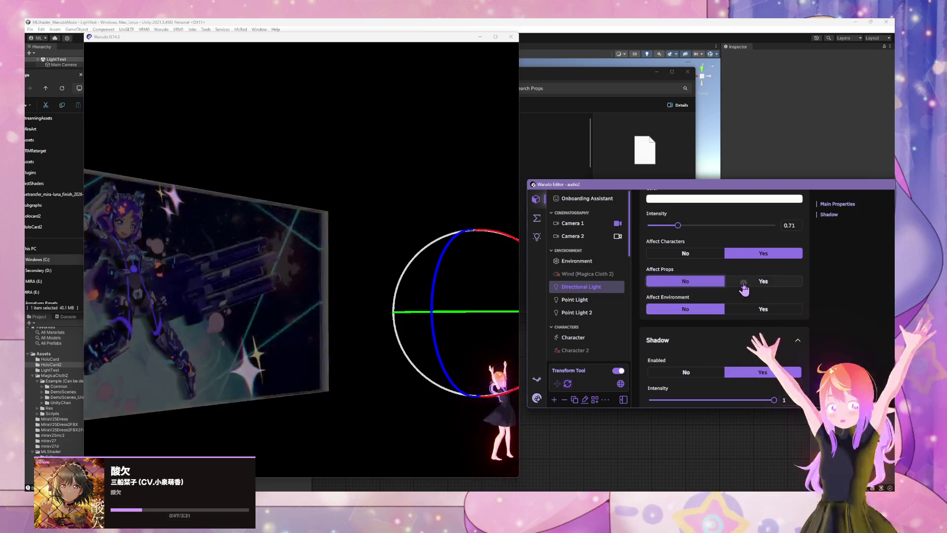
click(727, 285)
scroll(587, 286, down, 3)
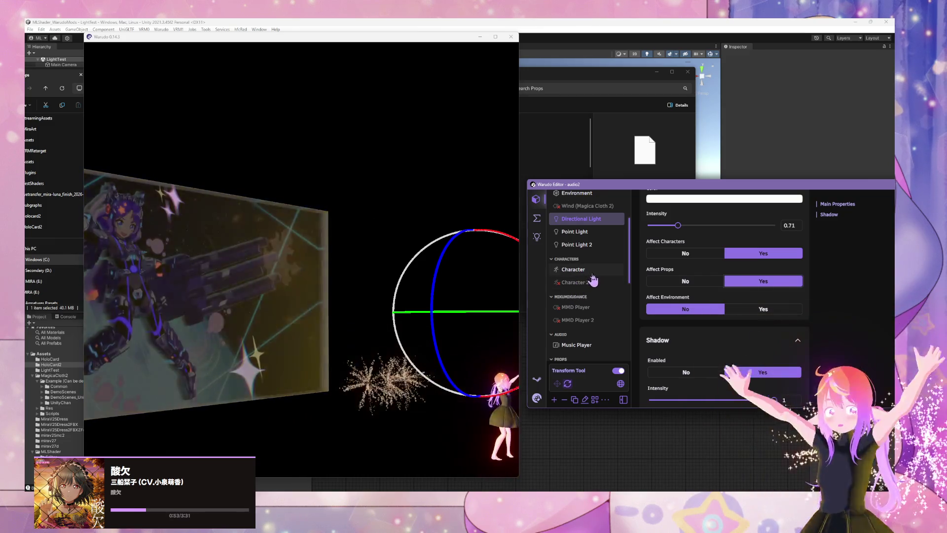
scroll(580, 291, down, 9)
click(573, 254)
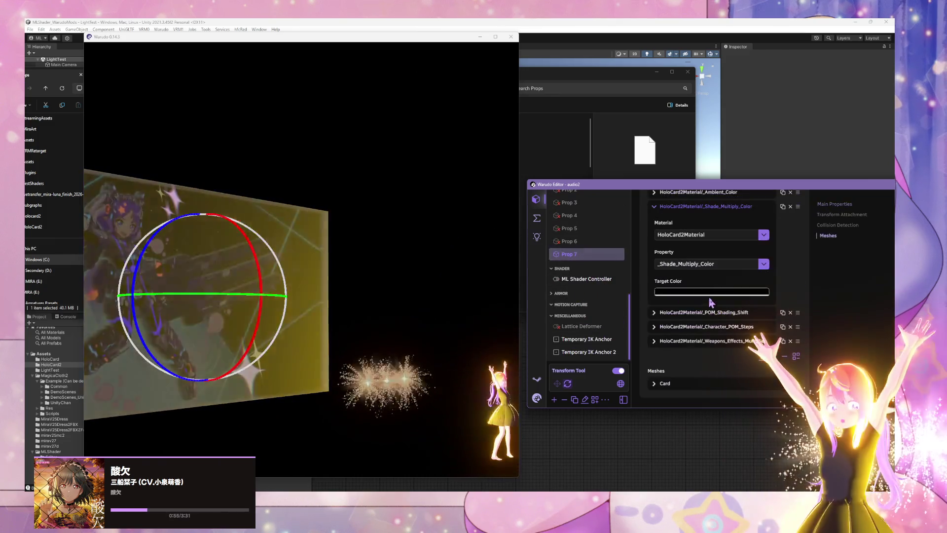
Drop the _Shade_Multiply_Color alpha to 0.00 to brighten the card, then switch to Unity
click(703, 295)
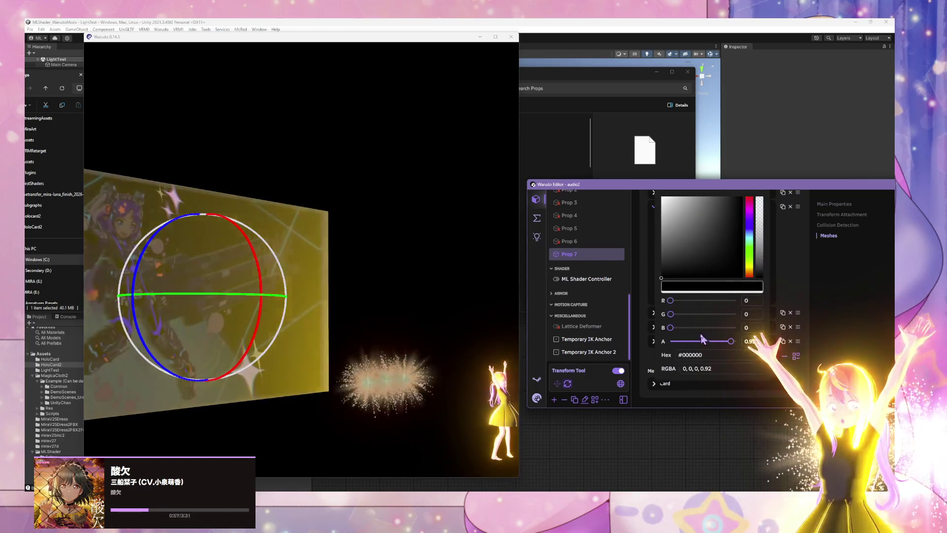
drag(728, 340, 667, 341)
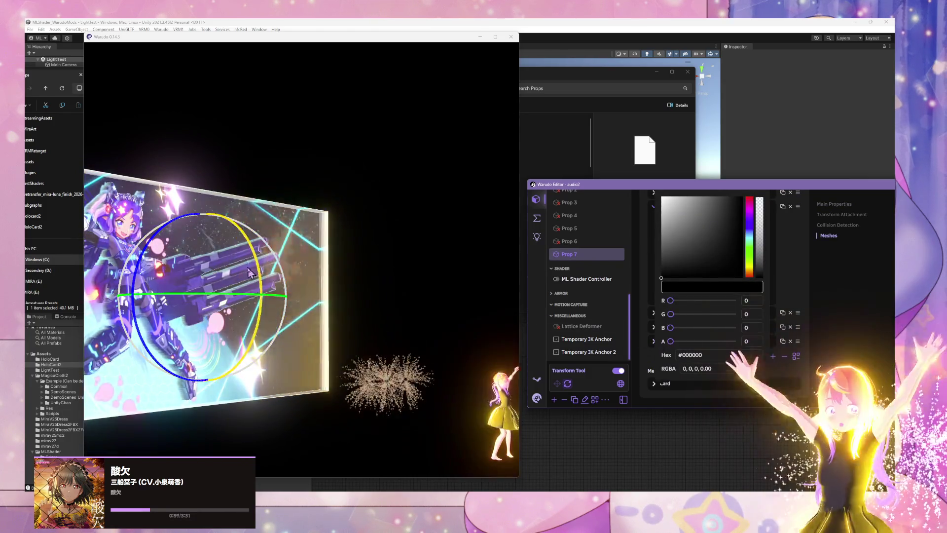
mouse_move(282, 267)
mouse_down()
mouse_move(447, 266)
mouse_move(388, 252)
mouse_move(364, 155)
mouse_move(352, 193)
mouse_up()
scroll(352, 195, down, 2)
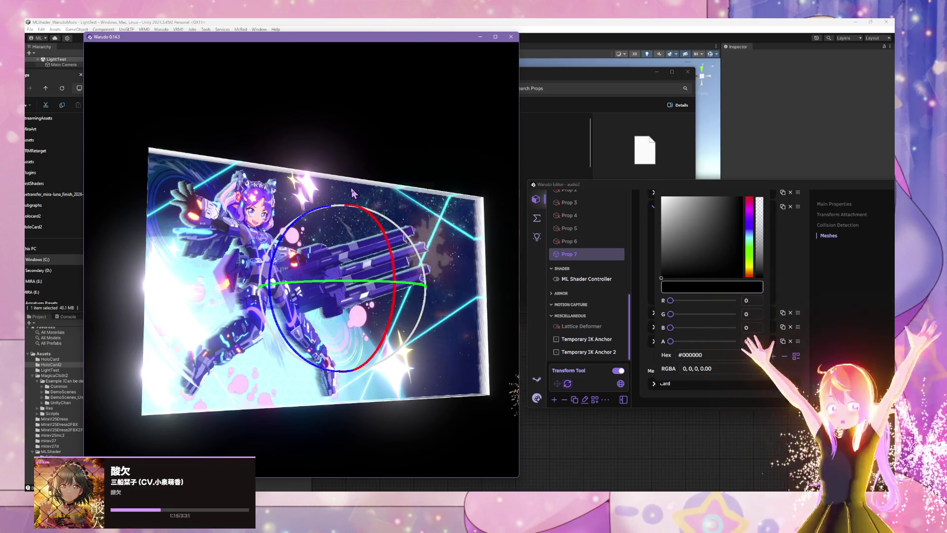
scroll(352, 194, up, 3)
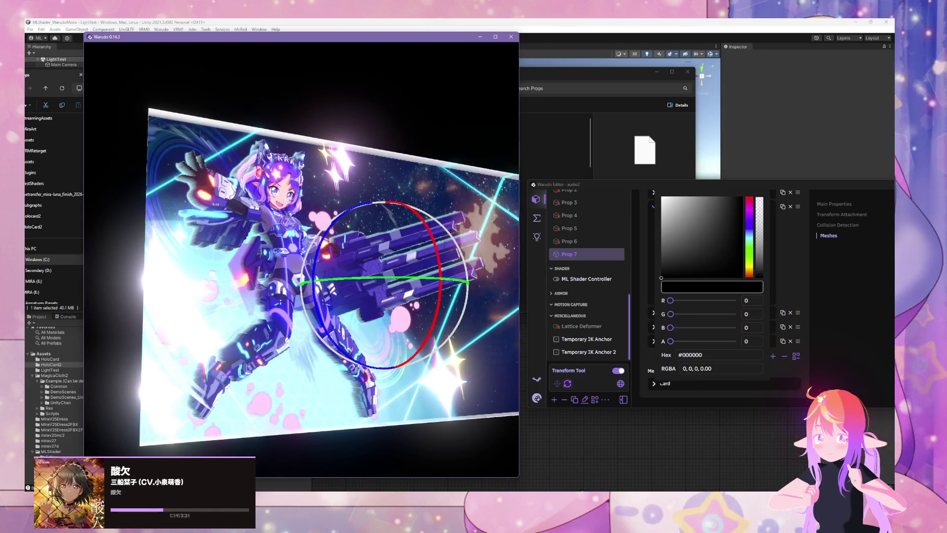
key(alt+Tab)
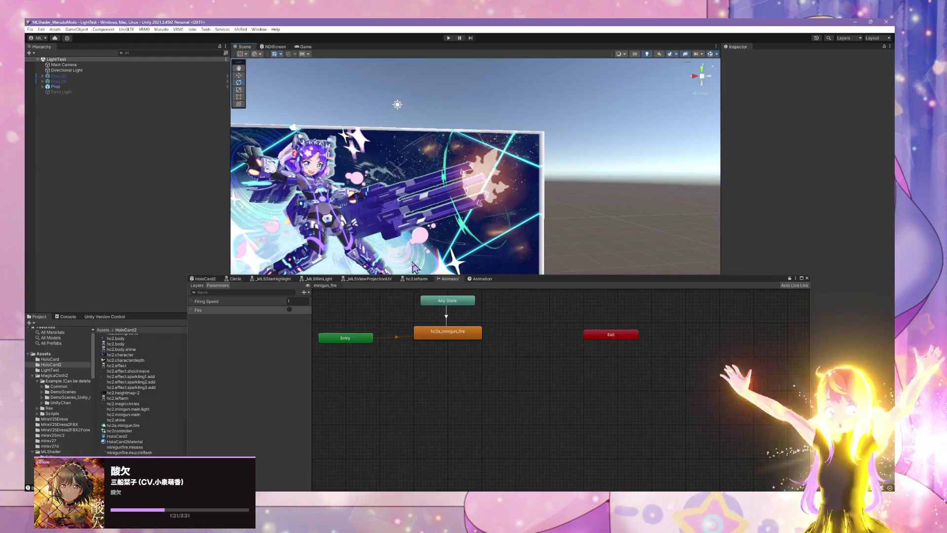
Tidy the Animator window and frame the Parallax Occlusion Mapping node in HoloCard2
drag(502, 283, 733, 329)
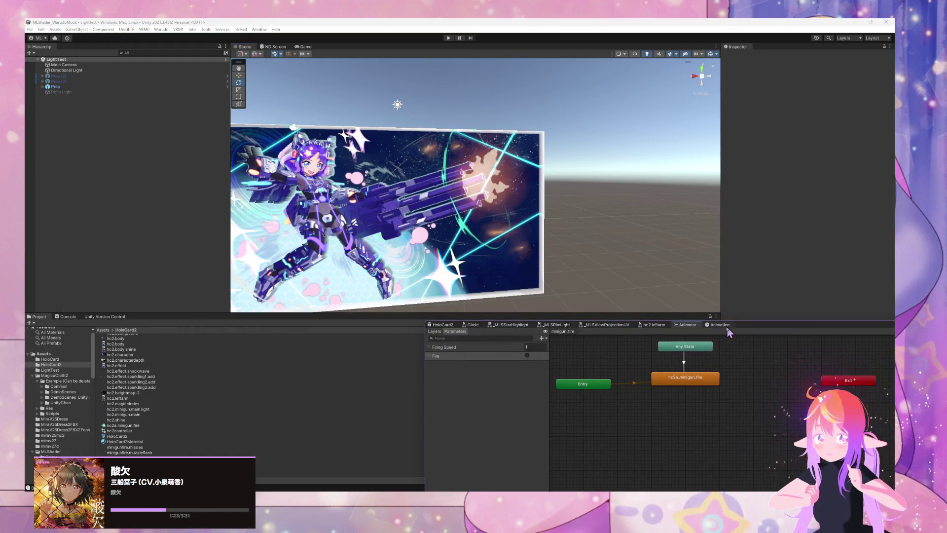
drag(352, 279, 460, 225)
mouse_move(734, 327)
mouse_down()
mouse_move(610, 249)
mouse_move(670, 251)
mouse_up()
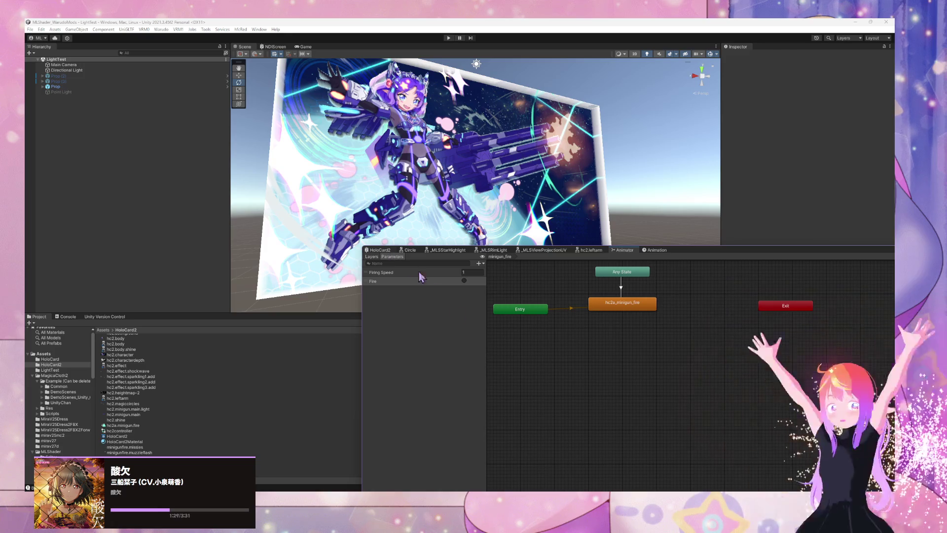
click(380, 249)
scroll(597, 351, down, 8)
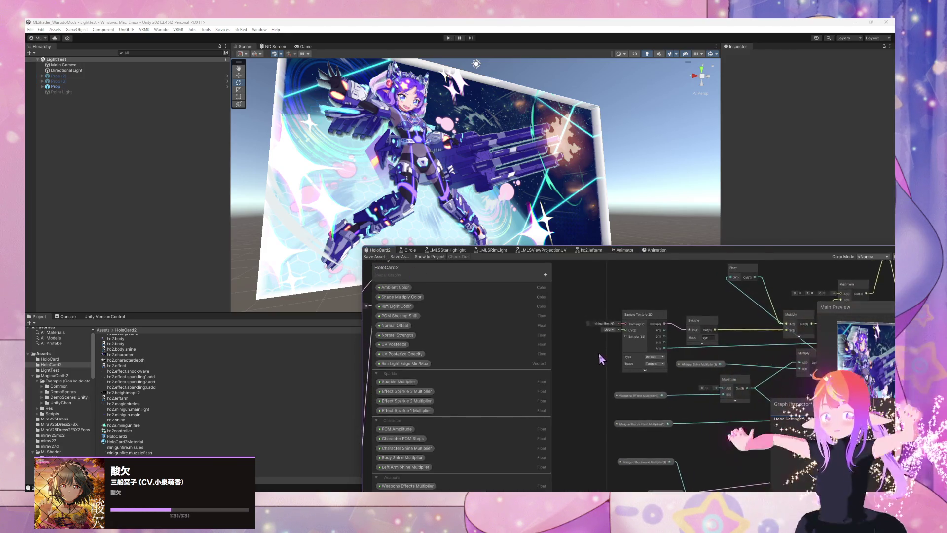
scroll(680, 375, up, 10)
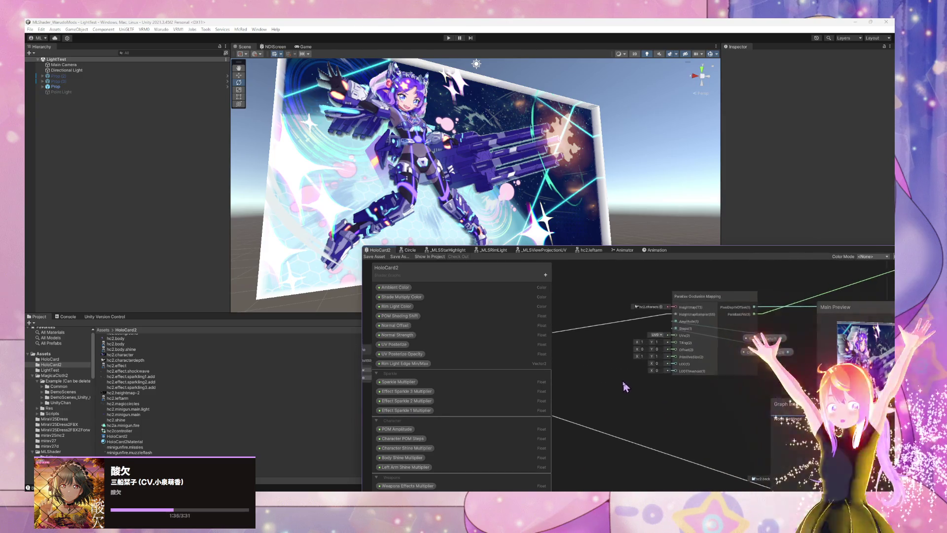
drag(624, 379, 610, 398)
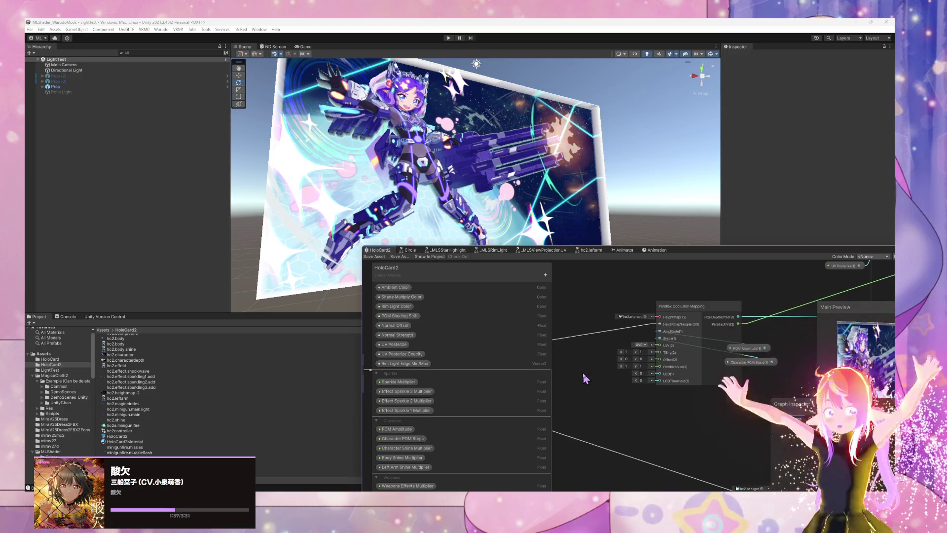
Add a Tiling And Offset node feeding the Parallax Occlusion Mapping UVs
key(space)
text(uv s)
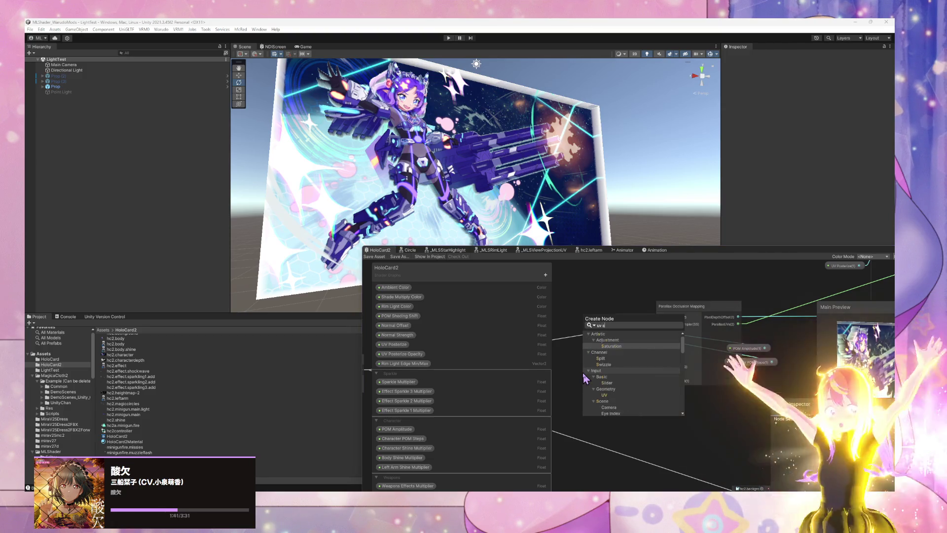
key(BackSpace)
key(BackSpace)
text(scale)
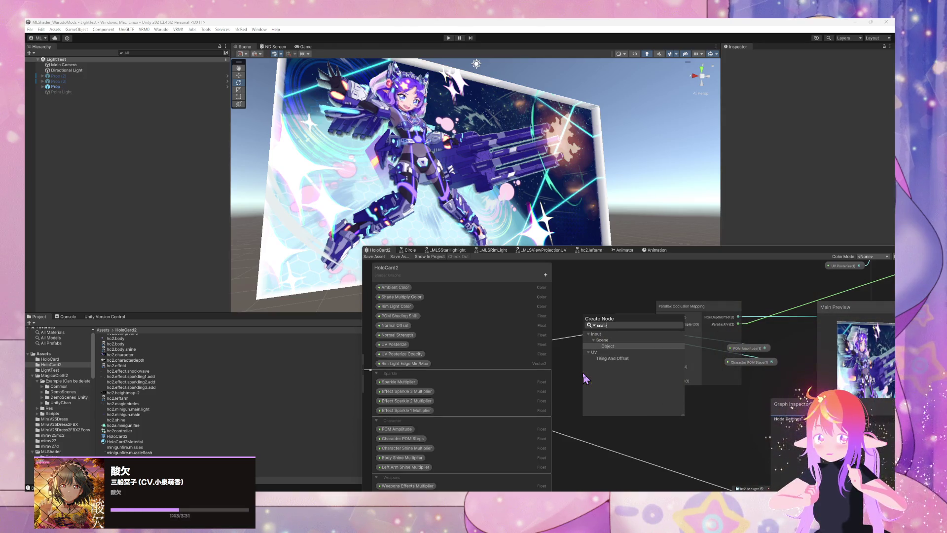
key(Return)
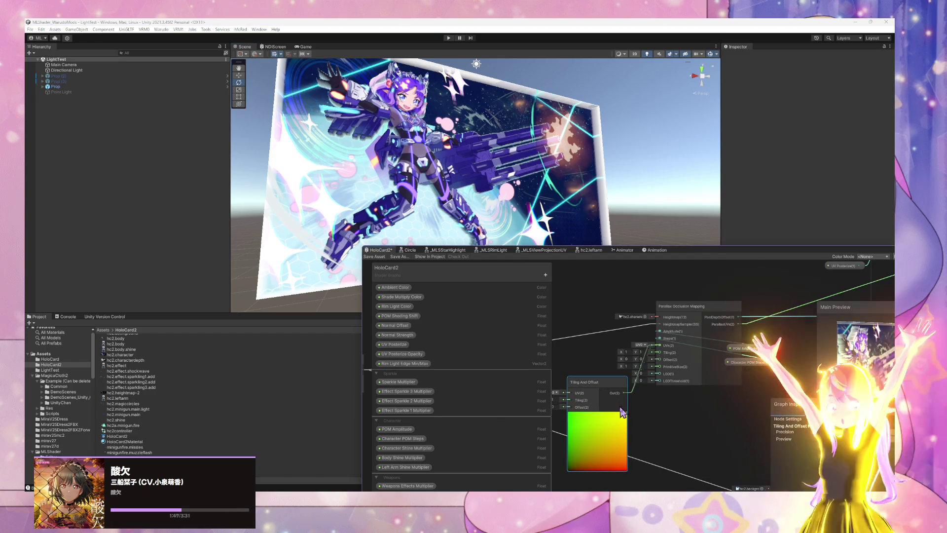
click(671, 407)
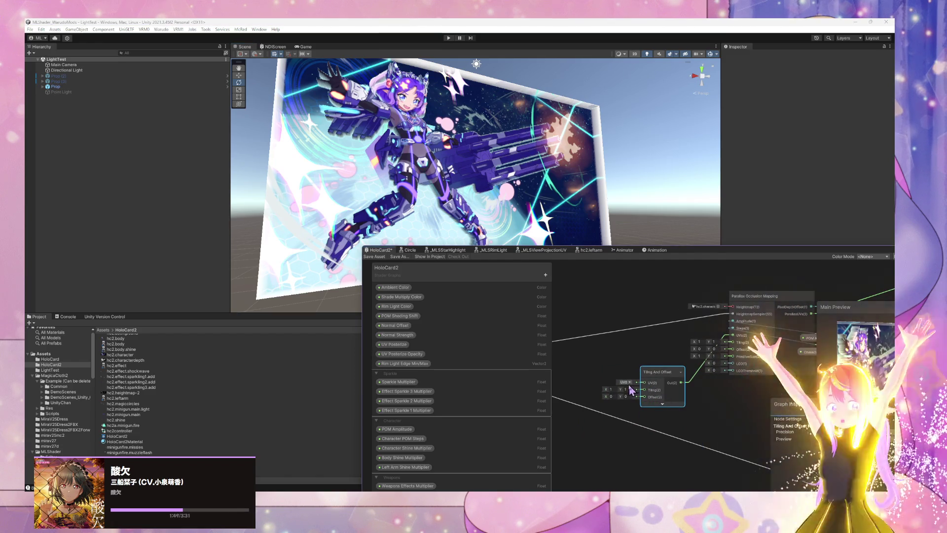
click(584, 372)
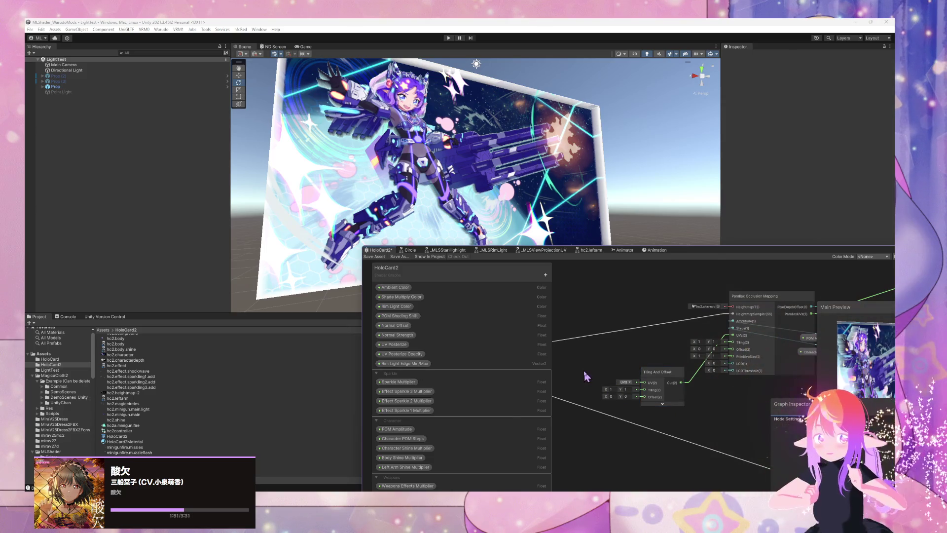
Add a Float node driving Tiling And Offset and scrub its value
key(space)
key(Escape)
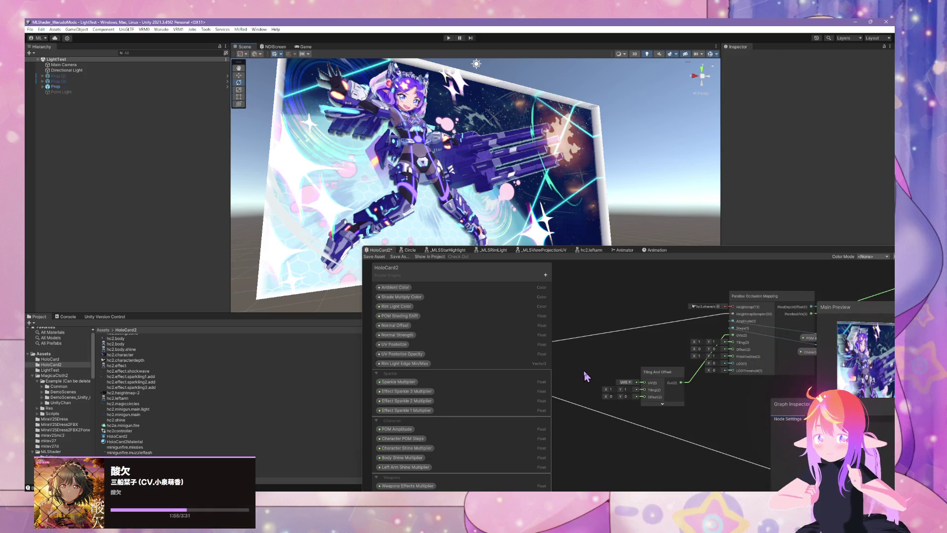
key(space)
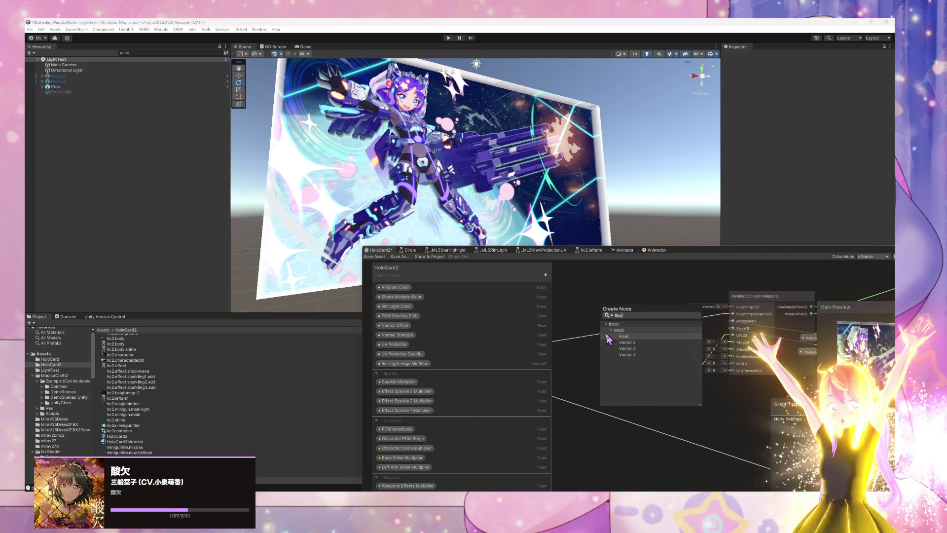
click(608, 336)
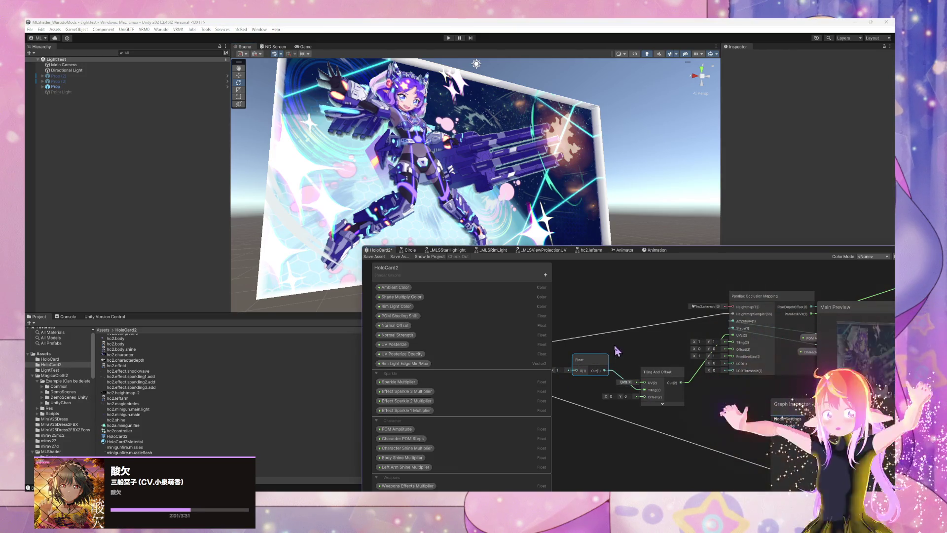
click(594, 373)
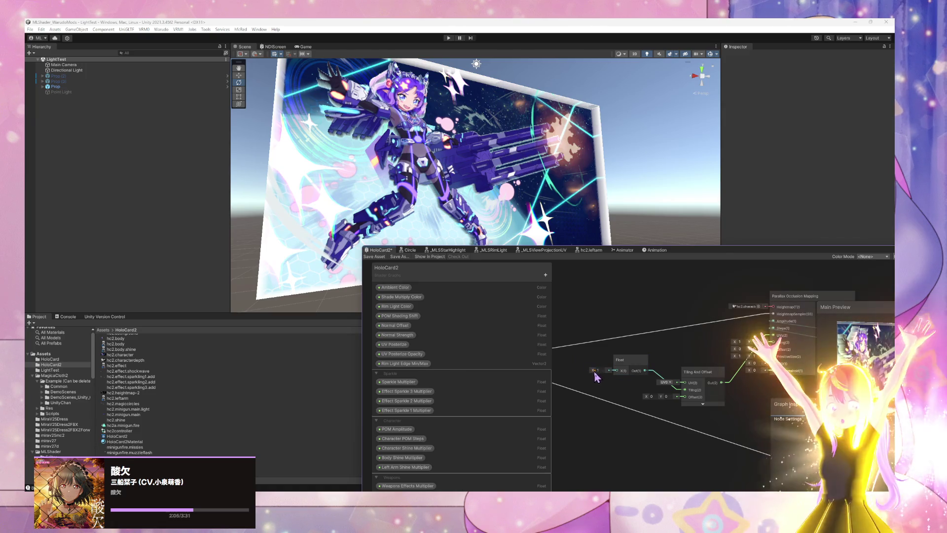
drag(593, 368, 593, 369)
drag(735, 256, 552, 220)
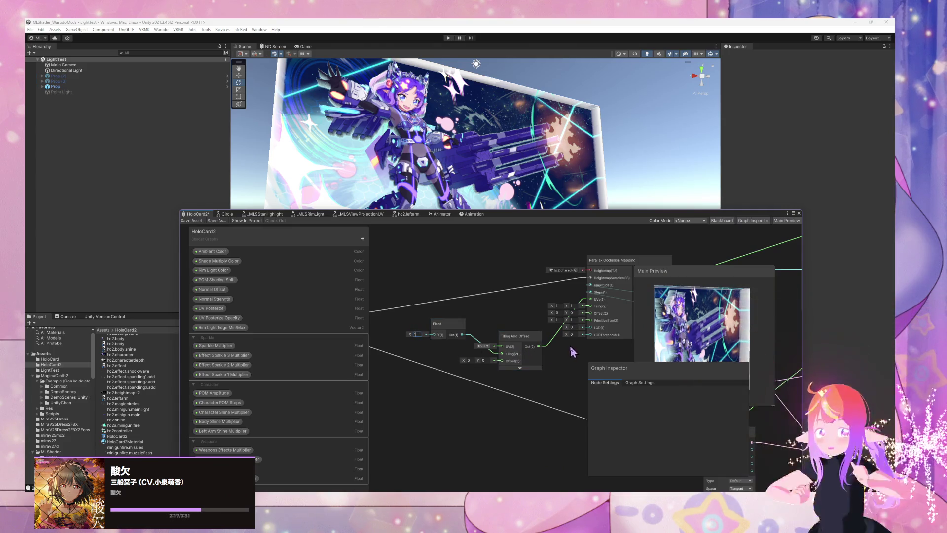
Add an Add node placed above the Float node
scroll(572, 351, down, 5)
scroll(571, 351, up, 5)
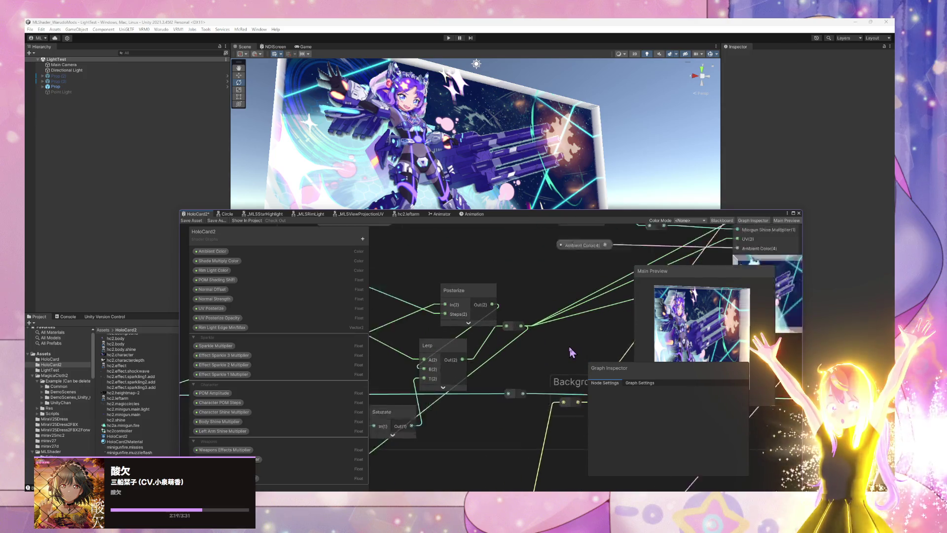
scroll(569, 347, down, 3)
scroll(493, 333, up, 3)
scroll(531, 333, down, 4)
scroll(458, 321, down, 3)
scroll(412, 408, up, 3)
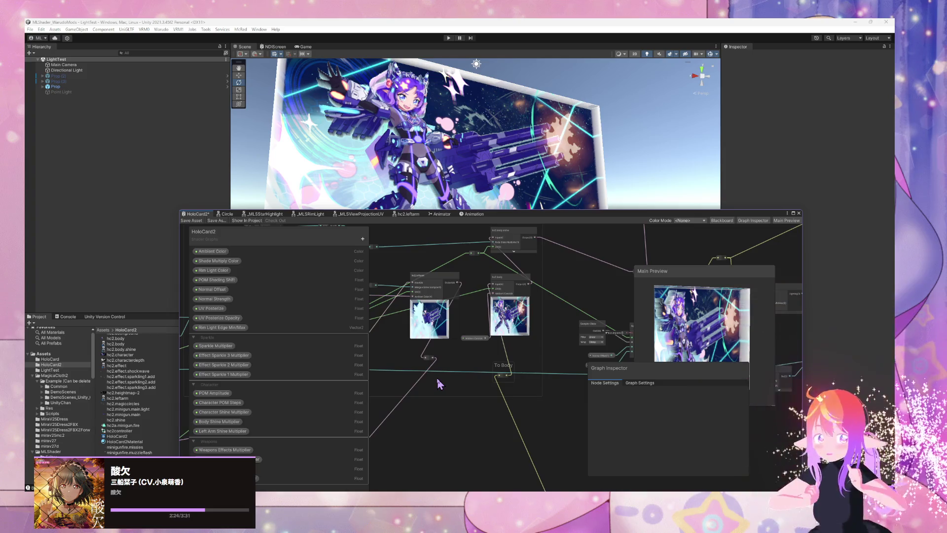
scroll(437, 380, down, 3)
scroll(546, 371, up, 4)
scroll(546, 371, up, 1)
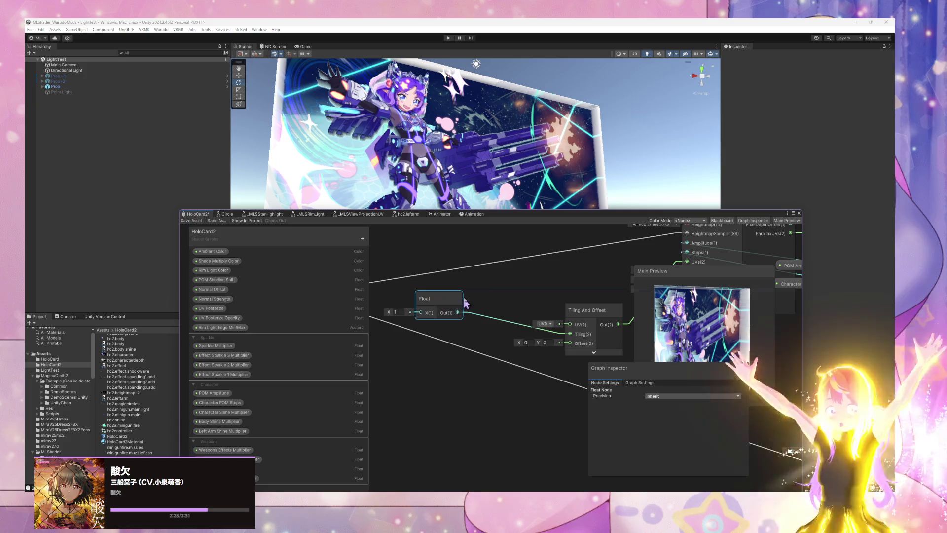
key(space)
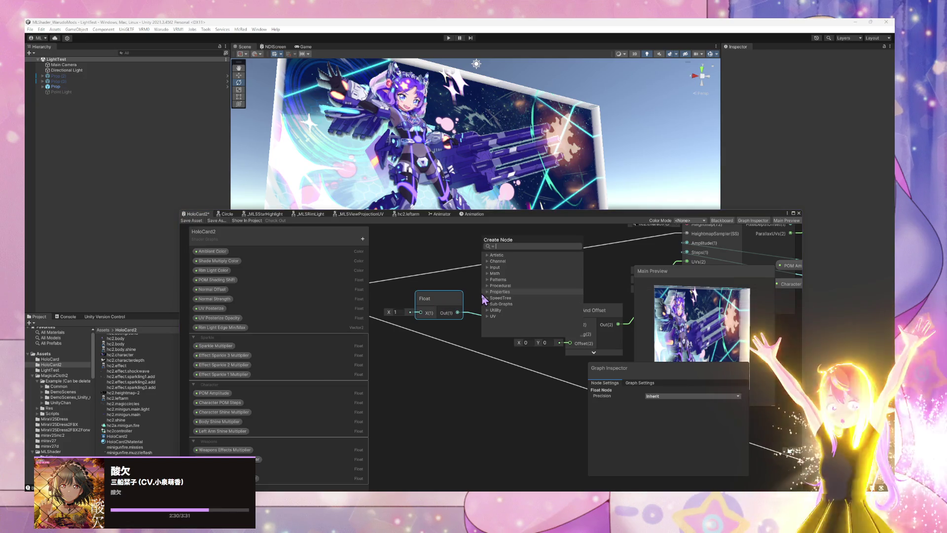
text(add)
key(Return)
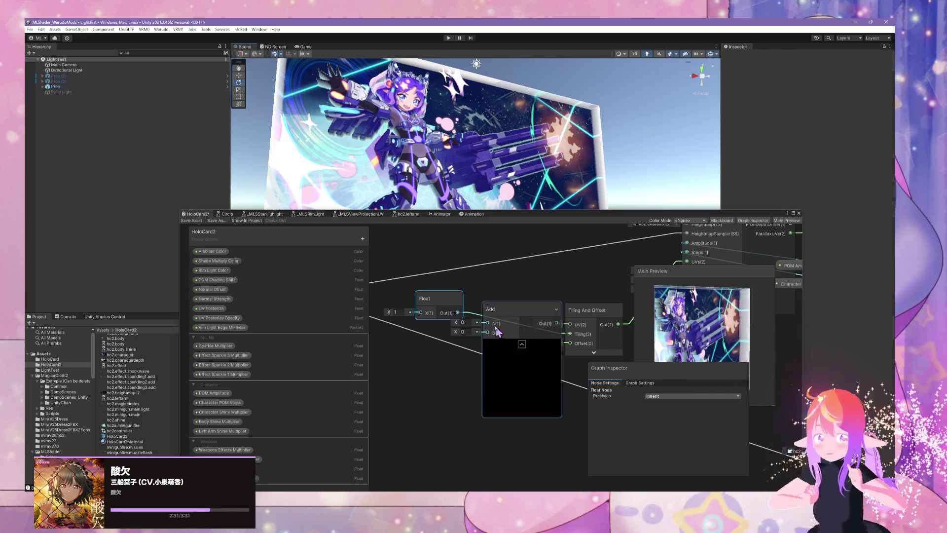
drag(519, 308, 518, 279)
click(520, 314)
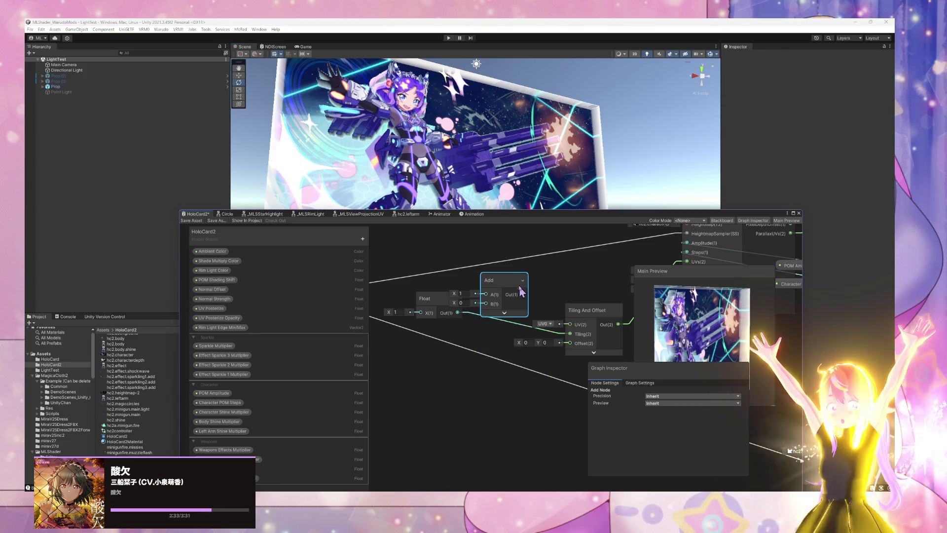
Add a Saturate node to the HoloCard2 graph
key(space)
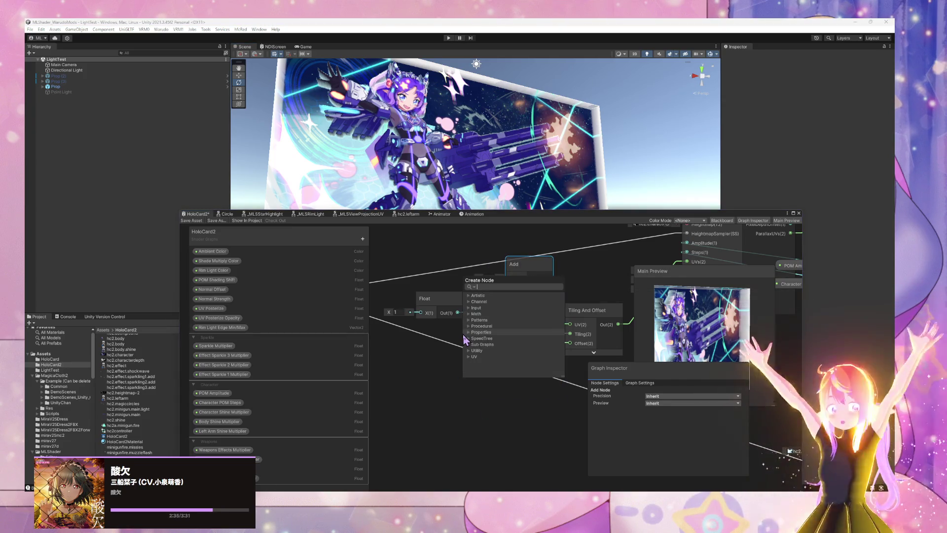
text(mul)
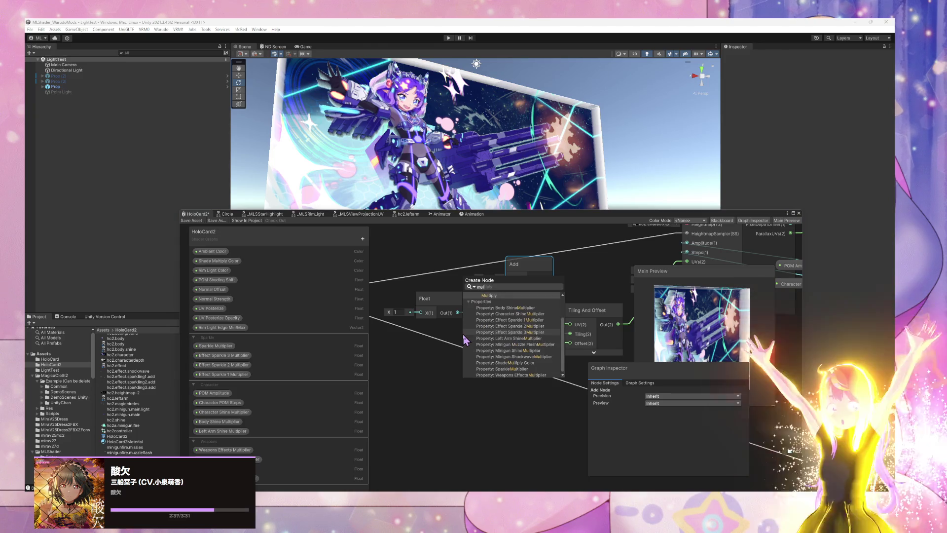
key(BackSpace)
key(BackSpace)
key(BackSpace)
text(satu)
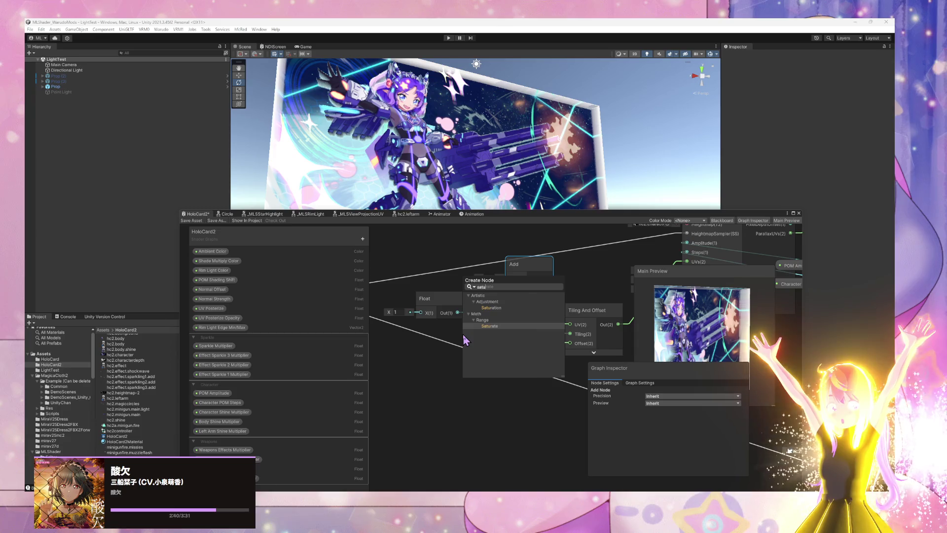
key(Return)
click(503, 375)
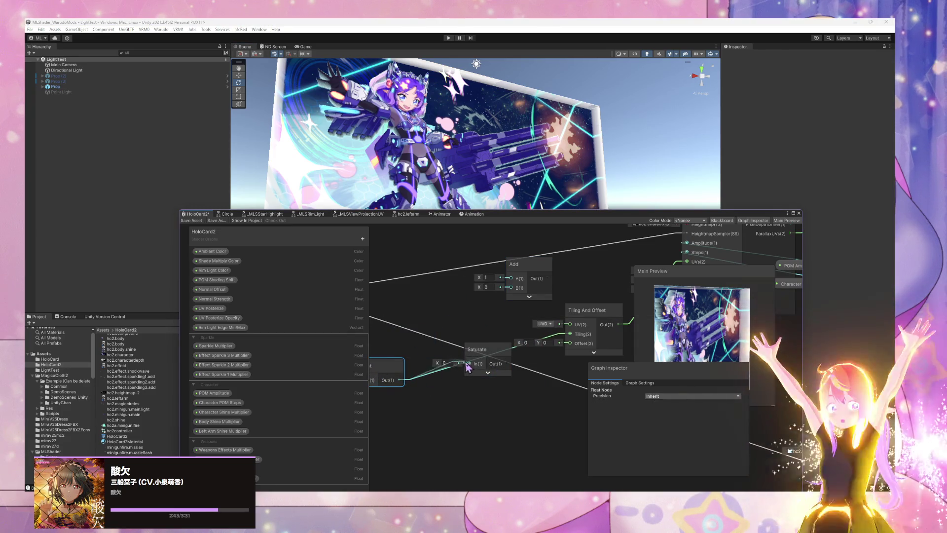
Create a Multiply node from Saturate's output and place it above Saturate near Add
drag(466, 391, 485, 398)
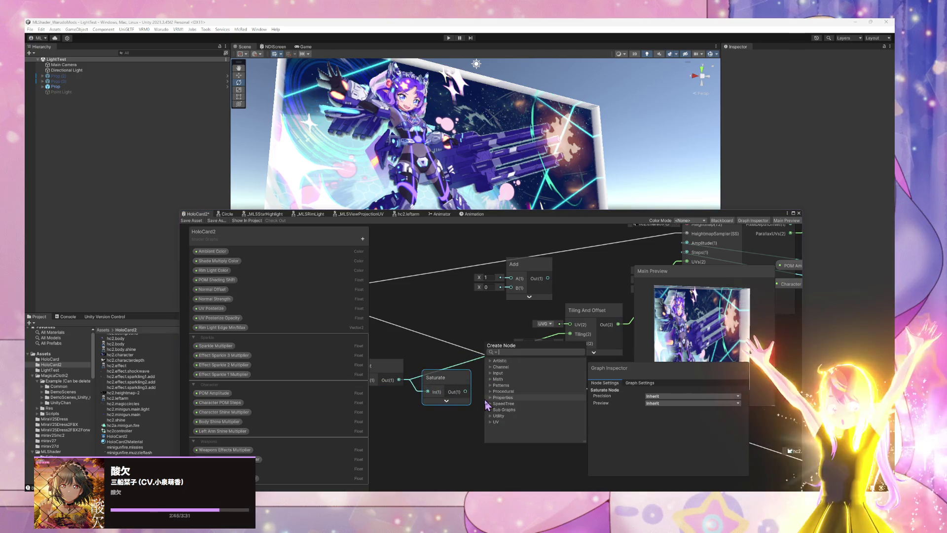
text(mul)
key(Return)
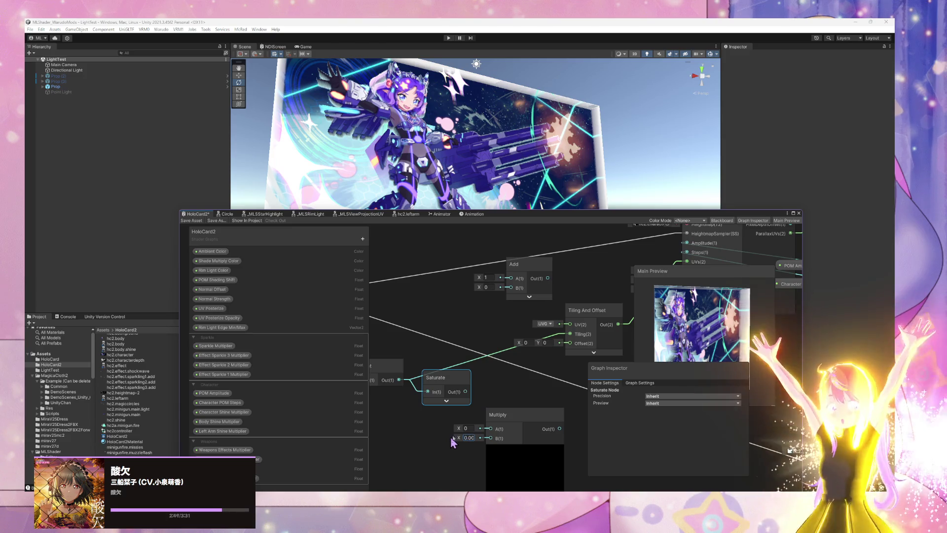
drag(517, 415, 519, 399)
click(527, 434)
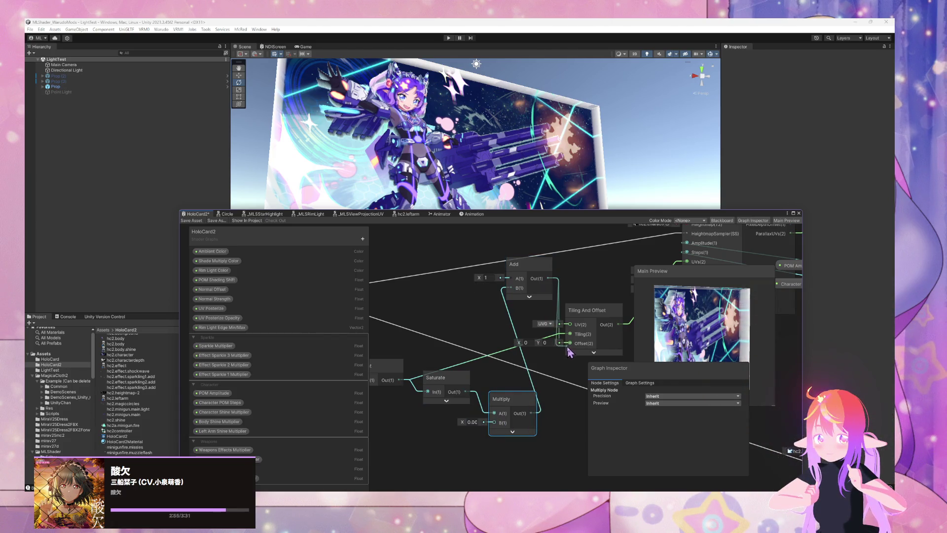
mouse_move(521, 403)
mouse_down()
mouse_move(462, 399)
mouse_move(480, 315)
mouse_up()
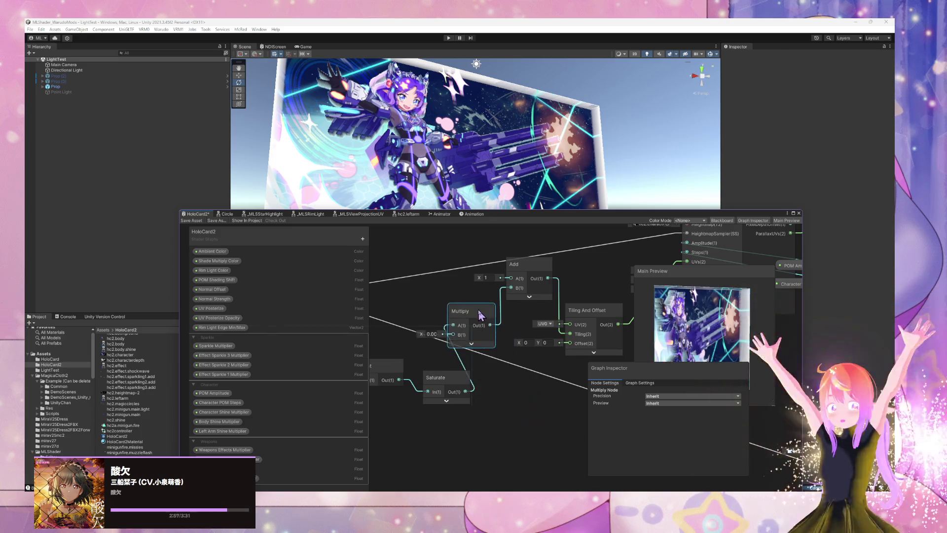
drag(449, 364, 485, 374)
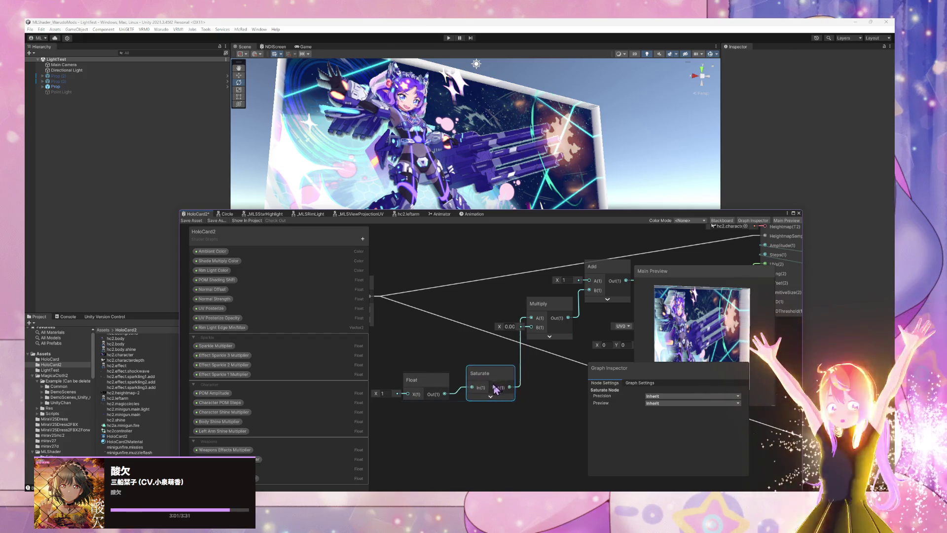
key(space)
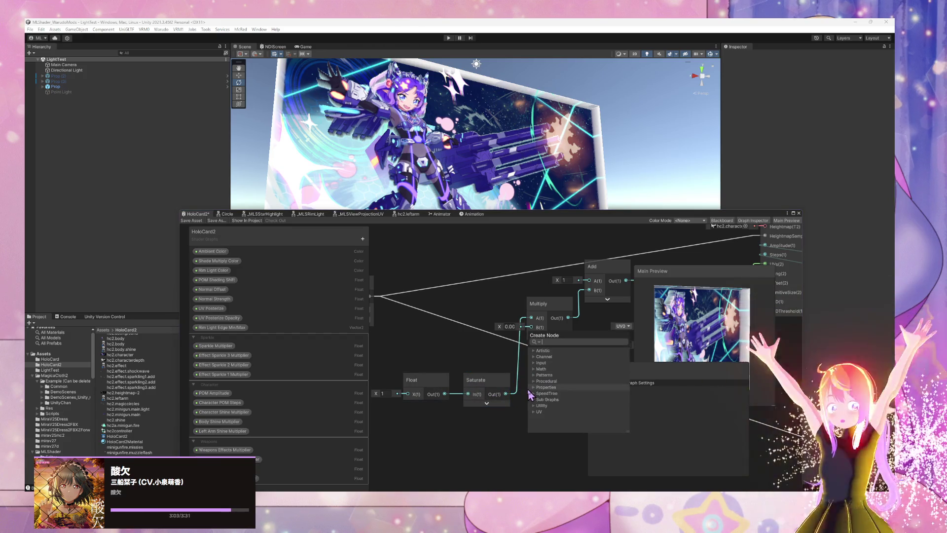
text(remap)
Add a Remap node from Saturate to Multiply's A, with Out Min Max set to -1, 1
key(Return)
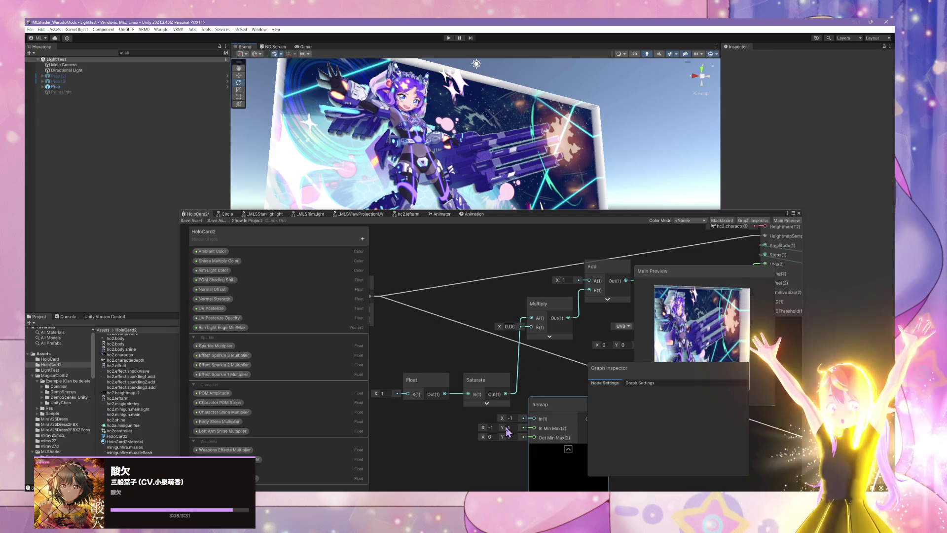
click(495, 428)
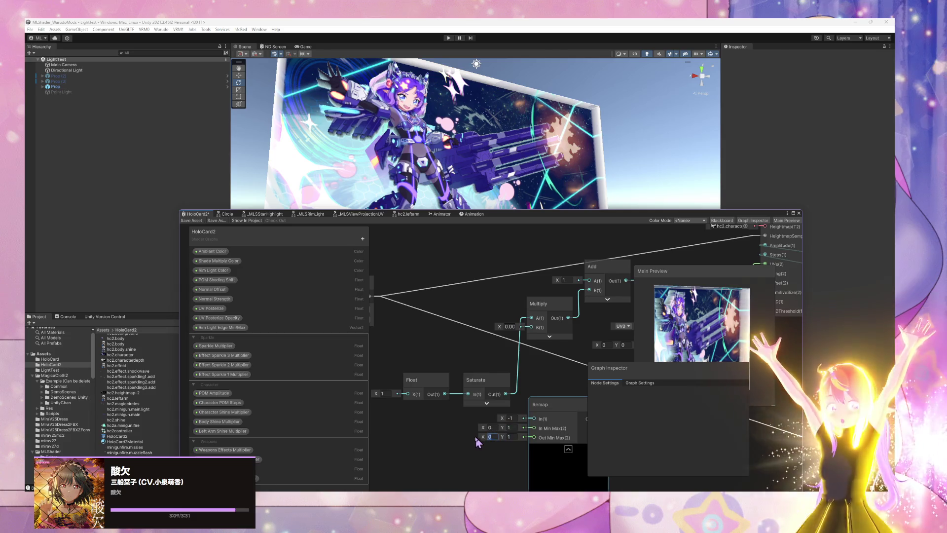
text(-1)
mouse_move(506, 394)
mouse_down()
mouse_move(534, 419)
mouse_move(481, 401)
mouse_up()
mouse_move(536, 425)
mouse_down()
mouse_move(488, 380)
mouse_move(458, 325)
mouse_up()
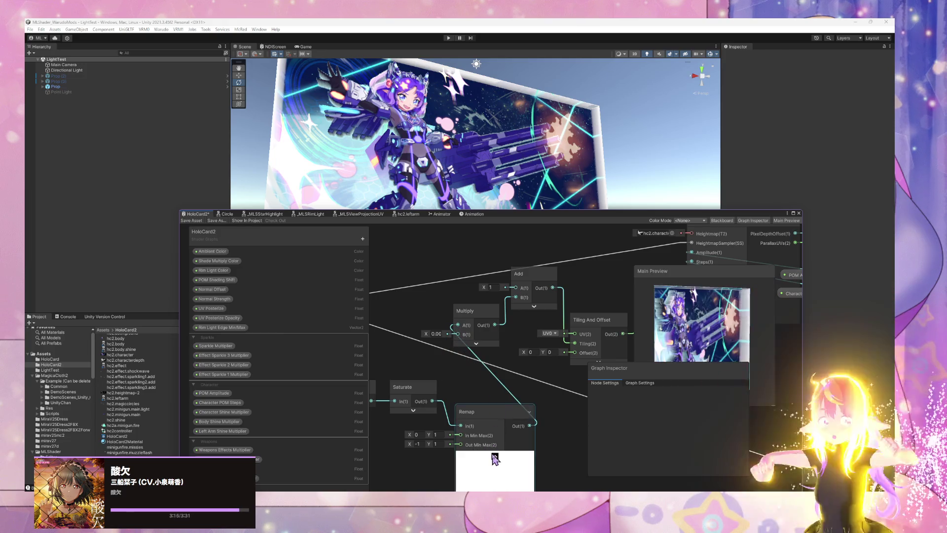
mouse_move(481, 430)
mouse_down()
mouse_move(491, 393)
mouse_move(519, 390)
mouse_up()
click(435, 380)
click(403, 386)
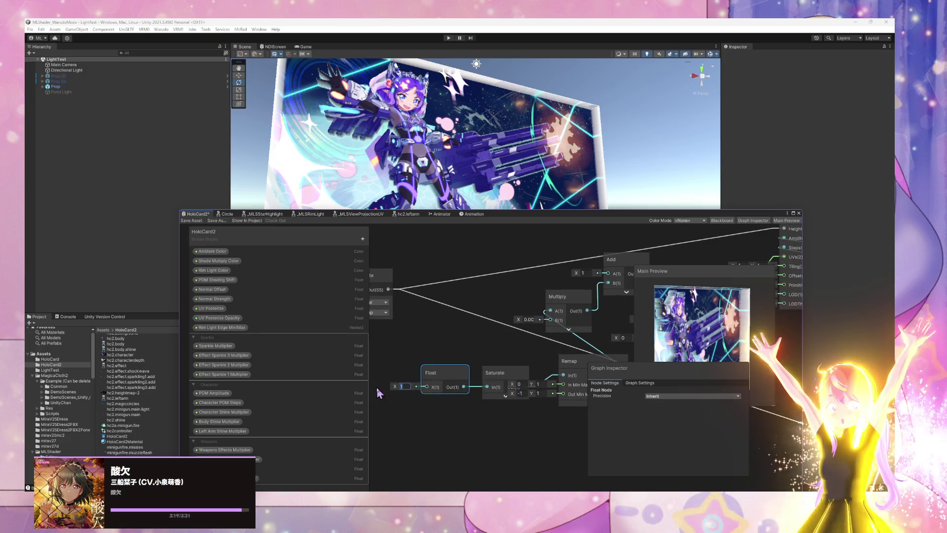
Rearrange the Float, Saturate and Remap nodes into a tidier layout
drag(435, 373, 380, 373)
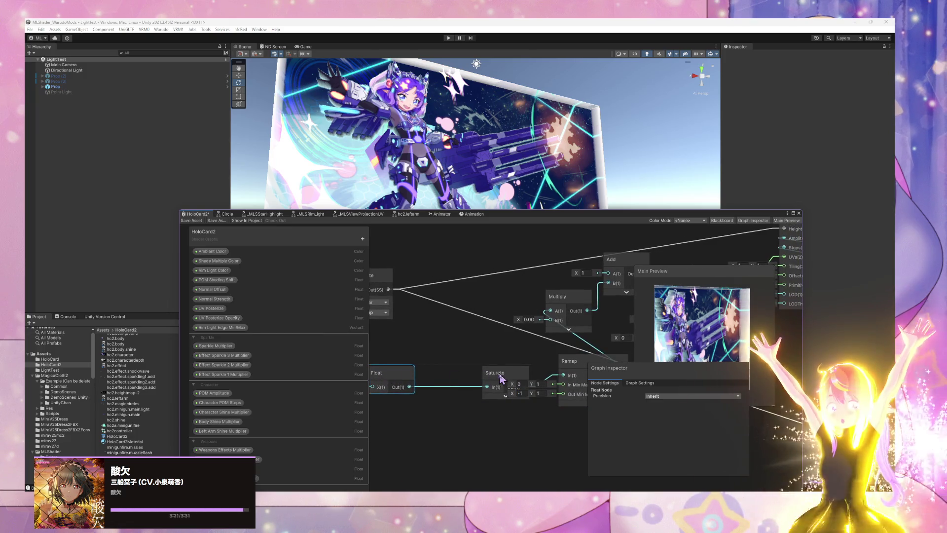
drag(496, 374, 453, 374)
drag(588, 370, 552, 383)
mouse_move(474, 374)
mouse_down()
mouse_move(459, 336)
mouse_move(474, 325)
mouse_up()
drag(552, 370, 462, 402)
drag(551, 383, 529, 365)
Drag Character POM Steps and POM Amplitude onto the graph beside the Parallax Occlusion Mapping node
scroll(530, 365, down, 10)
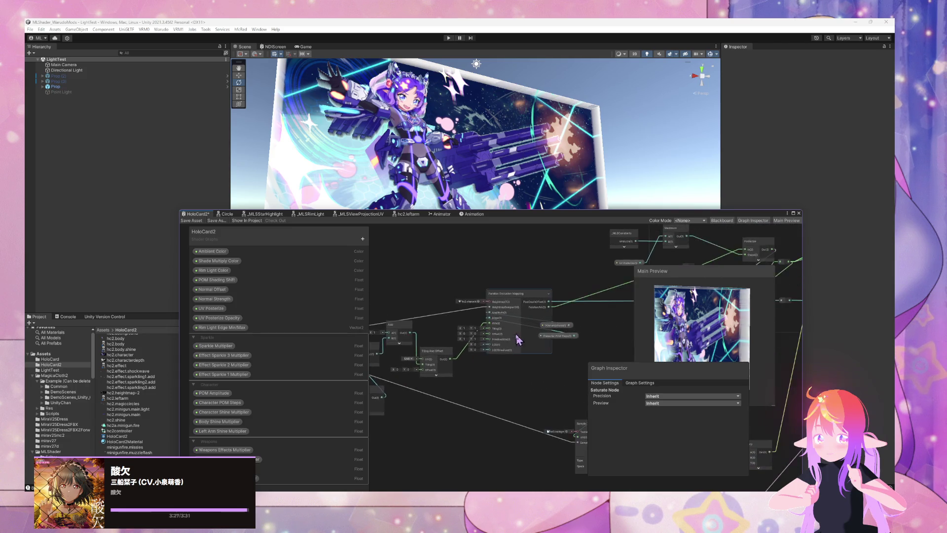
scroll(438, 410, up, 10)
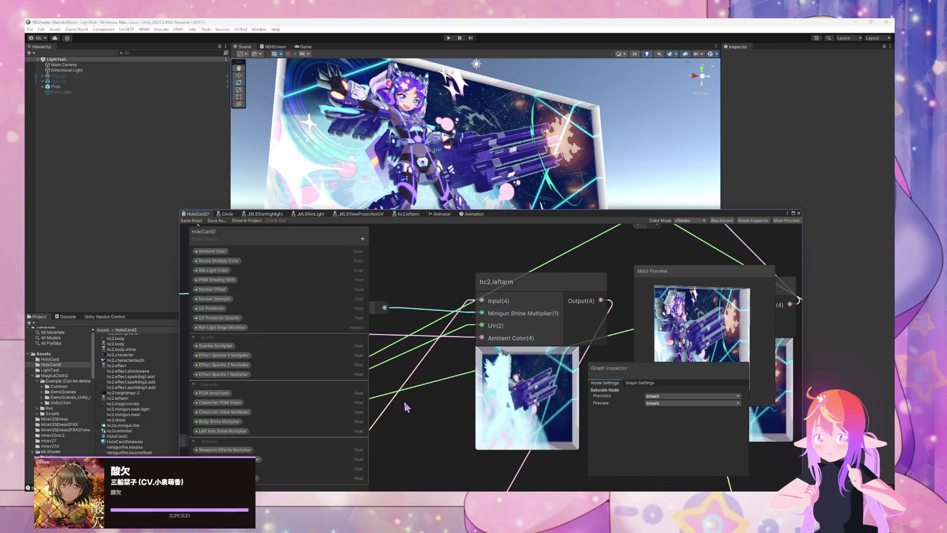
scroll(416, 405, down, 5)
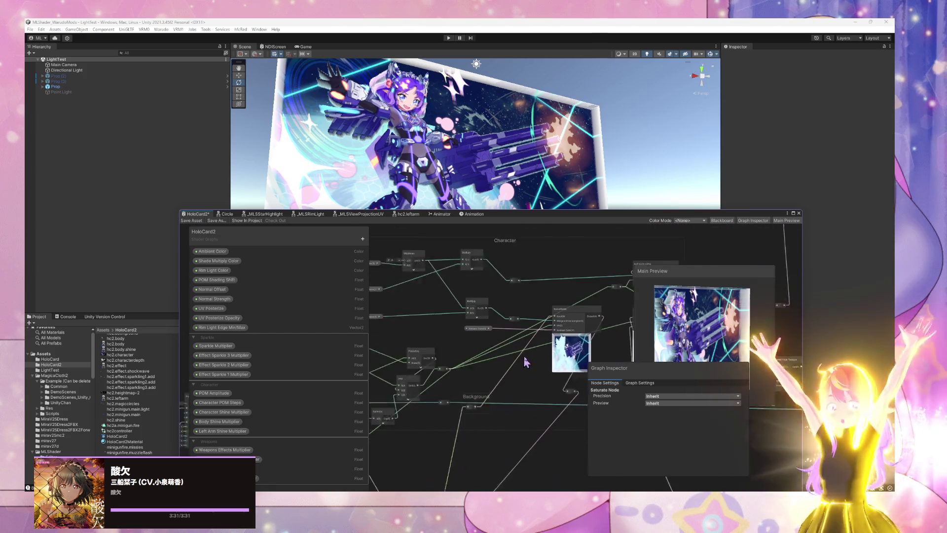
scroll(535, 379, up, 5)
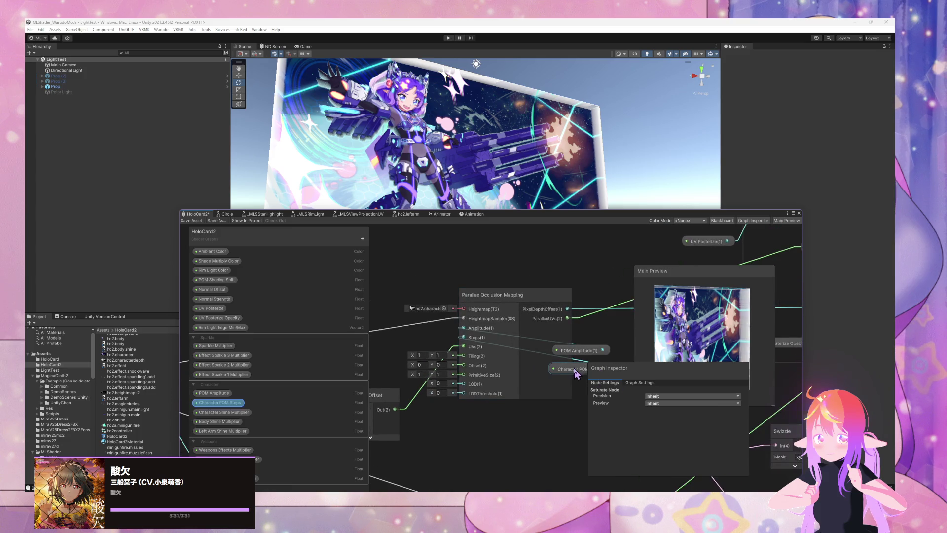
drag(214, 403, 411, 341)
drag(582, 349, 417, 333)
mouse_move(344, 427)
mouse_down()
mouse_move(440, 408)
mouse_move(527, 374)
mouse_up()
Pan the graph so Saturate, Remap, Sampler State and Float nodes are fully visible
scroll(527, 373, up, 1)
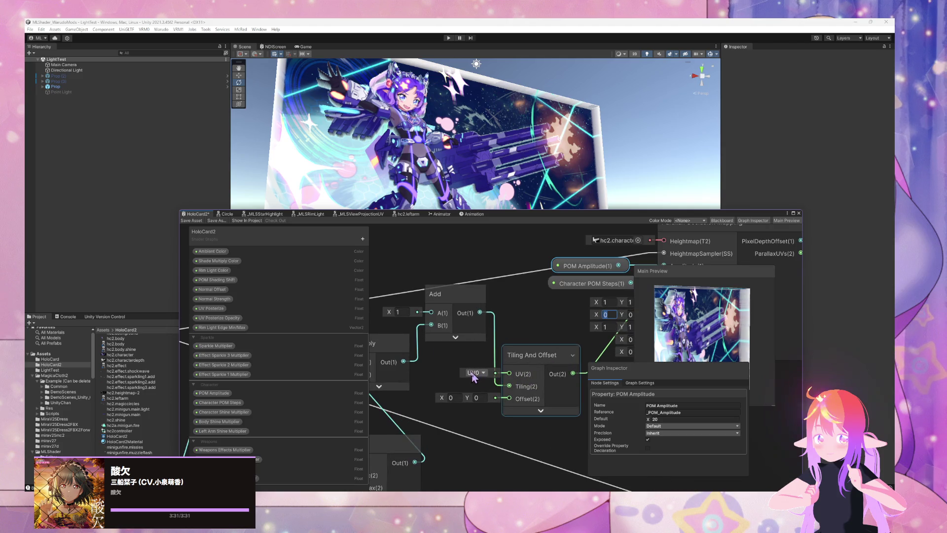
scroll(475, 377, down, 1)
scroll(493, 389, up, 1)
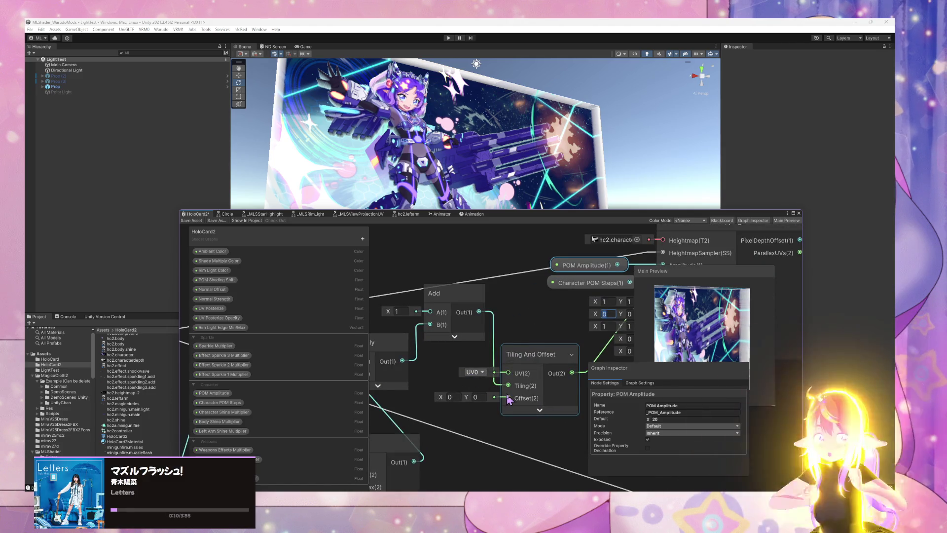
mouse_move(508, 399)
mouse_down()
mouse_move(476, 394)
mouse_move(592, 369)
mouse_up()
mouse_move(488, 414)
mouse_down()
mouse_move(556, 402)
mouse_move(547, 419)
mouse_up()
mouse_move(443, 293)
mouse_down()
mouse_move(517, 292)
mouse_move(477, 306)
mouse_up()
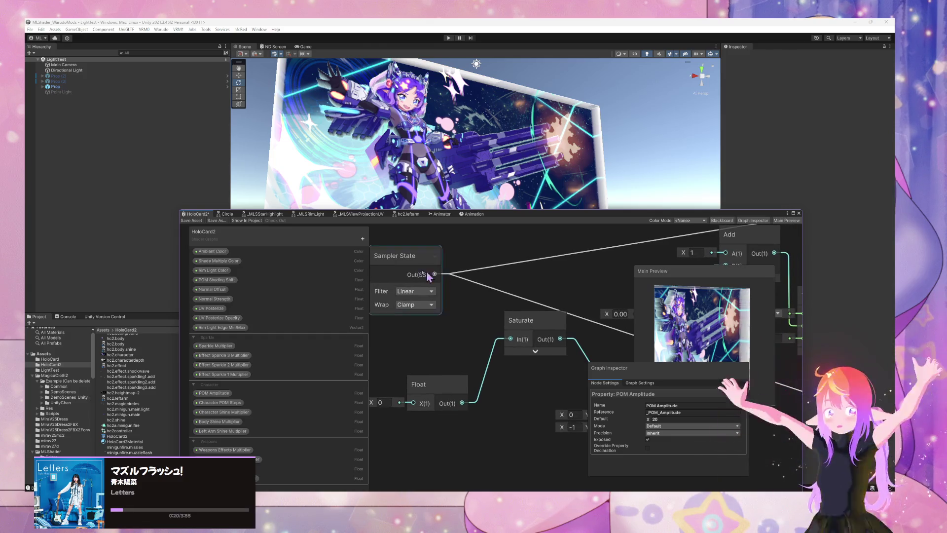
Reorder a property within the Character category and collapse the categories
drag(198, 337, 199, 363)
click(194, 346)
click(193, 356)
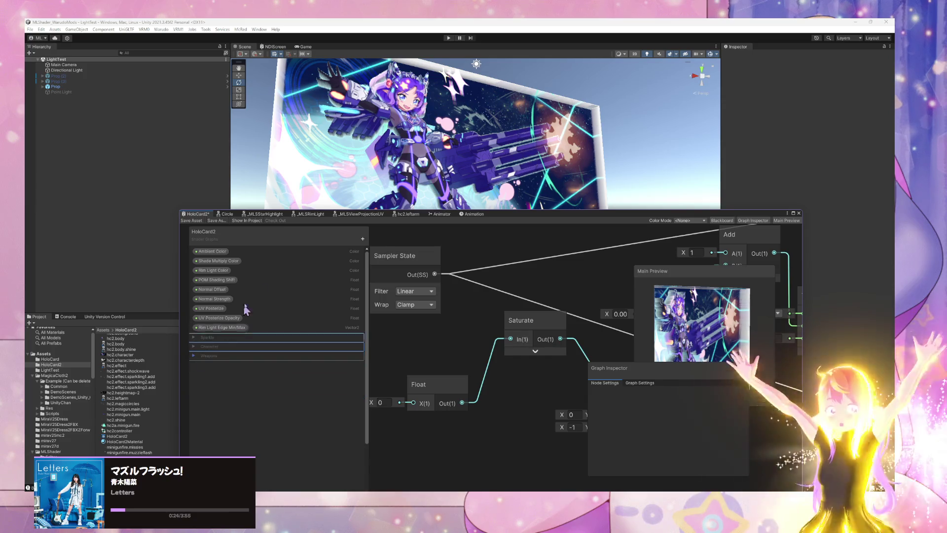
Create a Float property named UV Tiling Offset and move it to the top of the Blackboard
click(363, 238)
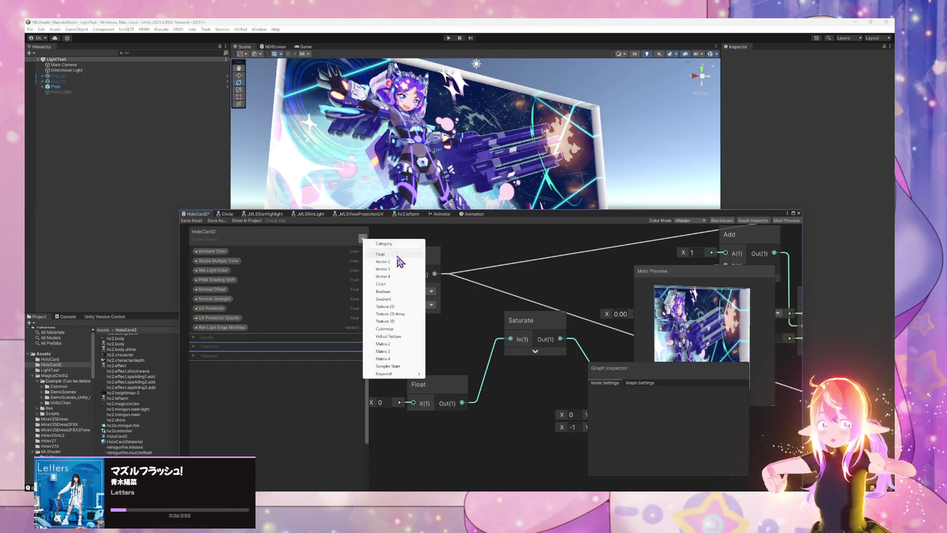
key(Escape)
drag(430, 267, 335, 336)
click(198, 347)
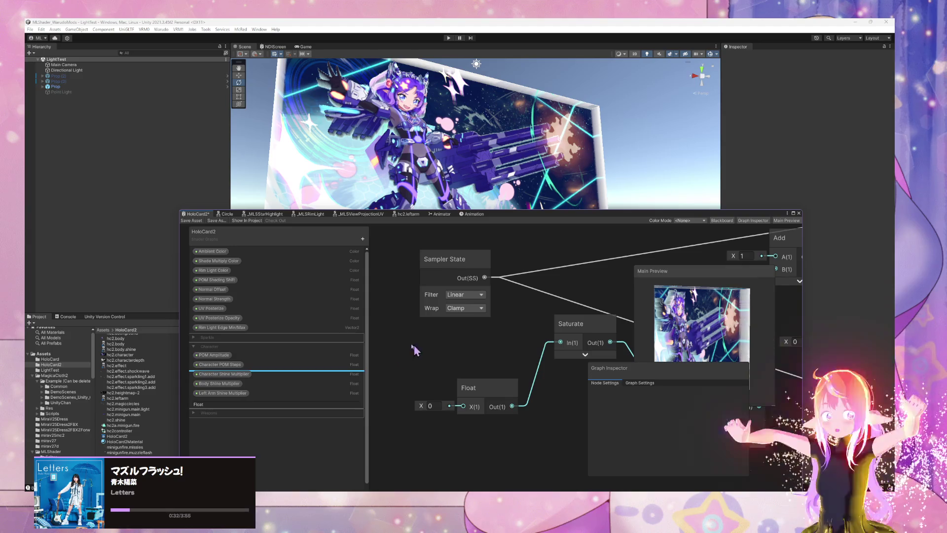
click(227, 375)
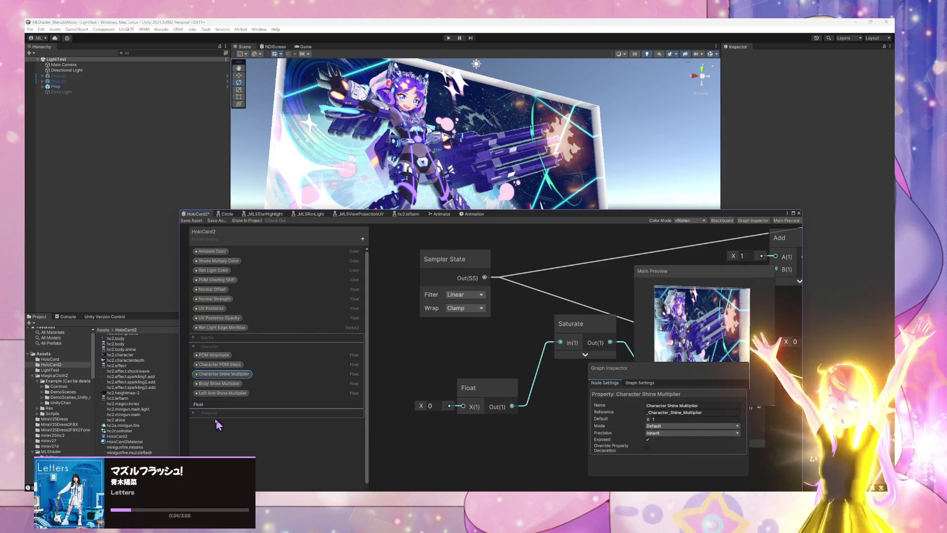
double_click(206, 405)
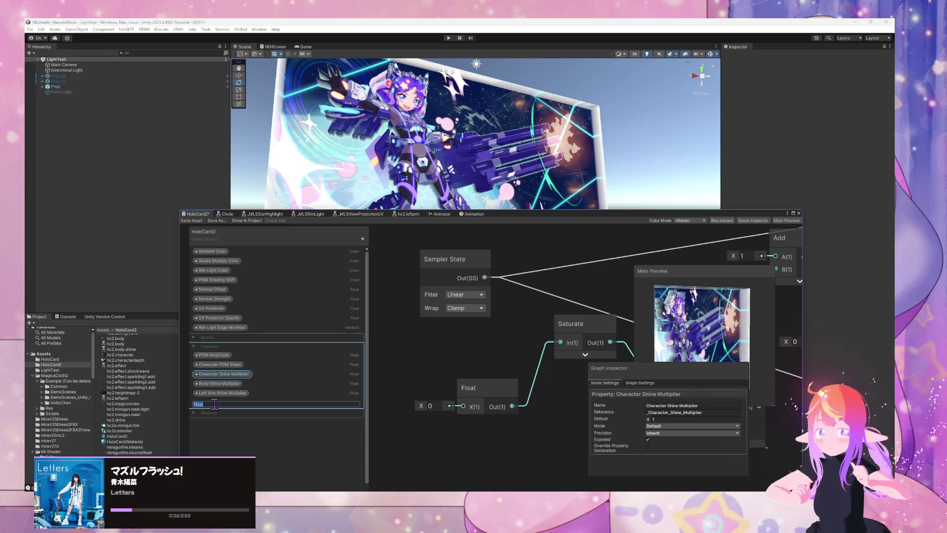
text(UV Tiling Offset)
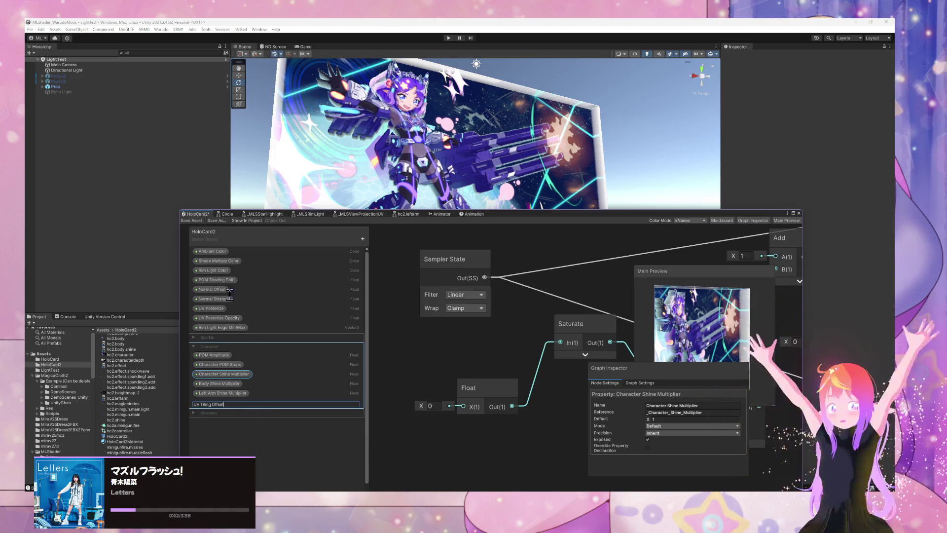
key(Return)
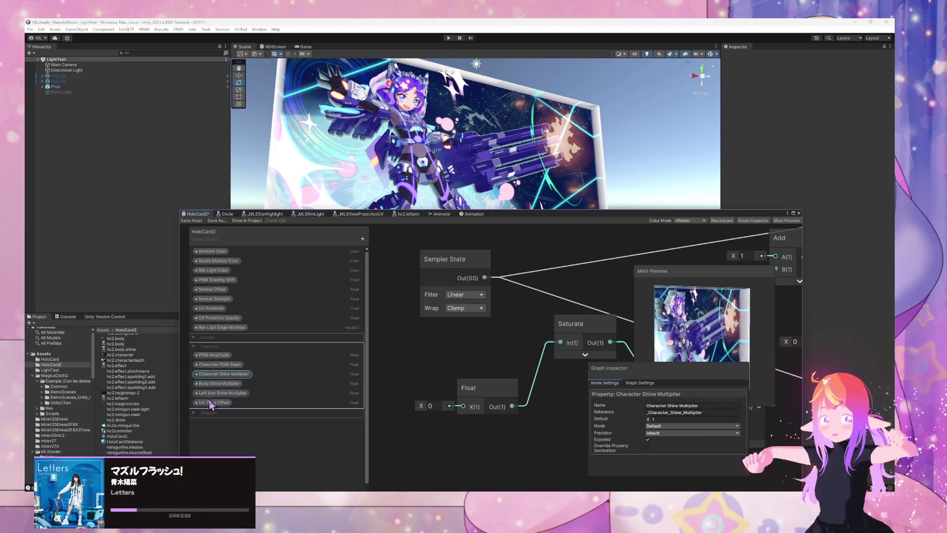
mouse_move(209, 432)
mouse_down()
mouse_move(211, 445)
mouse_move(231, 426)
mouse_move(225, 439)
mouse_move(232, 418)
mouse_move(230, 253)
mouse_up()
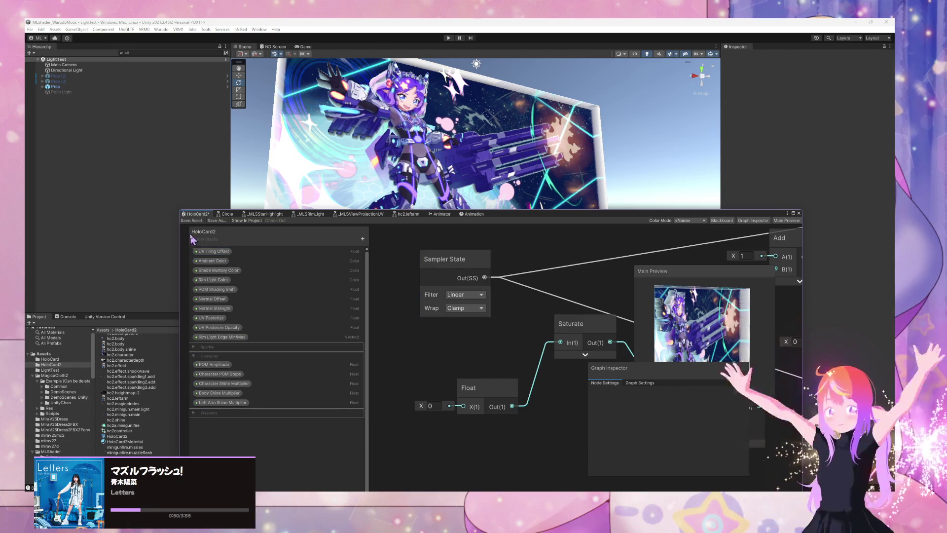
click(209, 252)
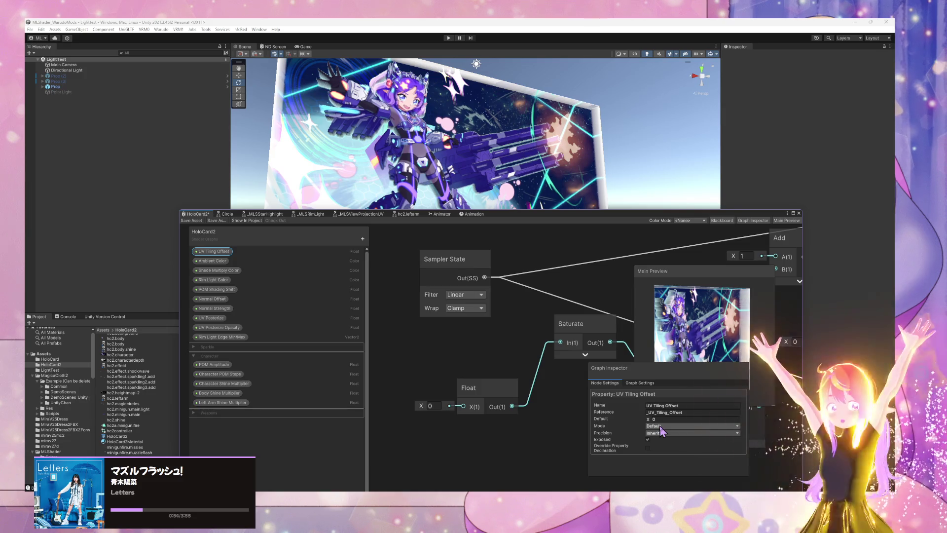
Move the Graph Inspector aside and reposition the Remap, Float and Multiply nodes
drag(665, 379, 710, 380)
drag(603, 371, 553, 359)
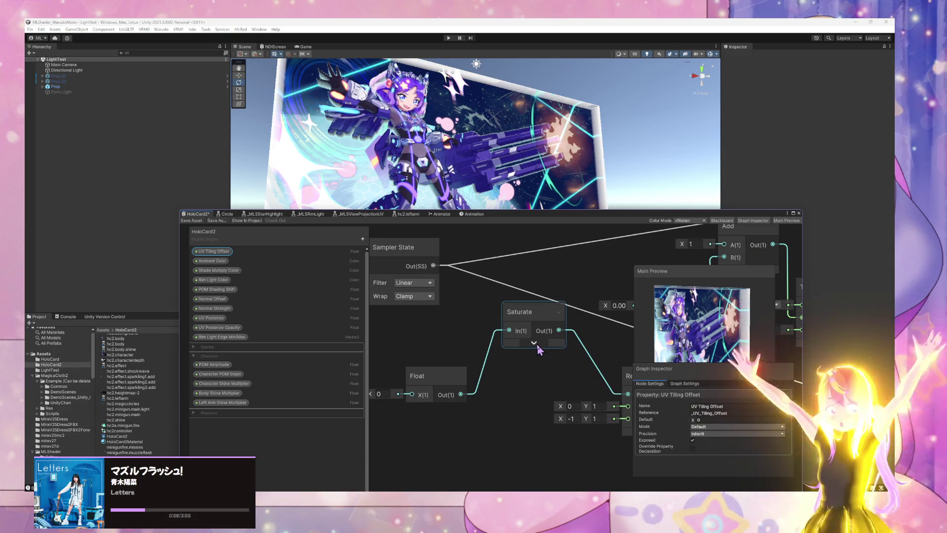
drag(632, 377, 568, 380)
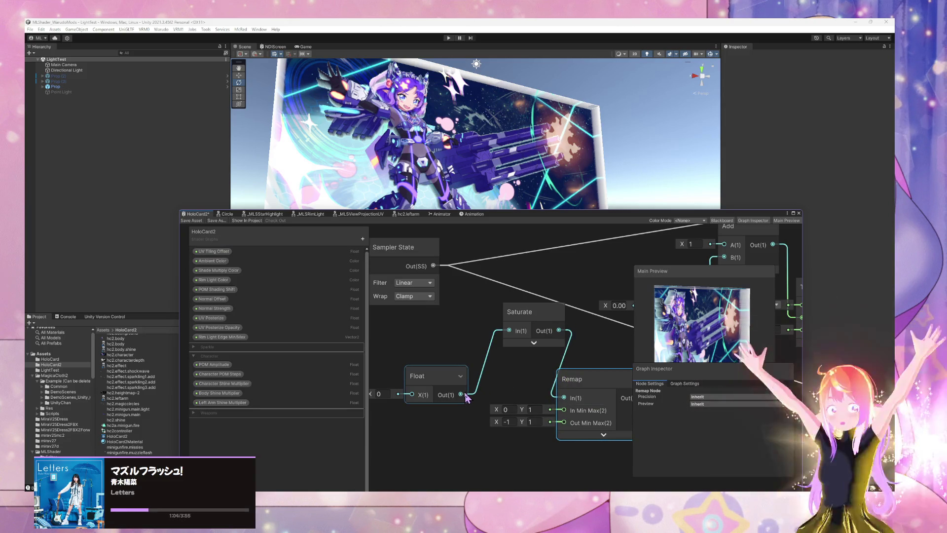
drag(463, 394, 544, 398)
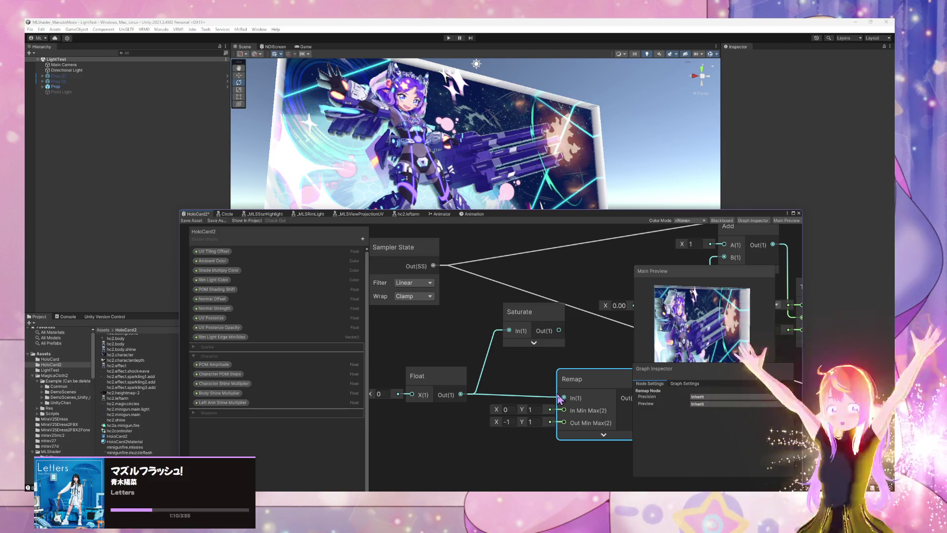
mouse_move(596, 334)
mouse_down()
mouse_move(524, 322)
mouse_move(496, 362)
mouse_move(498, 387)
mouse_up()
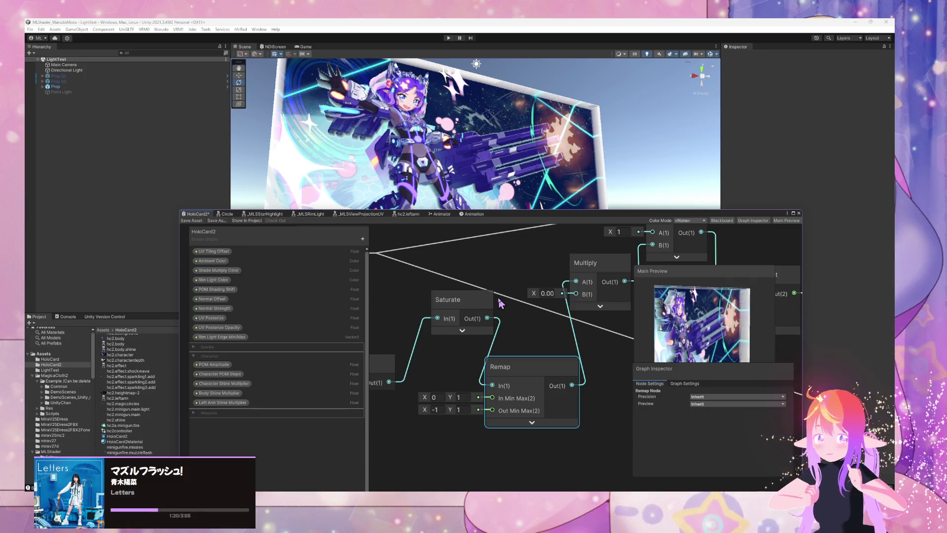
drag(480, 327, 564, 310)
drag(447, 345, 440, 328)
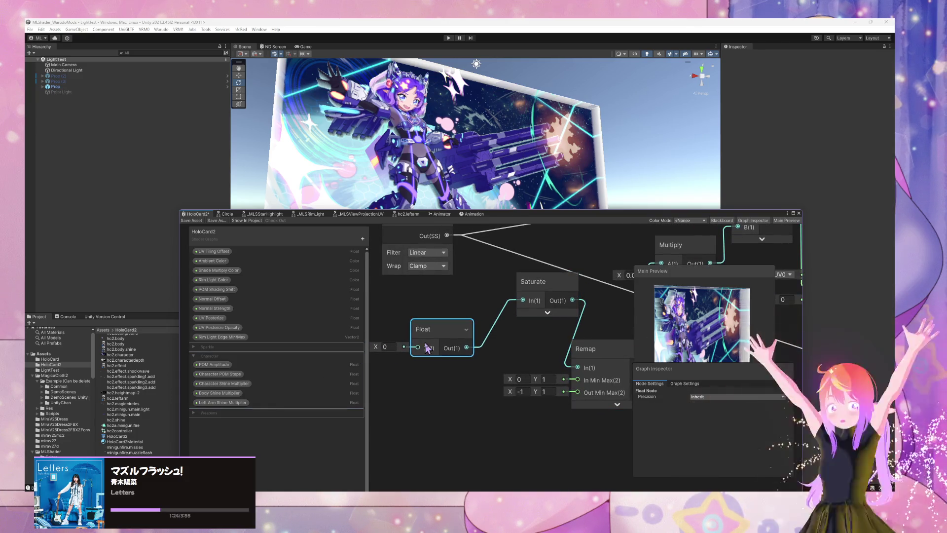
Expand the Sparkle and Weapons categories, then reselect UV Tiling Offset
click(193, 347)
click(195, 451)
click(194, 451)
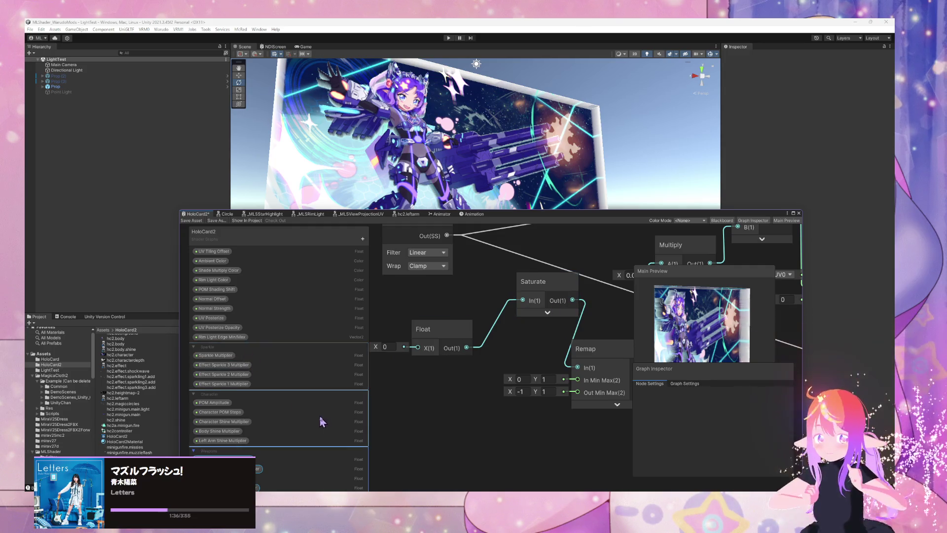
click(222, 252)
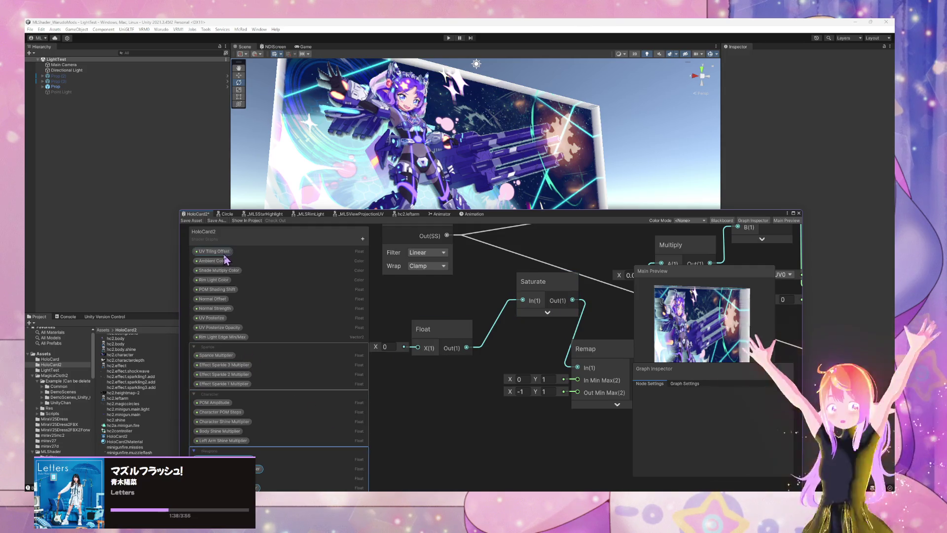
Place a UV Tiling Offset node and make it a Slider from -1 to 1, default 0
drag(403, 385, 442, 388)
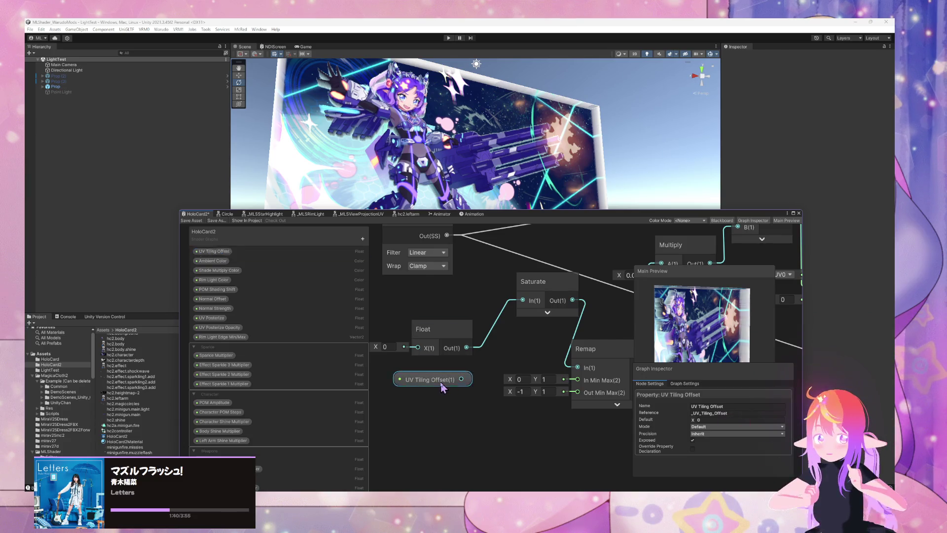
click(740, 427)
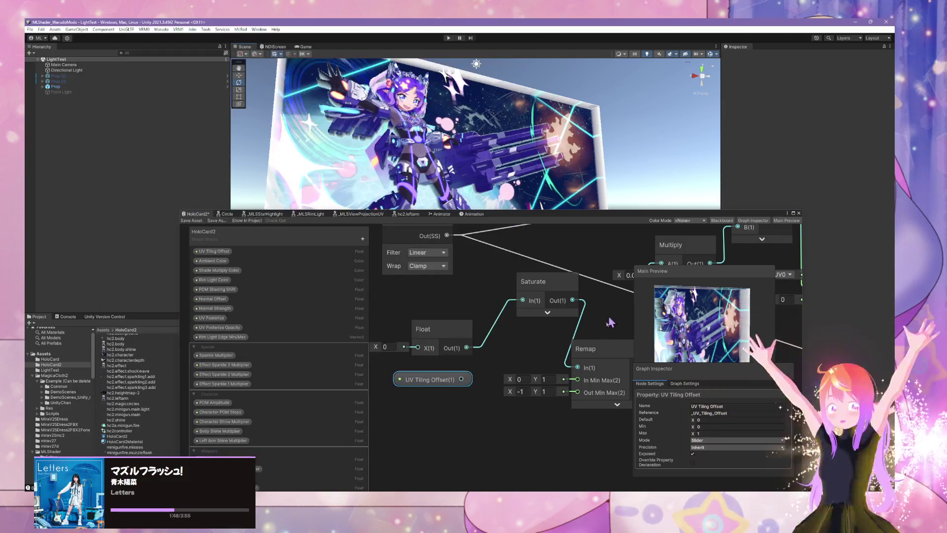
click(703, 426)
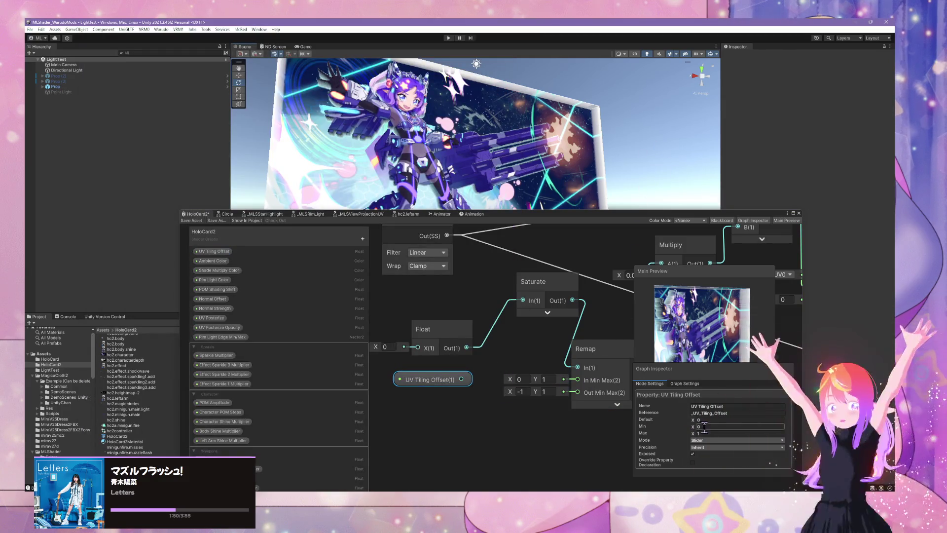
Connect UV Tiling Offset into Saturate's input and rearrange the nearby nodes
click(466, 385)
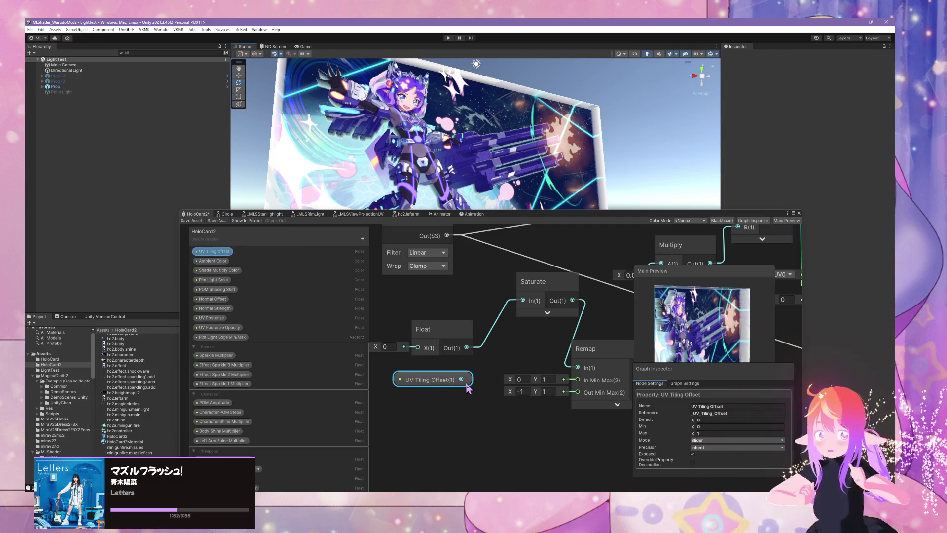
drag(462, 379, 524, 301)
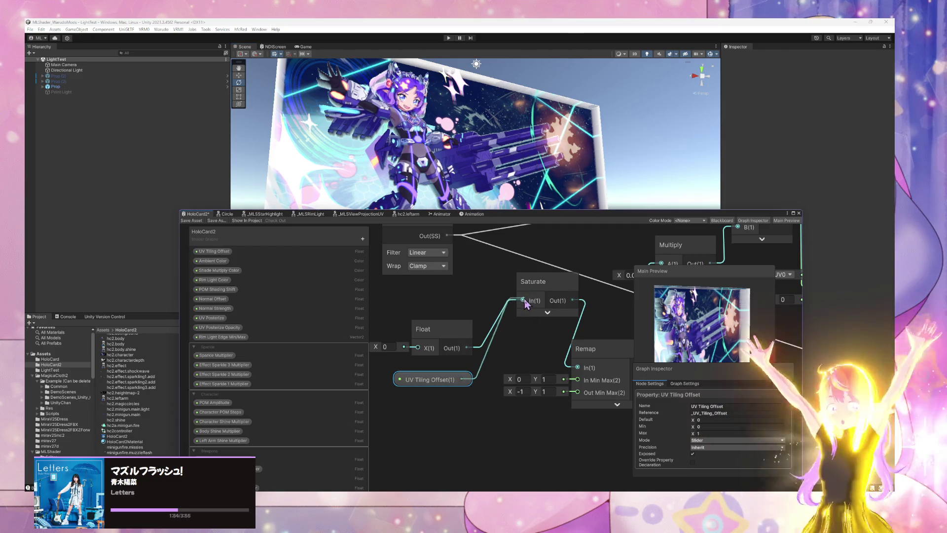
click(444, 340)
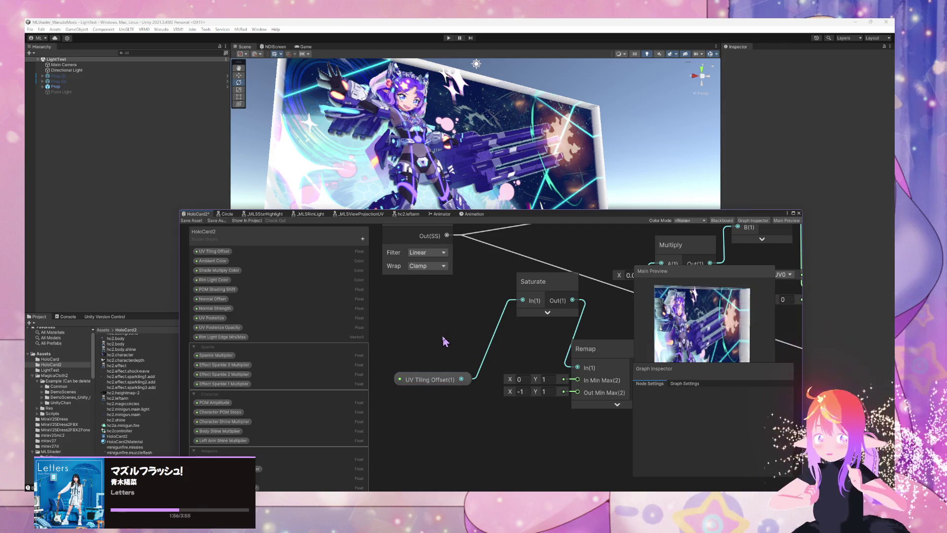
drag(447, 380, 436, 351)
mouse_move(578, 298)
mouse_down()
mouse_move(545, 329)
mouse_move(458, 309)
mouse_move(542, 304)
mouse_move(494, 337)
mouse_up()
Tidy the positions of the UV Tiling Offset, Saturate and Multiply nodes
click(214, 251)
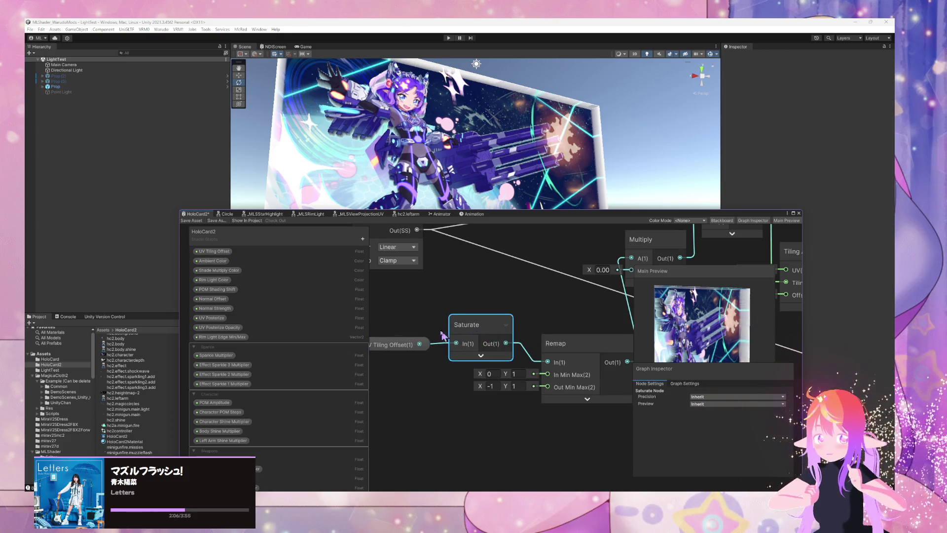
drag(407, 345, 396, 346)
drag(562, 344, 559, 356)
mouse_move(478, 341)
mouse_down()
mouse_move(463, 338)
mouse_move(482, 343)
mouse_up()
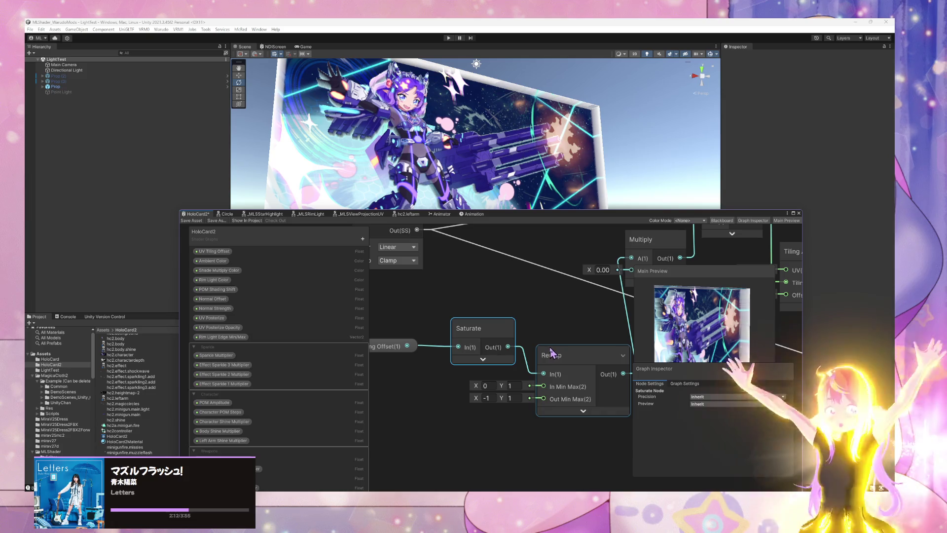
drag(546, 328, 491, 339)
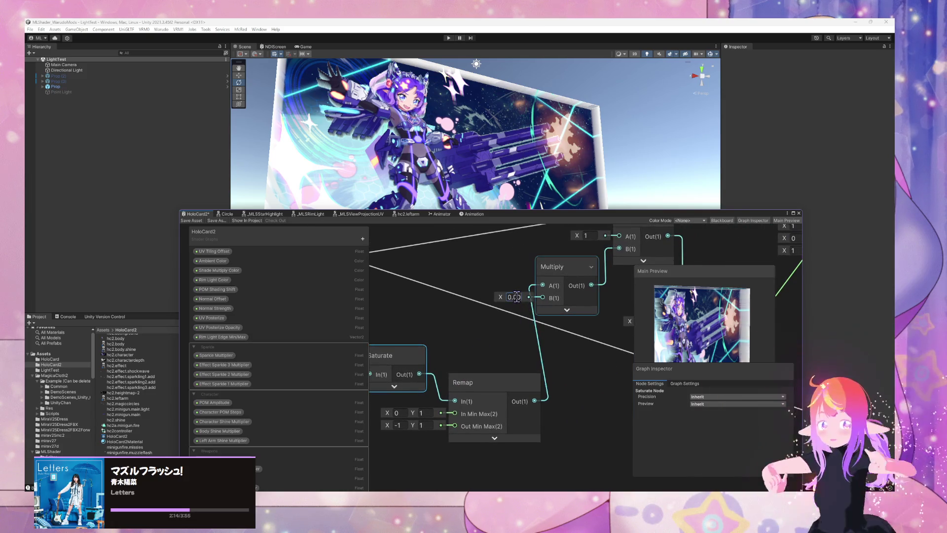
click(496, 308)
mouse_move(422, 364)
mouse_down()
mouse_move(523, 347)
mouse_move(483, 339)
mouse_move(489, 348)
mouse_up()
click(394, 355)
mouse_move(577, 335)
mouse_down()
mouse_move(492, 332)
mouse_move(475, 313)
mouse_move(531, 310)
mouse_up()
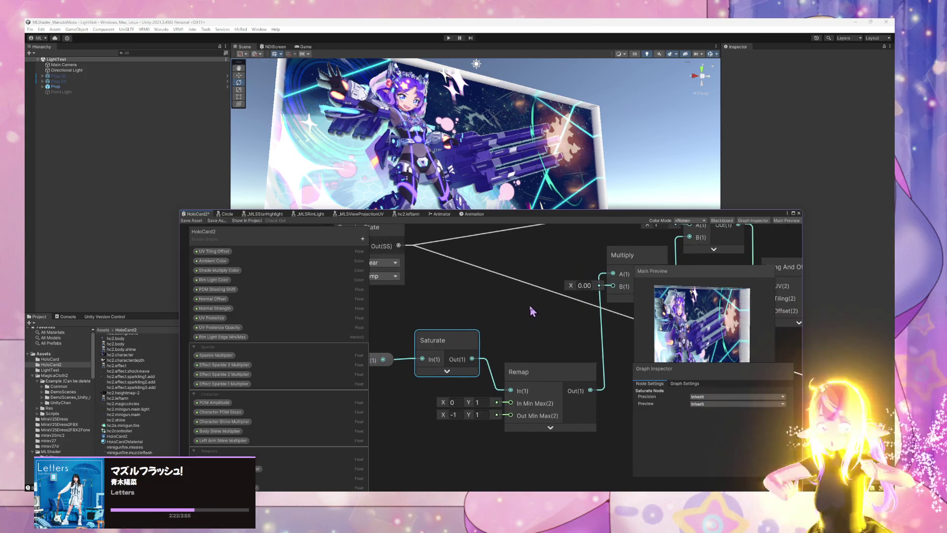
click(376, 362)
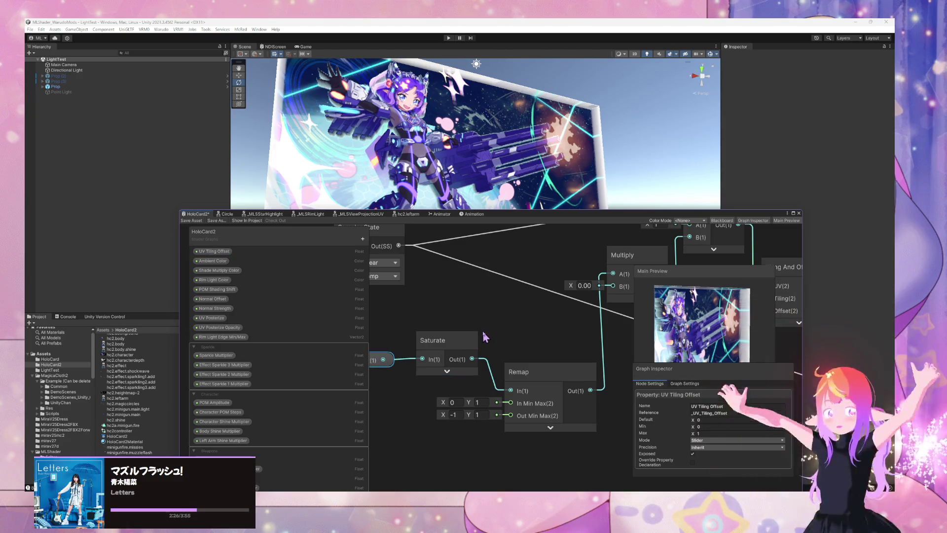
scroll(523, 316, up, 1)
scroll(525, 317, up, 1)
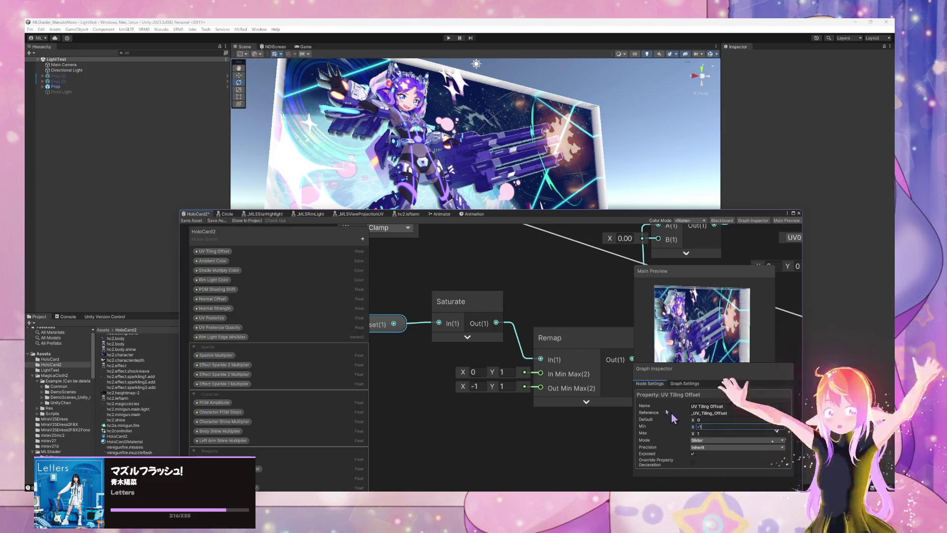
Replace the Remap with a Clamp (min -1, max 1) wired from Saturate into Multiply
click(564, 350)
key(Delete)
key(space)
text(lamp)
key(Return)
click(538, 382)
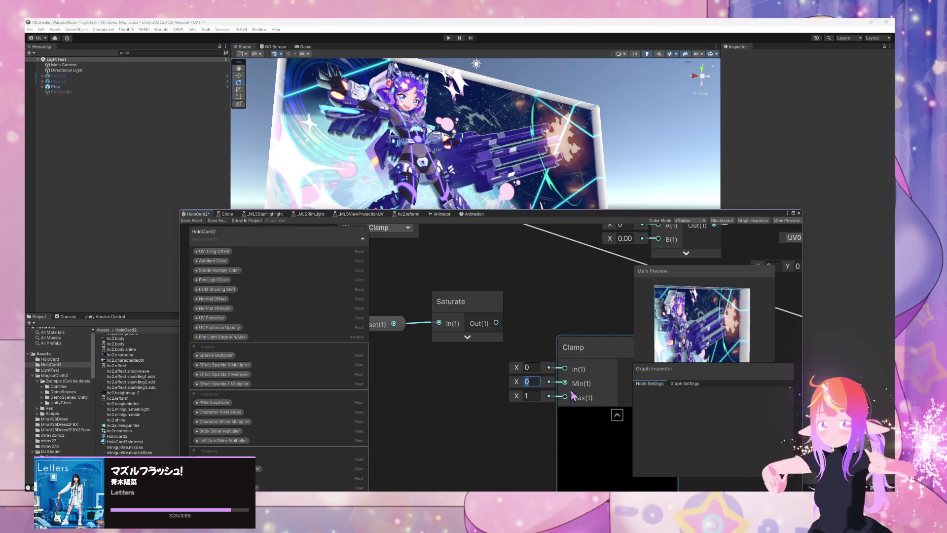
click(617, 415)
drag(595, 350, 573, 318)
drag(496, 323, 544, 336)
mouse_move(621, 324)
mouse_down()
mouse_move(523, 398)
mouse_move(560, 299)
mouse_up()
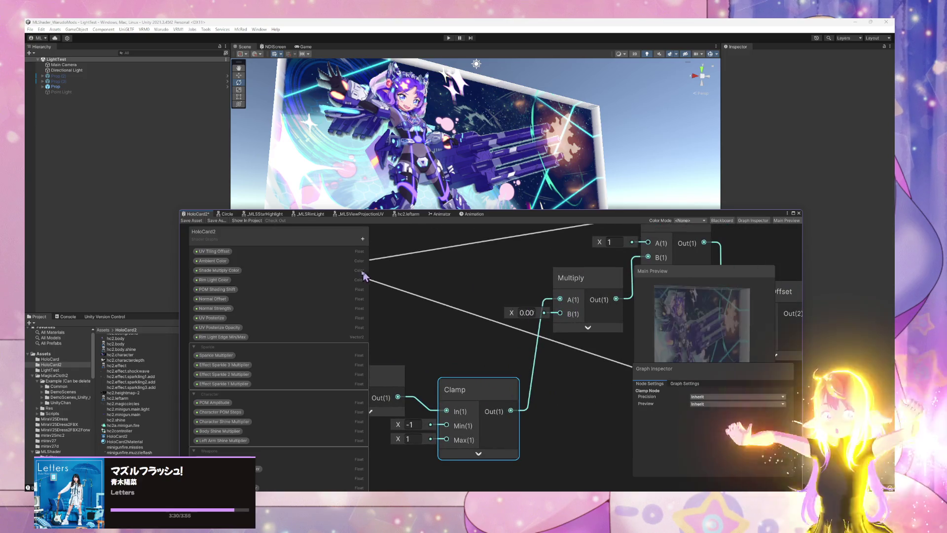
Save the HoloCard2 graph, then enlarge the scene view and show the animation timeline
click(206, 219)
drag(550, 212, 481, 281)
click(475, 285)
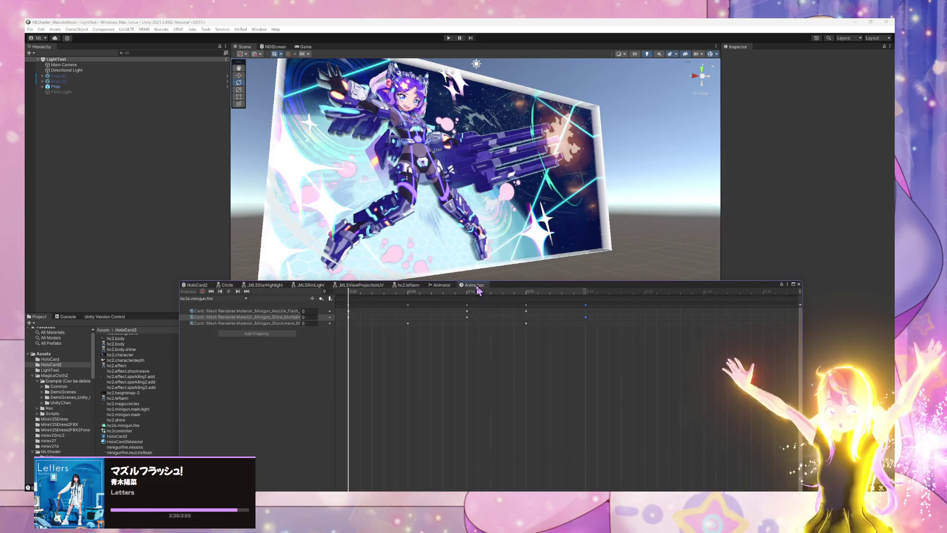
Select Prop > Card in the Hierarchy and set Character POM Steps to 100
click(67, 87)
click(43, 86)
click(60, 91)
drag(680, 282, 578, 274)
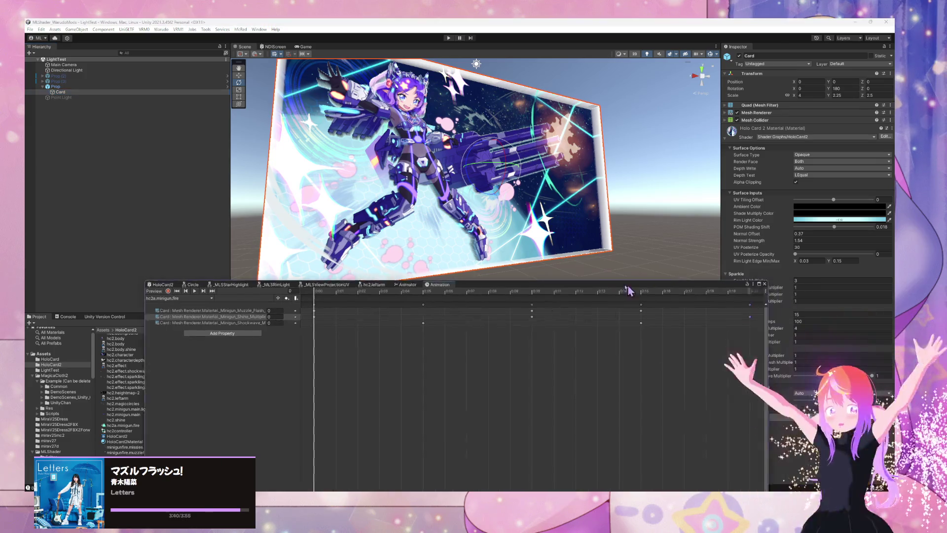
key(Return)
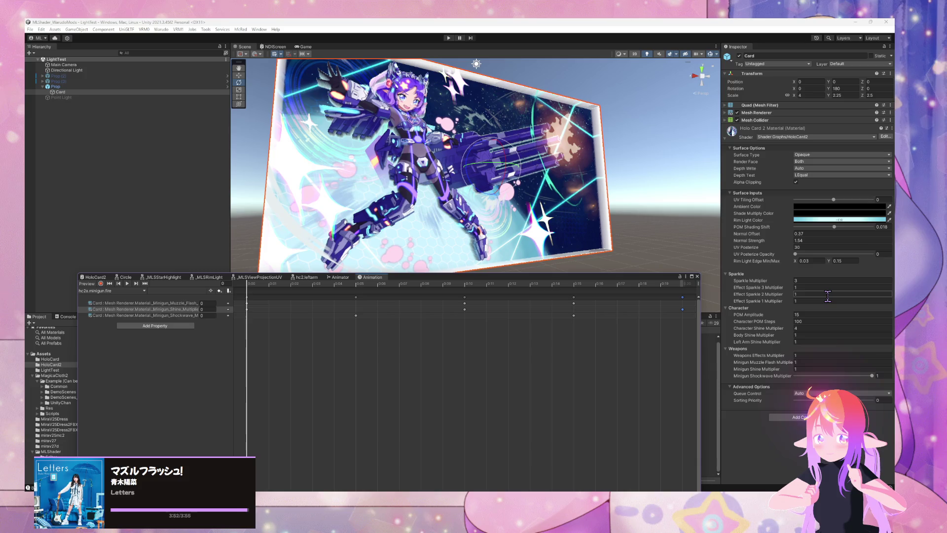
Set the Card's Rim Light Color alpha to a partial transparency
click(839, 220)
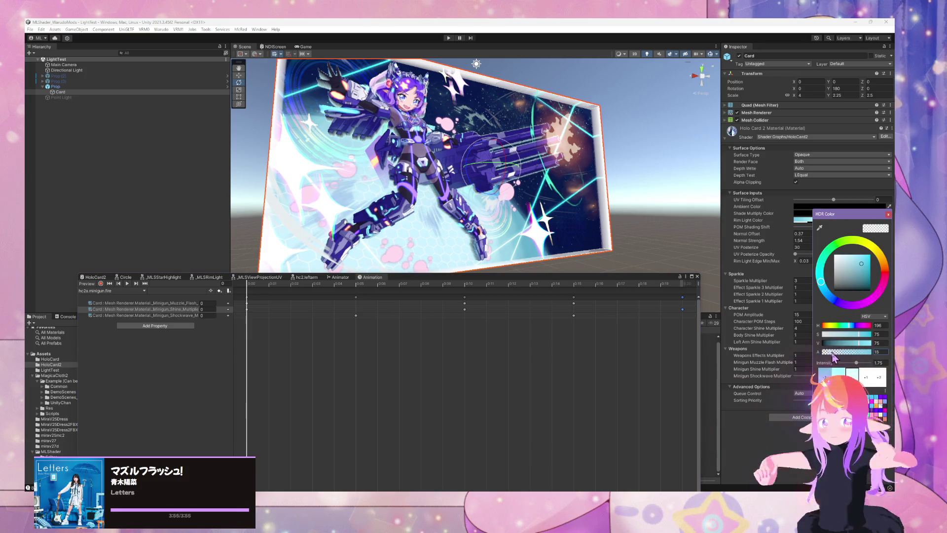
drag(832, 351, 875, 352)
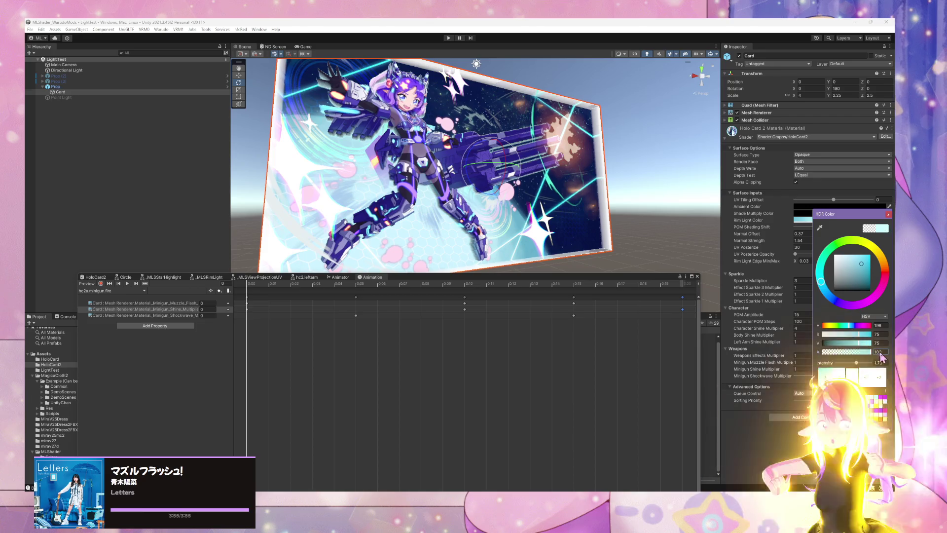
mouse_move(850, 359)
mouse_down()
mouse_move(822, 352)
mouse_move(839, 352)
mouse_up()
click(844, 352)
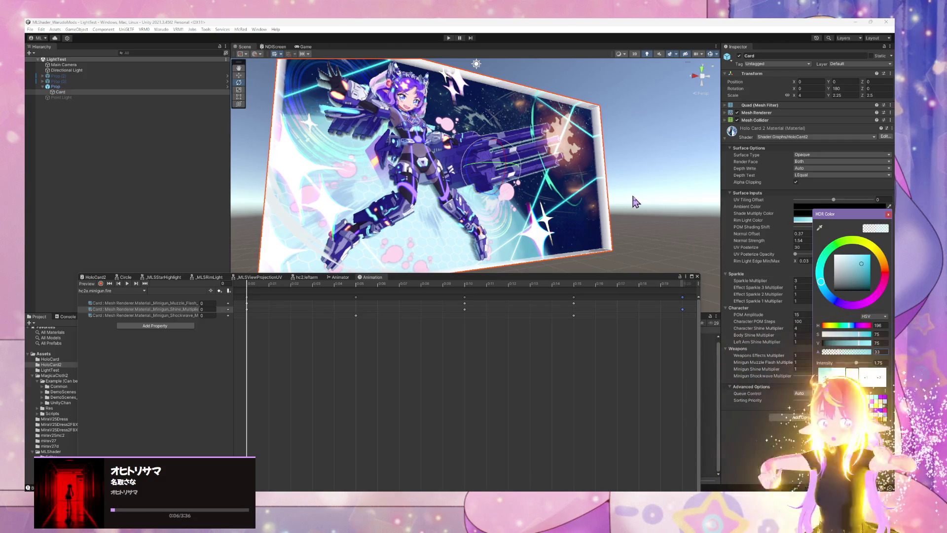
click(889, 214)
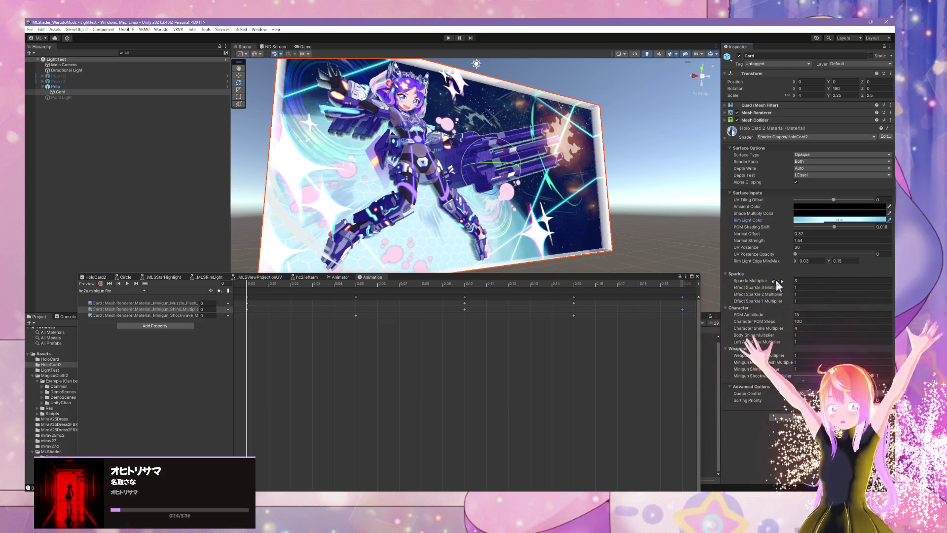
Preview the UV Tiling Offset slider, reset it to 0, and return to the HoloCard2 graph
drag(835, 202, 839, 203)
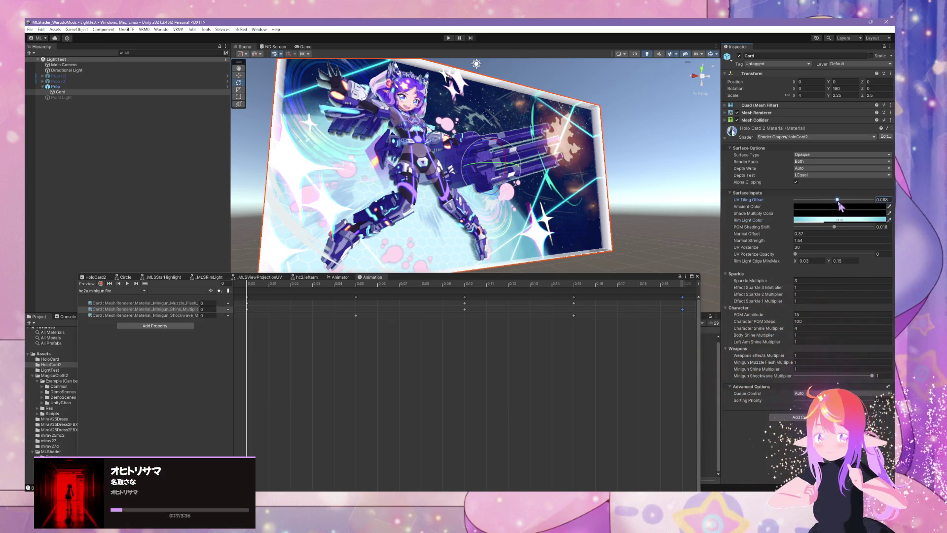
click(883, 199)
text(0)
key(Return)
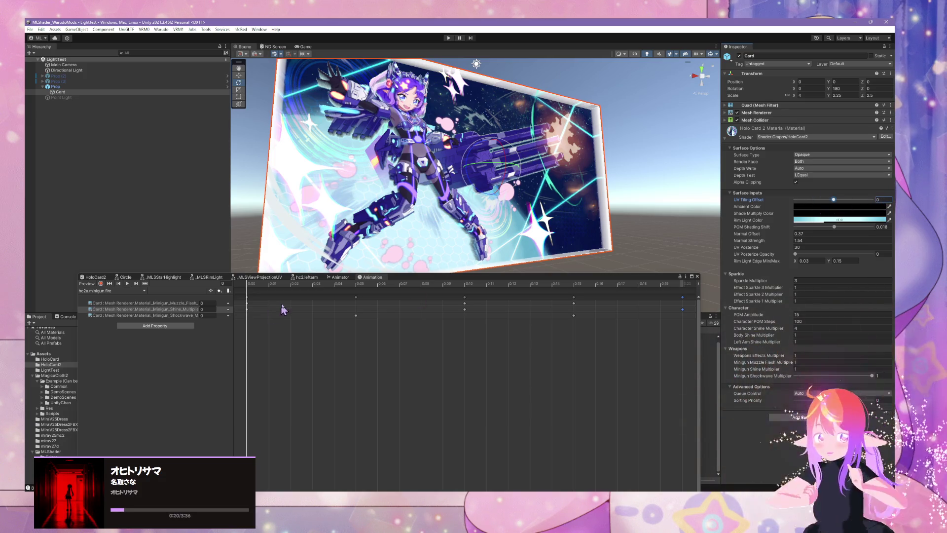
click(94, 277)
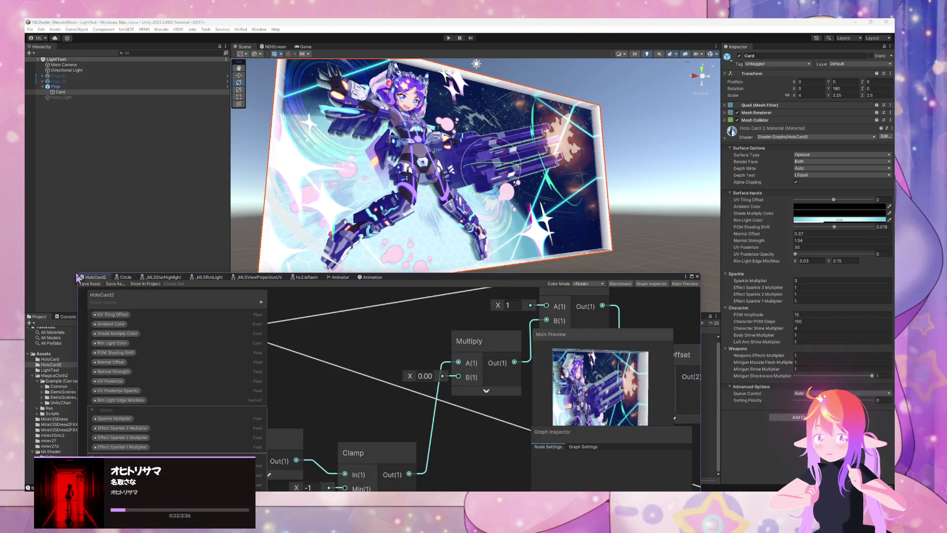
Set the Multiply factor to 0.01, move the Clamp node right, and save the graph
mouse_move(316, 377)
mouse_down()
mouse_move(423, 327)
mouse_move(355, 391)
mouse_up()
click(354, 391)
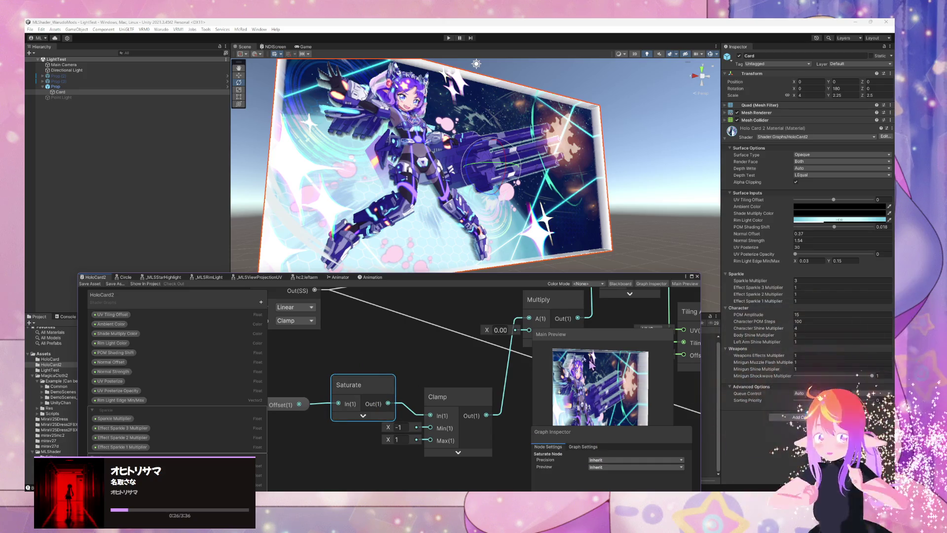
drag(570, 340, 547, 412)
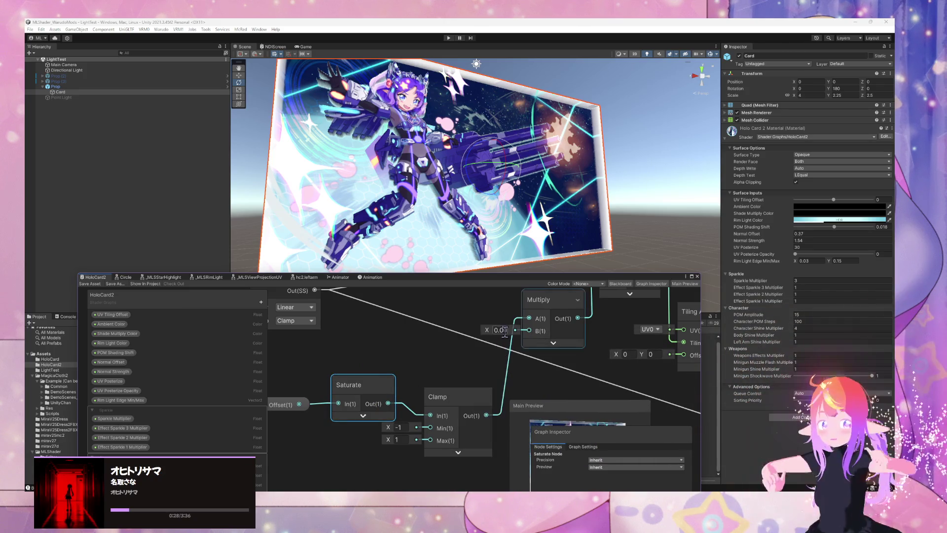
key(BackSpace)
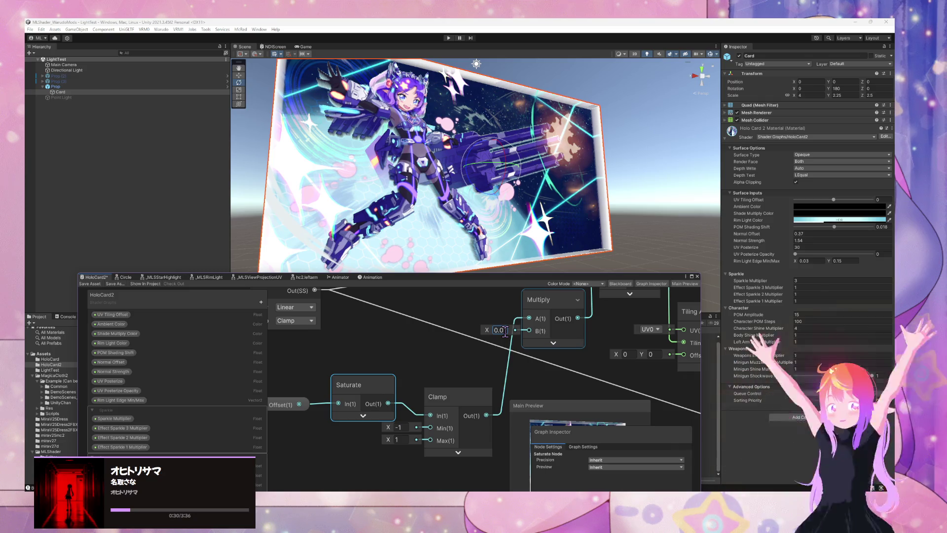
text(1)
key(Return)
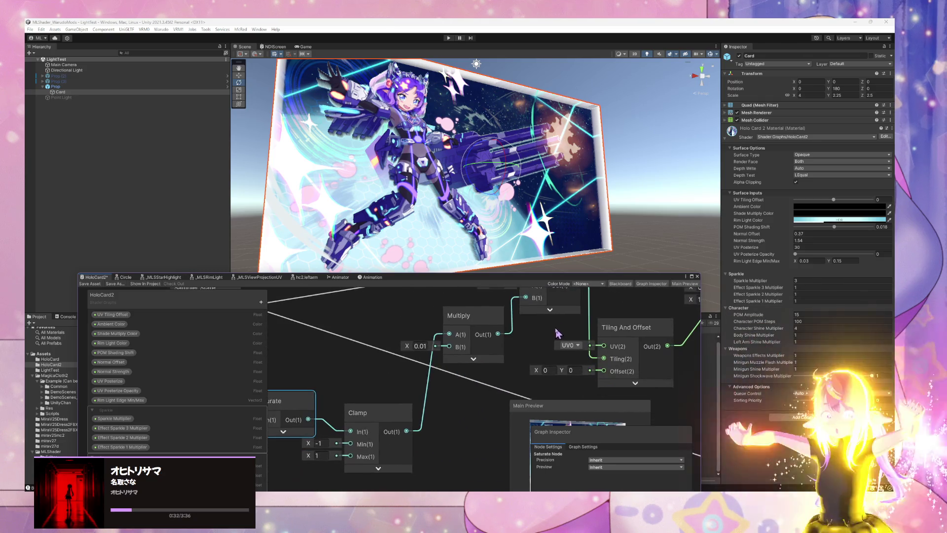
drag(549, 339, 598, 341)
mouse_move(440, 393)
mouse_down()
mouse_move(457, 394)
mouse_move(448, 375)
mouse_move(473, 369)
mouse_move(448, 382)
mouse_up()
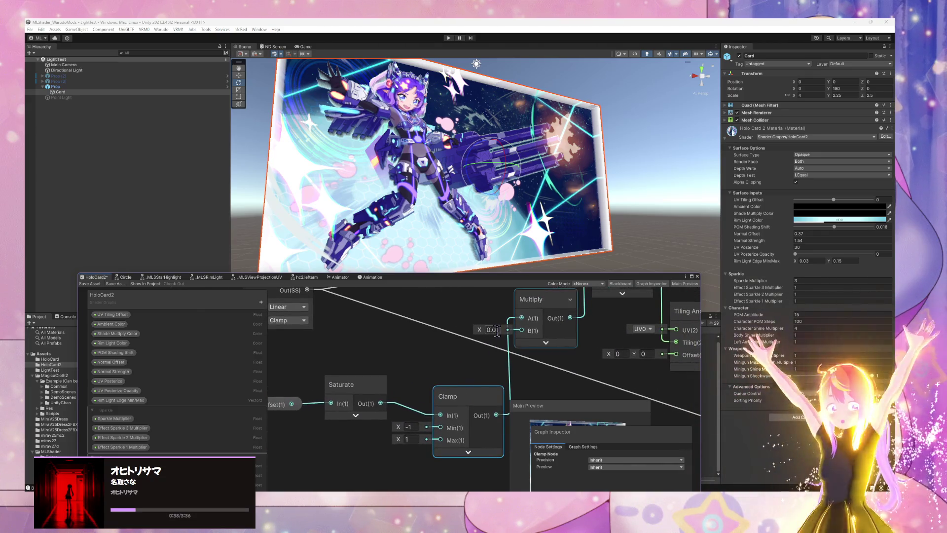
click(98, 285)
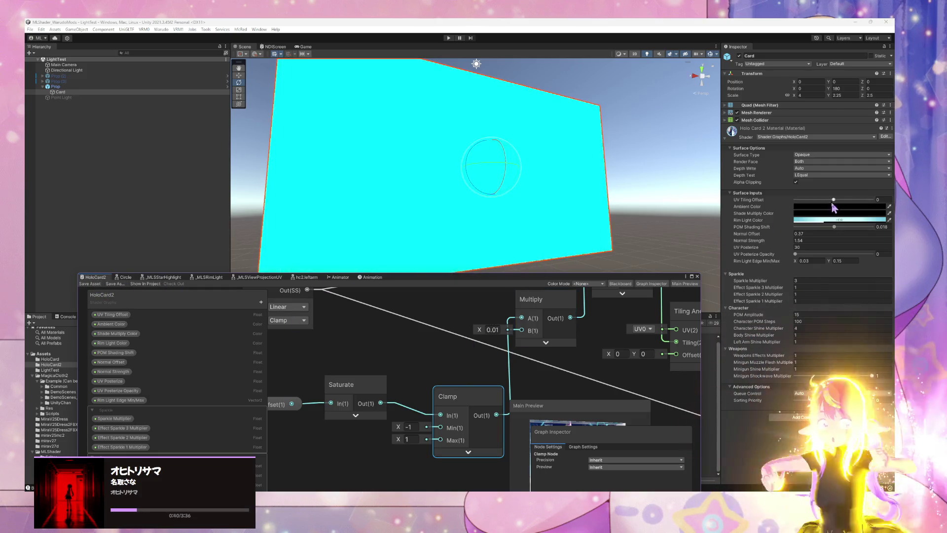
Test a negative UV Tiling Offset on the card, then inspect the Tiling And Offset node
mouse_move(834, 200)
mouse_down()
mouse_move(825, 201)
mouse_move(839, 217)
mouse_up()
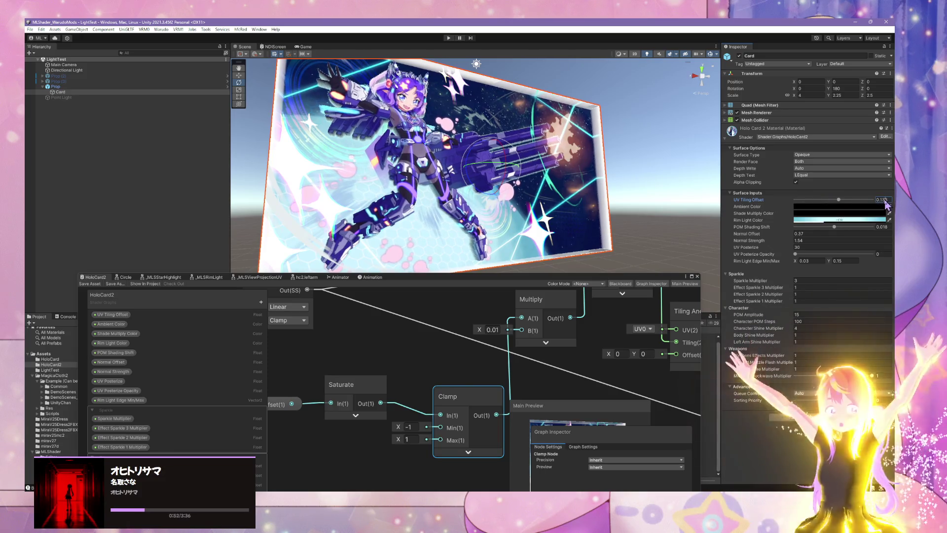
text(0)
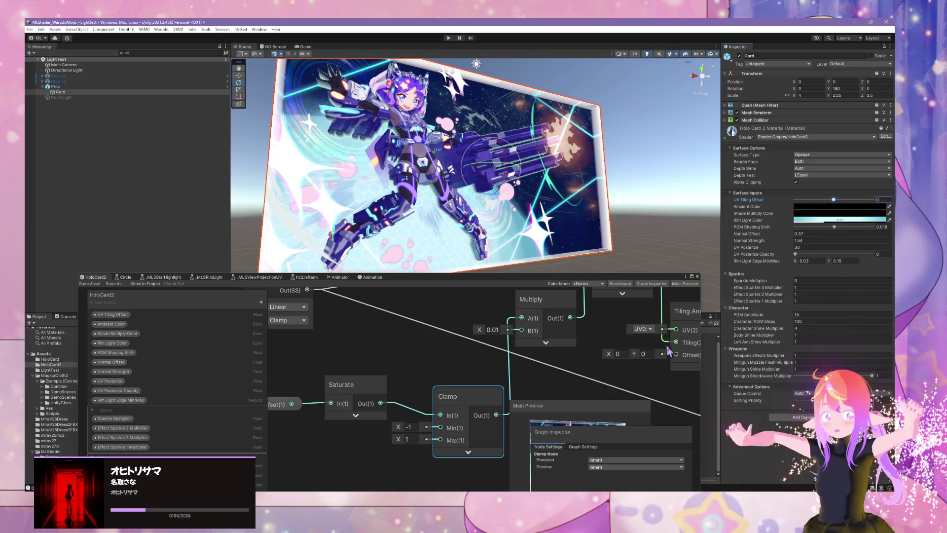
scroll(668, 352, down, 5)
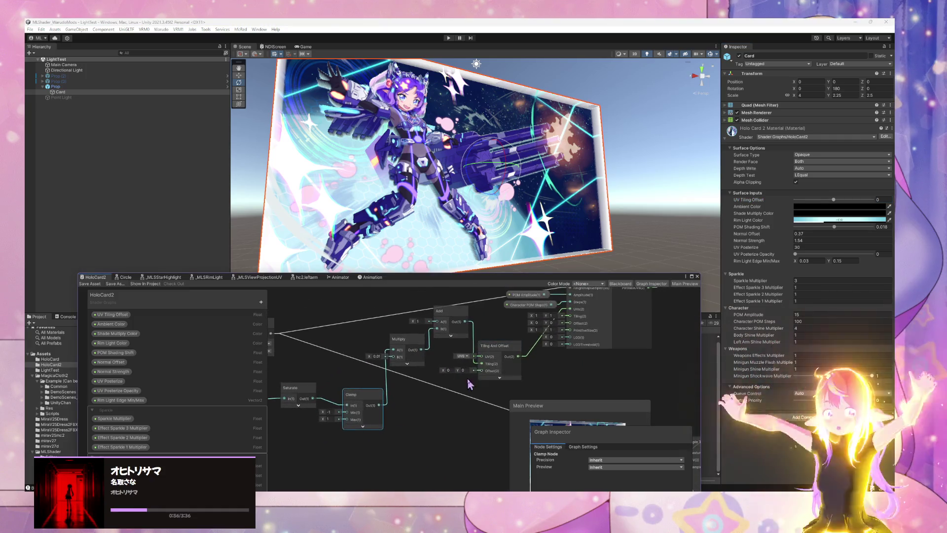
click(517, 324)
Raise the shader graph window and pan to the Background area's Sample Texture 2D
mouse_move(552, 337)
mouse_down()
mouse_move(417, 332)
mouse_move(380, 311)
mouse_up()
click(374, 319)
scroll(377, 320, down, 3)
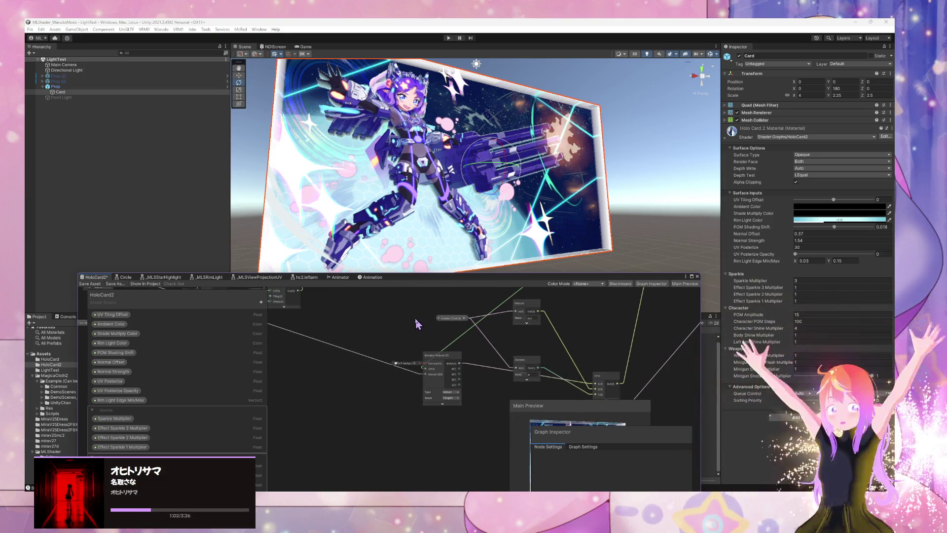
scroll(422, 328, down, 5)
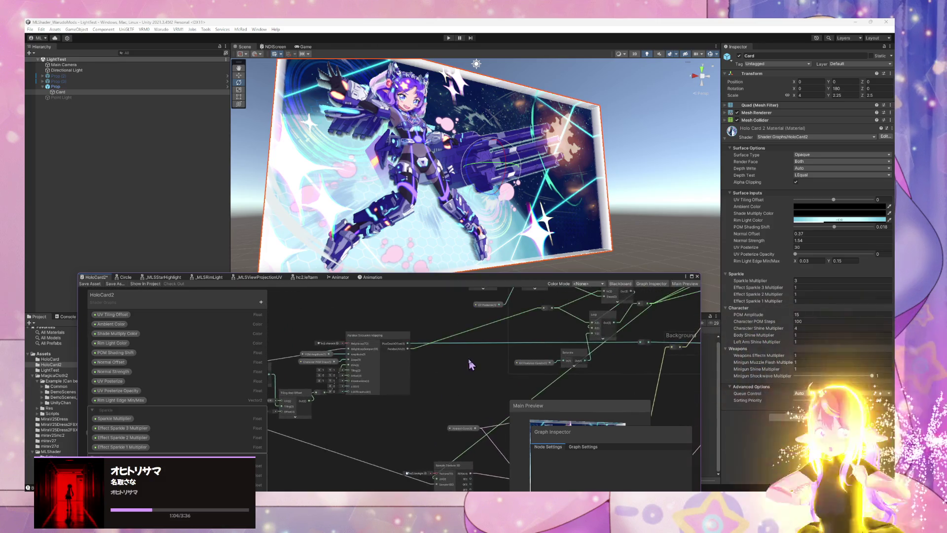
scroll(320, 411, down, 1)
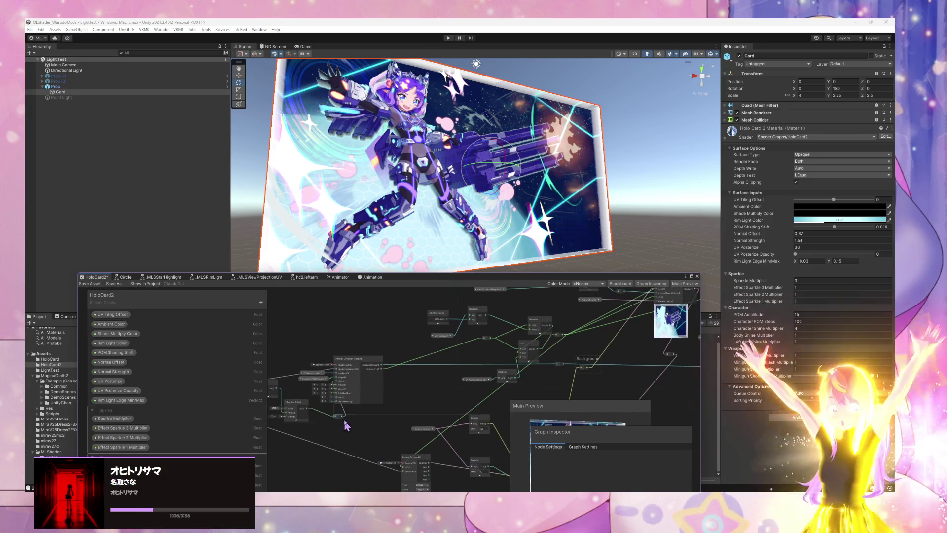
scroll(426, 404, down, 2)
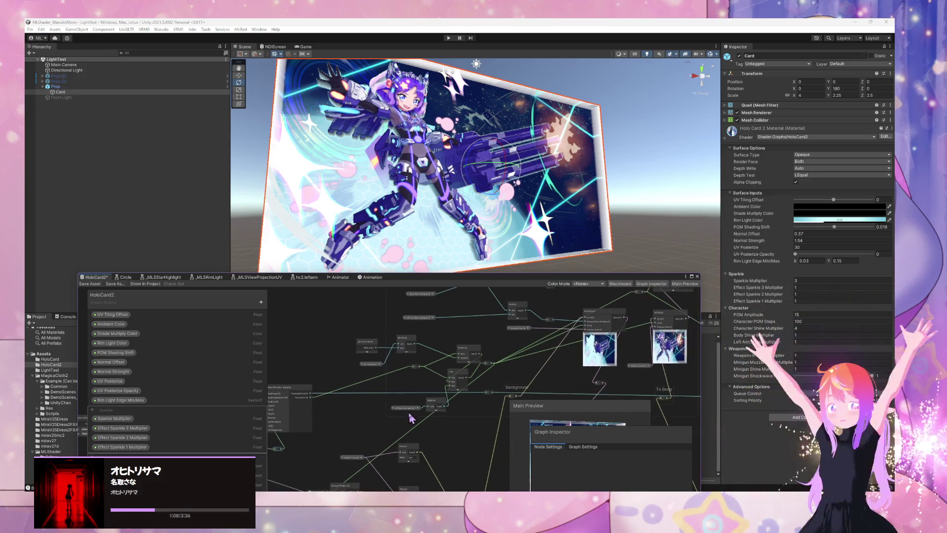
drag(493, 277, 470, 197)
scroll(334, 360, up, 3)
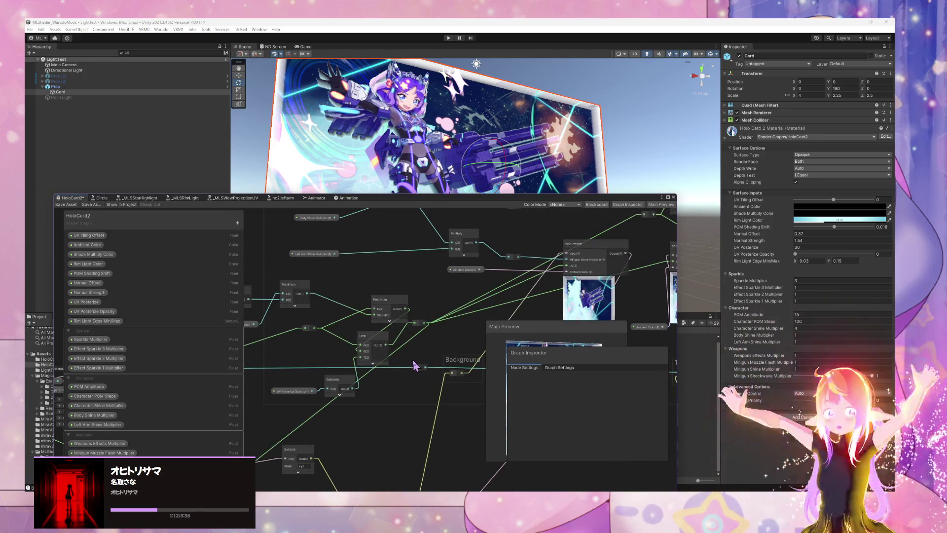
scroll(413, 359, down, 3)
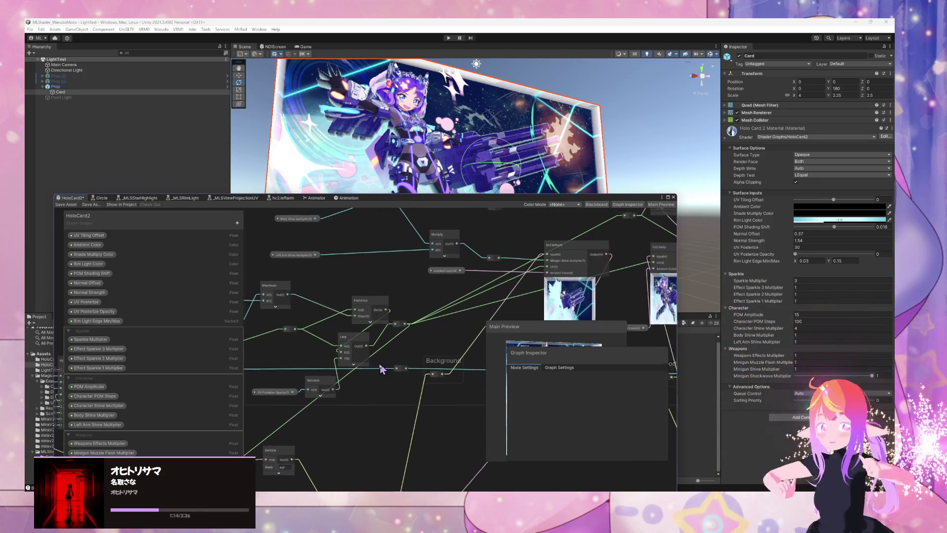
mouse_move(416, 364)
mouse_down()
mouse_move(492, 262)
mouse_move(516, 393)
mouse_move(330, 291)
mouse_up()
Insert a collapsed Preview node feeding the Sample Texture 2D's UV input
drag(376, 321, 475, 468)
text(pre)
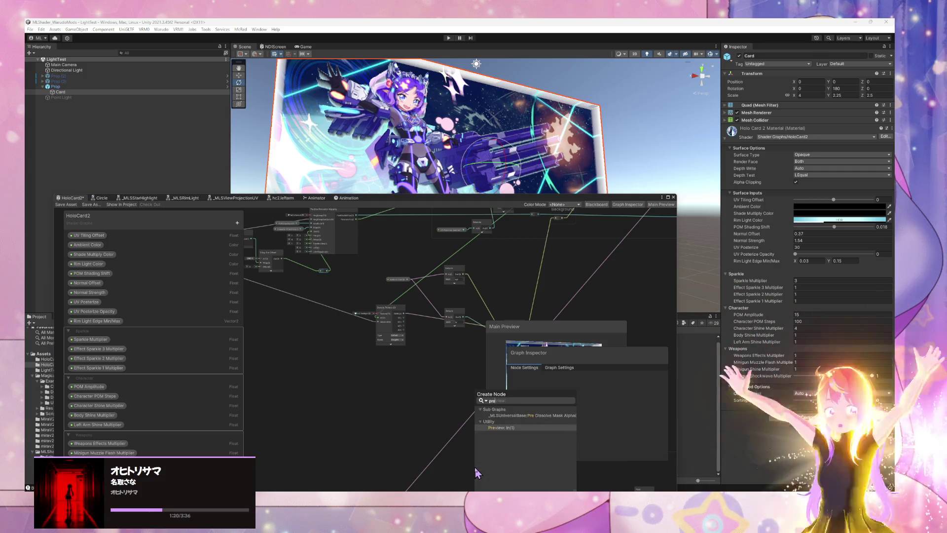
key(Return)
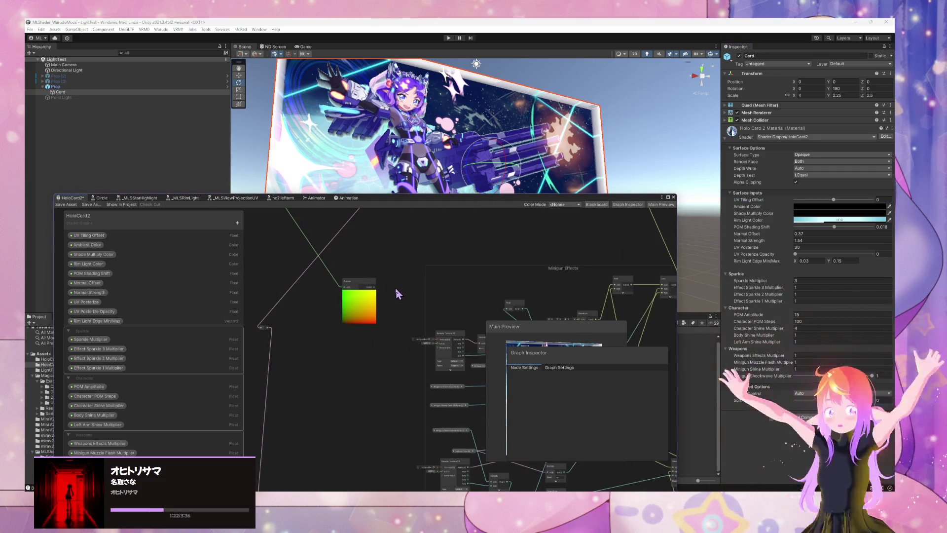
drag(434, 372, 461, 381)
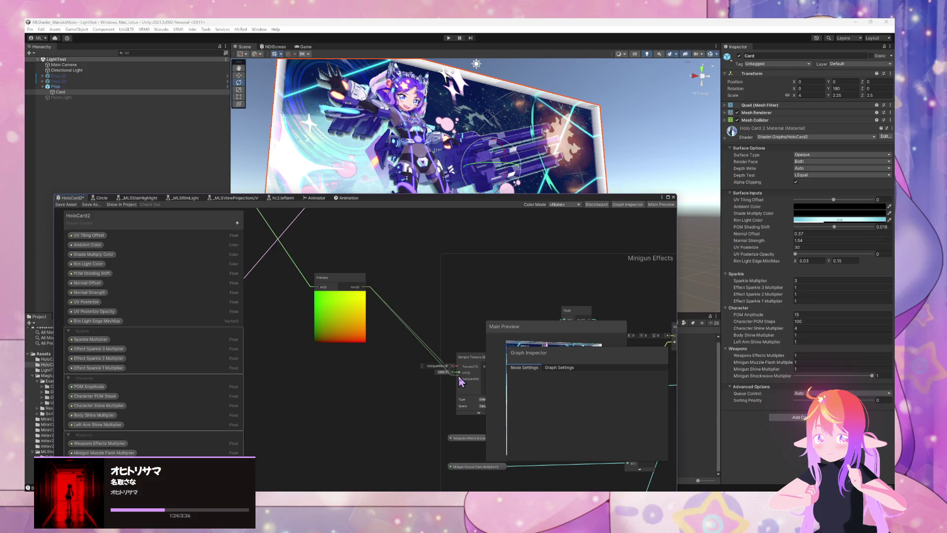
scroll(406, 392, down, 5)
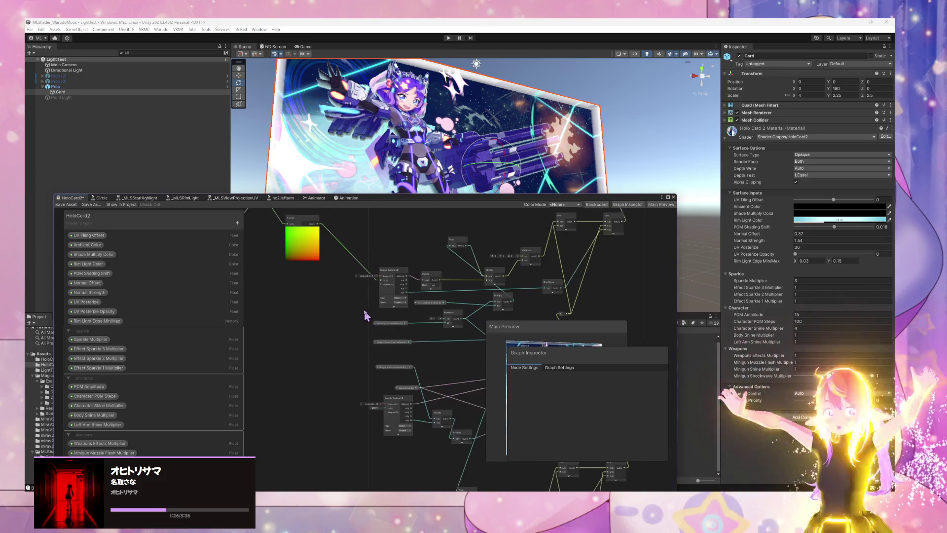
click(303, 230)
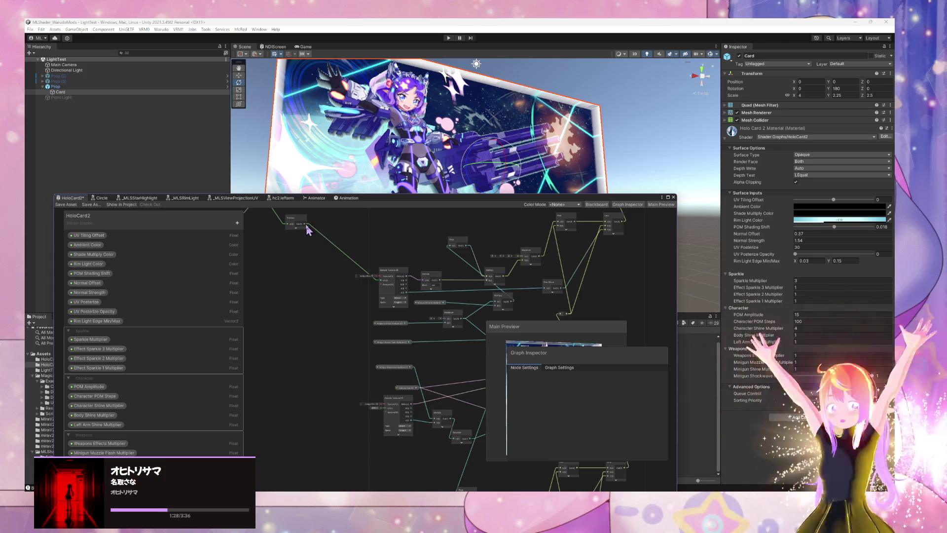
Shift the card's UV Tiling Offset slider to -0.372
mouse_move(391, 402)
mouse_down()
mouse_move(317, 254)
mouse_move(332, 337)
mouse_move(348, 364)
mouse_move(361, 345)
mouse_up()
scroll(373, 329, down, 1)
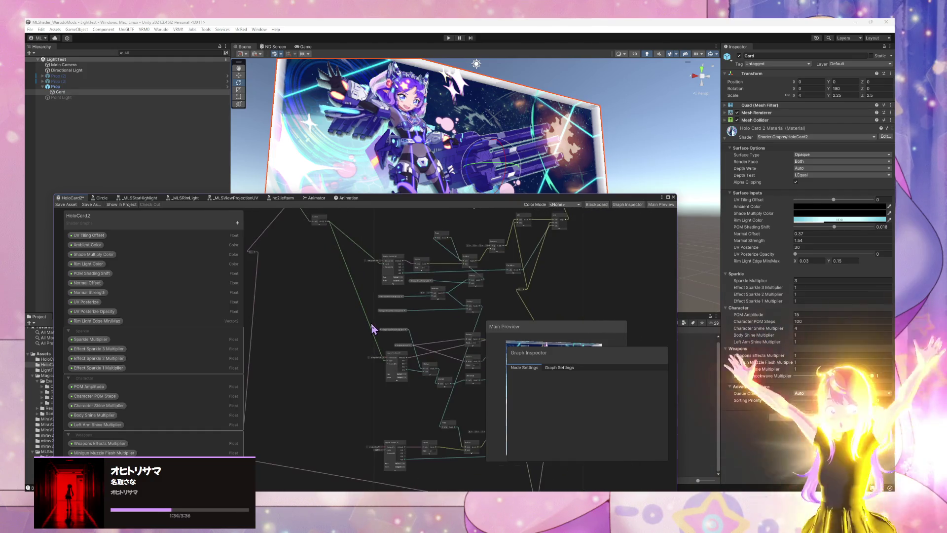
drag(330, 228, 331, 241)
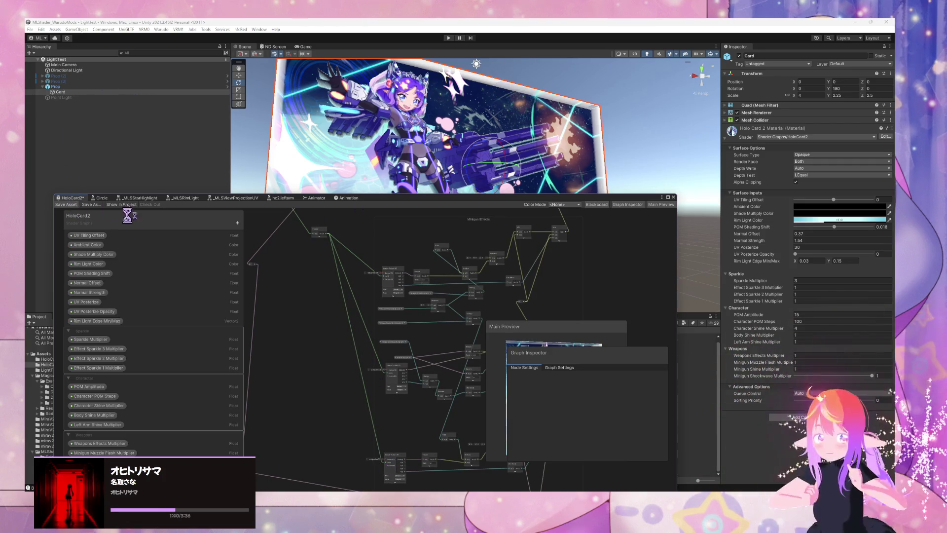
drag(590, 198, 573, 285)
mouse_move(834, 200)
mouse_down()
mouse_move(840, 218)
mouse_move(868, 215)
mouse_move(847, 216)
mouse_up()
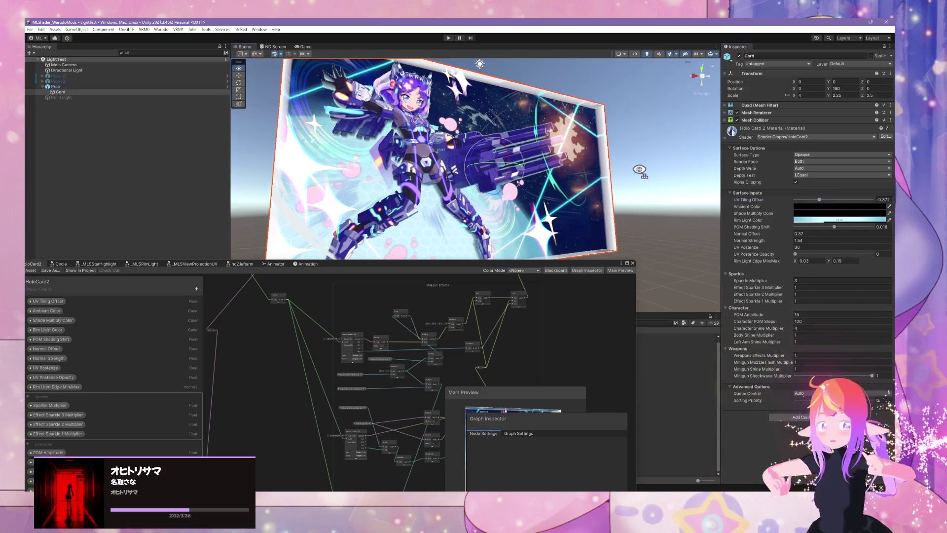
Face the card head-on and sweep its UV Tiling Offset between 1 and about -0.68
drag(640, 170, 612, 180)
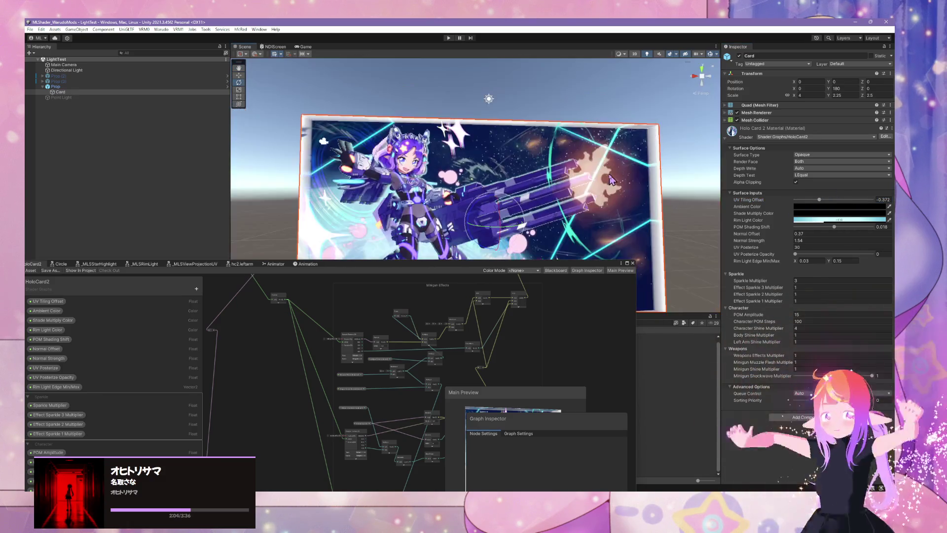
scroll(611, 180, up, 3)
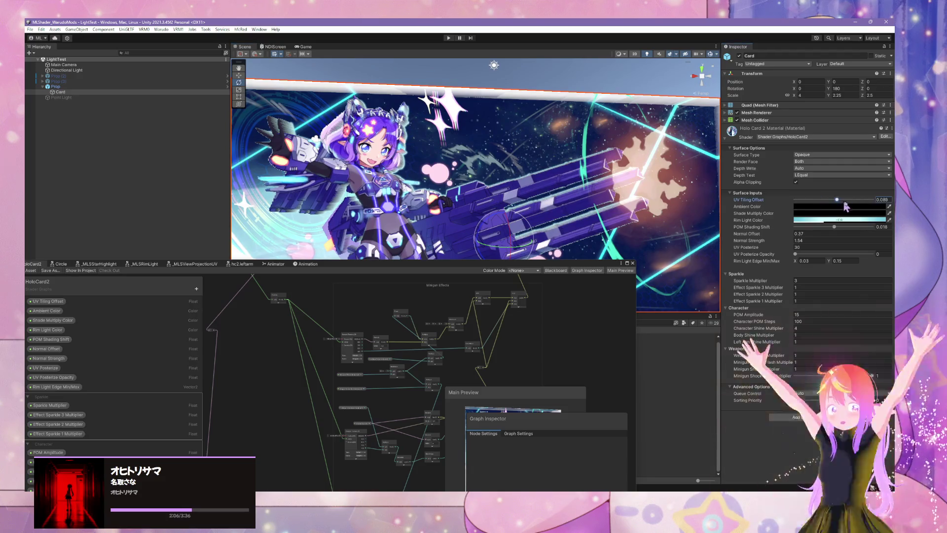
mouse_move(842, 204)
mouse_down()
mouse_move(828, 217)
mouse_move(836, 220)
mouse_up()
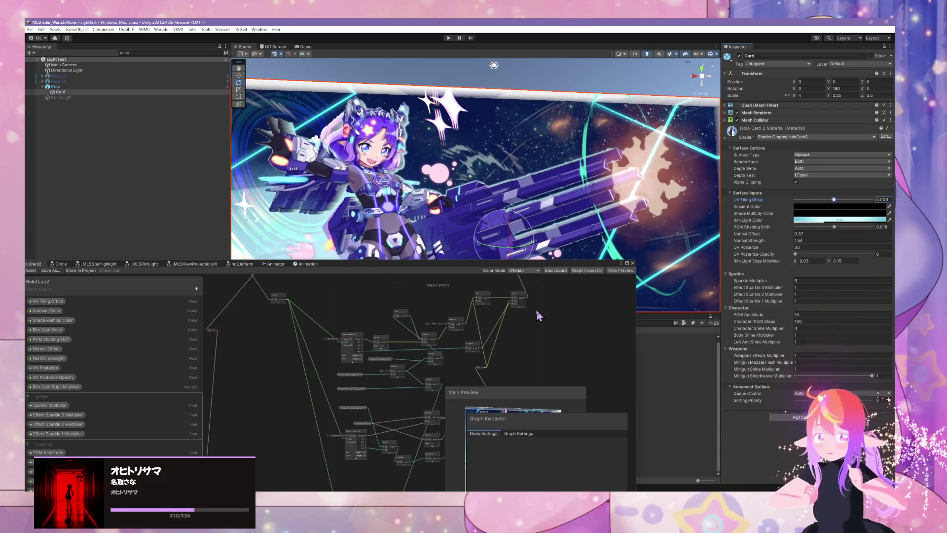
scroll(540, 315, up, 2)
scroll(543, 311, up, 2)
scroll(573, 289, up, 2)
scroll(572, 289, down, 1)
scroll(556, 338, down, 1)
scroll(567, 339, down, 1)
scroll(561, 344, down, 1)
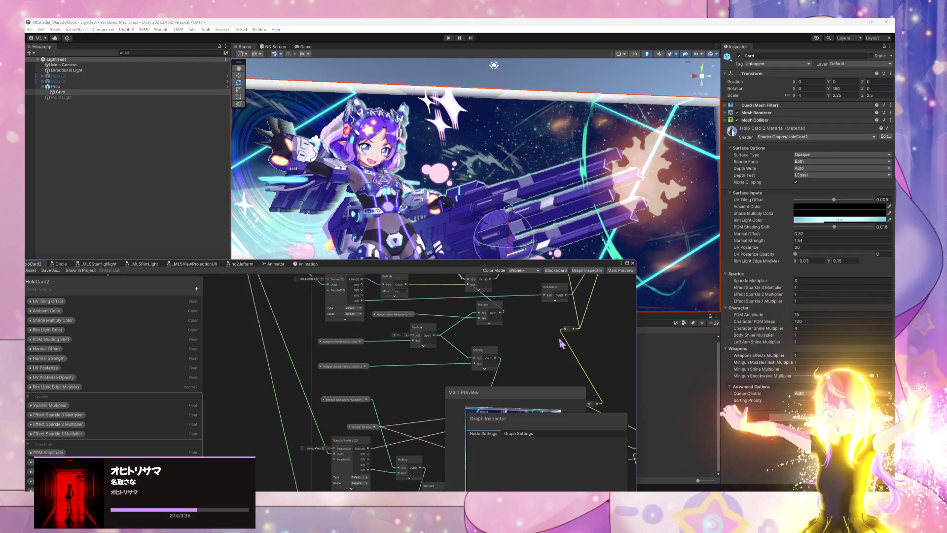
scroll(562, 344, down, 1)
mouse_move(834, 200)
mouse_down()
mouse_move(824, 218)
mouse_move(835, 205)
mouse_move(853, 217)
mouse_move(799, 218)
mouse_up()
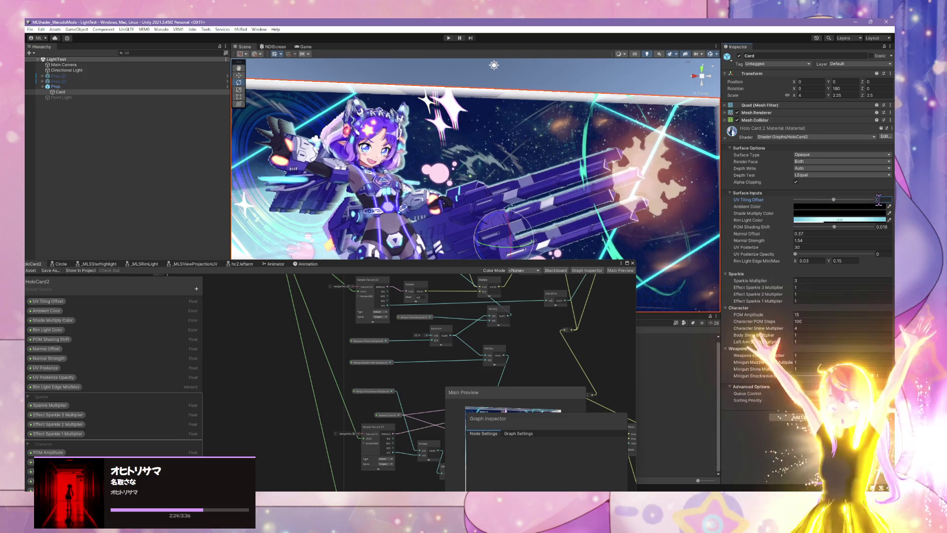
Open and reposition the Animation window, enable Record and preview the minigun fire clip
click(307, 264)
drag(39, 263, 220, 220)
click(217, 227)
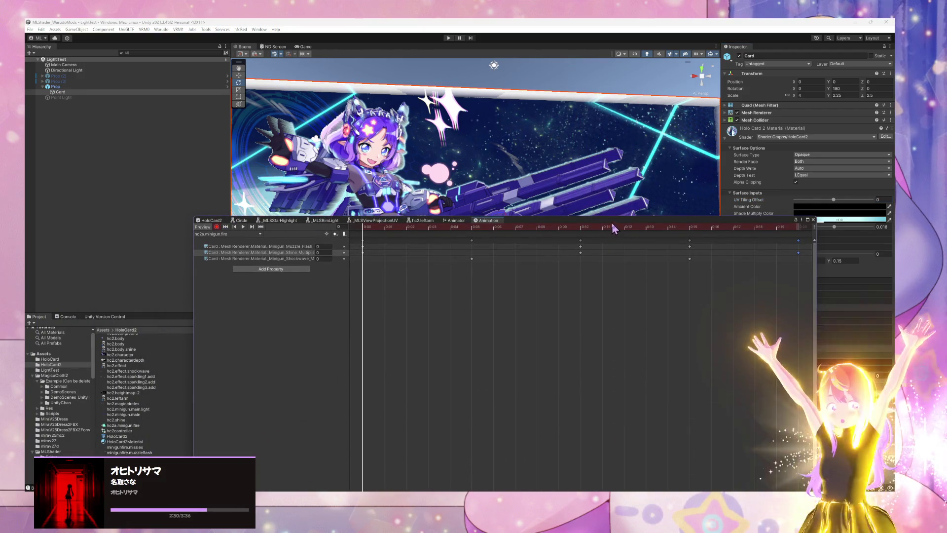
drag(613, 222, 476, 273)
click(106, 277)
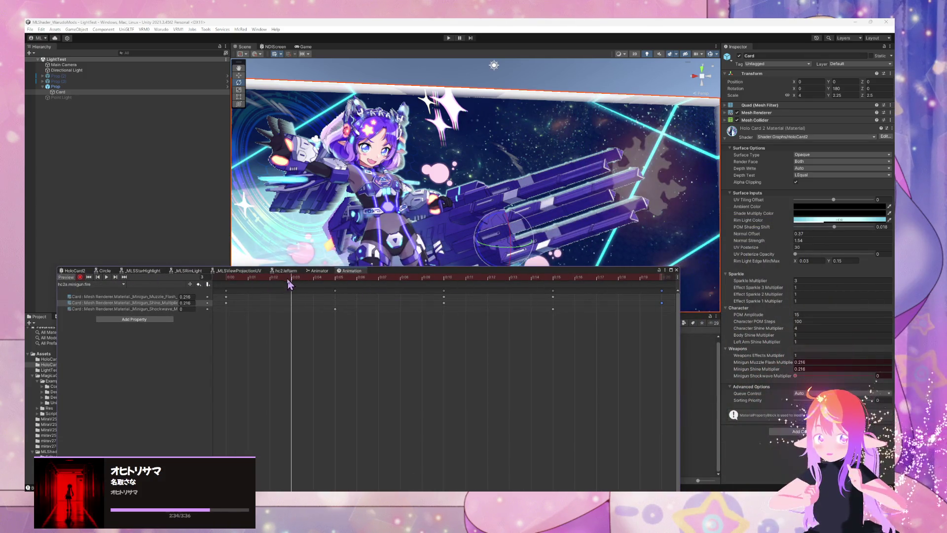
Key the card's UV Tiling Offset to 0 at frame 0
drag(291, 284, 218, 294)
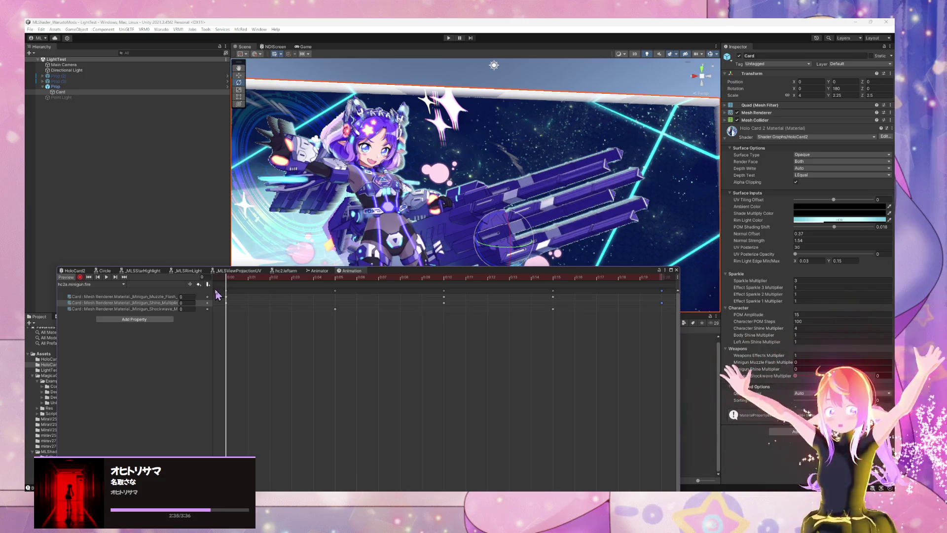
click(834, 200)
drag(822, 204, 840, 200)
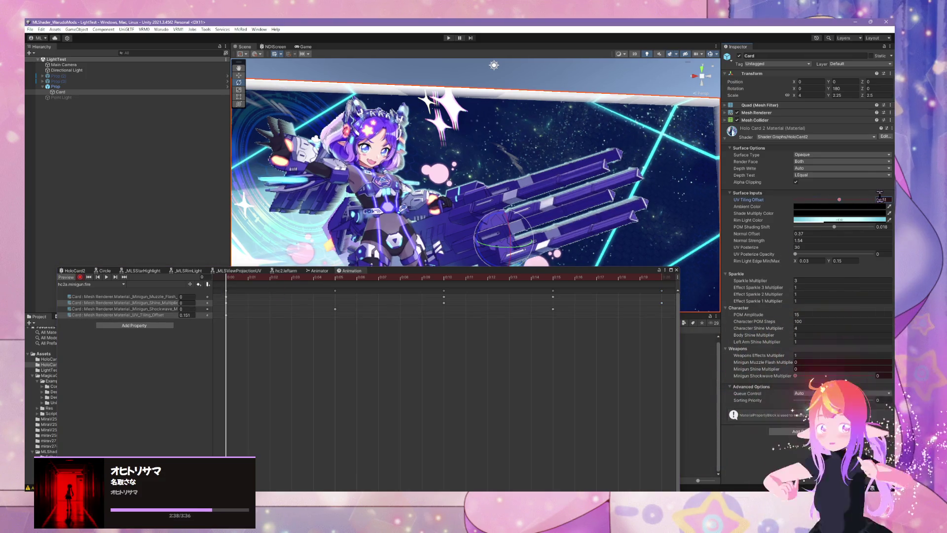
text(0)
key(Return)
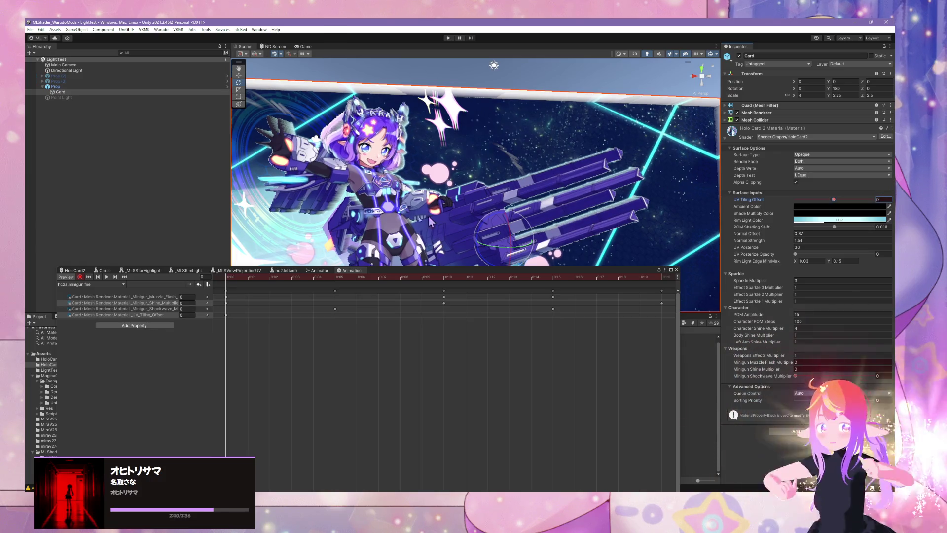
Key UV Tiling Offset to 0.5 at a later frame and play the clip back
mouse_move(228, 282)
mouse_down()
mouse_move(578, 291)
mouse_move(561, 286)
mouse_move(583, 281)
mouse_up()
scroll(580, 293, down, 2)
drag(834, 200, 863, 201)
drag(869, 205, 854, 205)
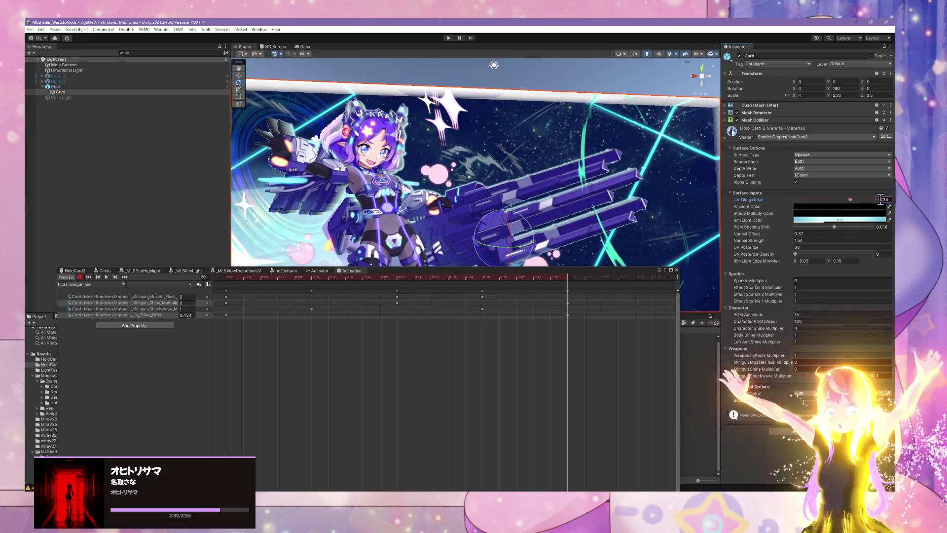
text(0.5)
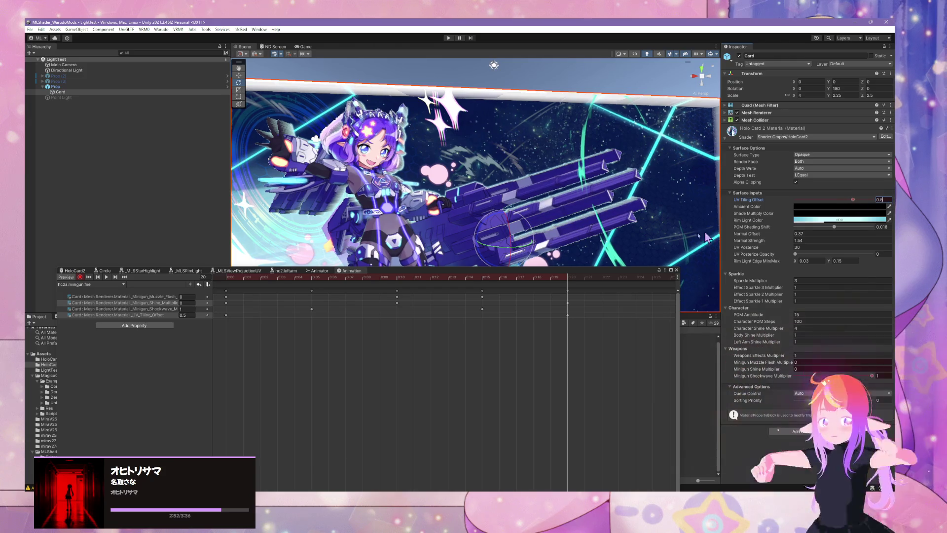
click(107, 278)
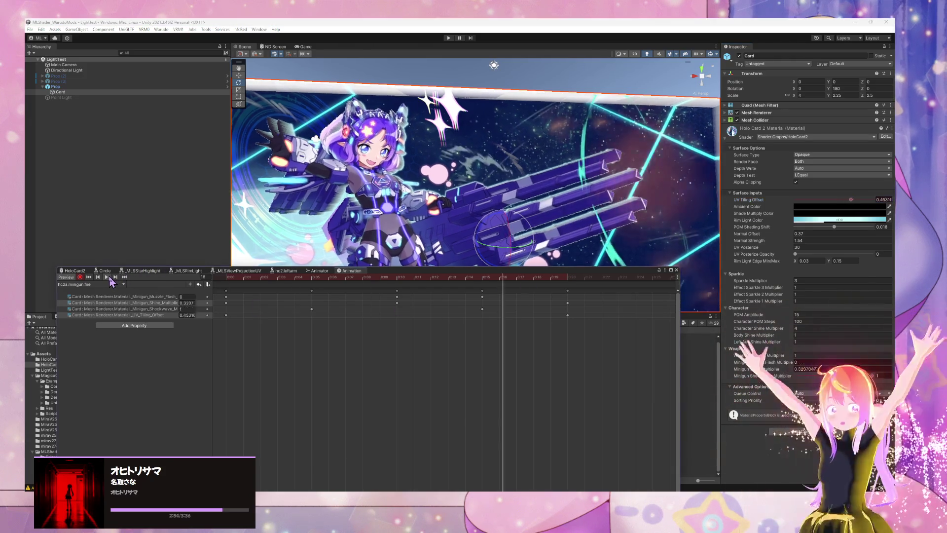
Orbit around the card while the clip plays, then stop the preview
scroll(441, 147, down, 5)
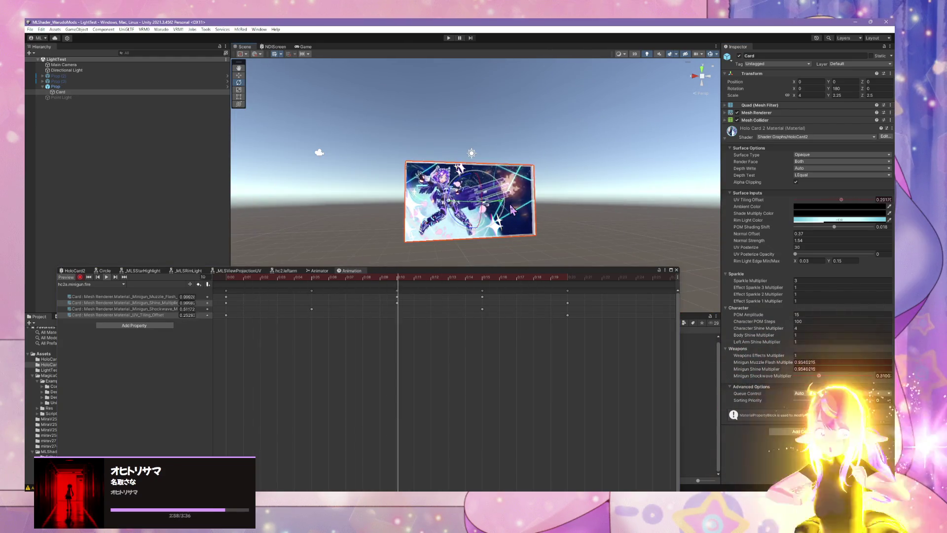
drag(514, 202, 568, 167)
scroll(575, 161, up, 5)
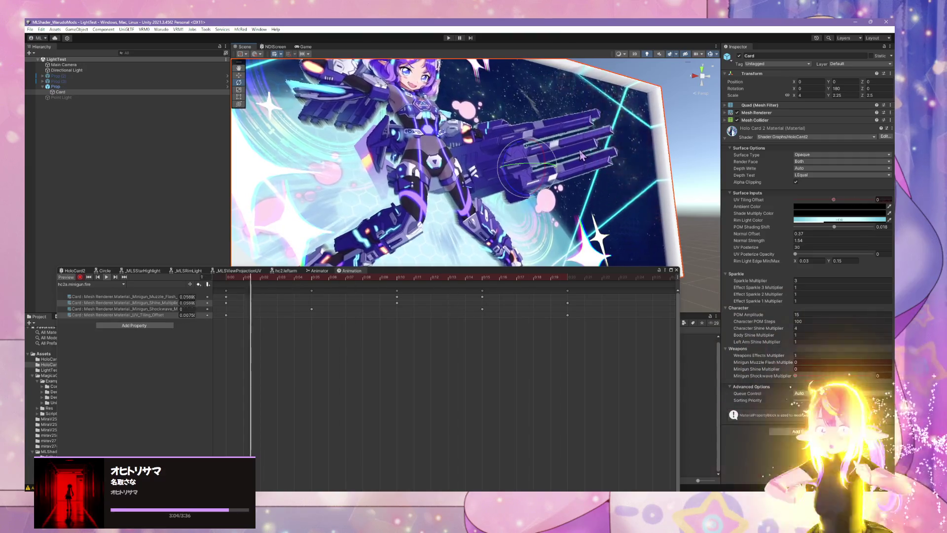
scroll(523, 173, down, 5)
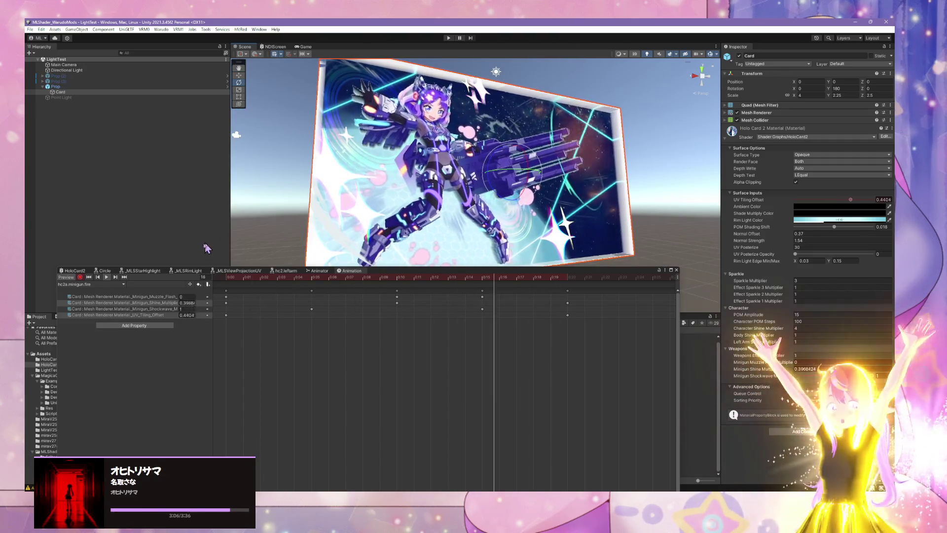
click(106, 278)
Key UV Tiling Offset to 0.5 at frame 19 and play the clip
mouse_move(483, 286)
mouse_down()
mouse_move(292, 287)
mouse_move(568, 296)
mouse_move(226, 291)
mouse_up()
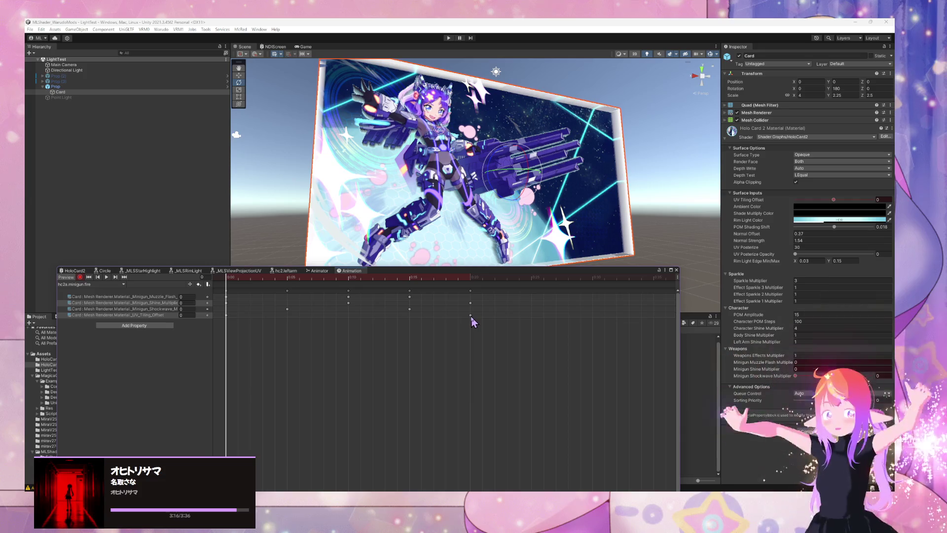
drag(248, 286, 466, 300)
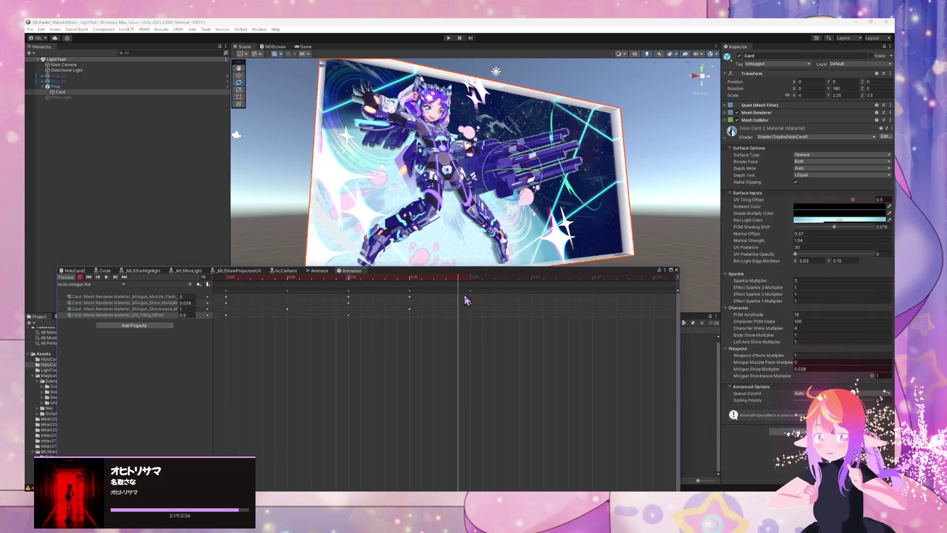
click(853, 199)
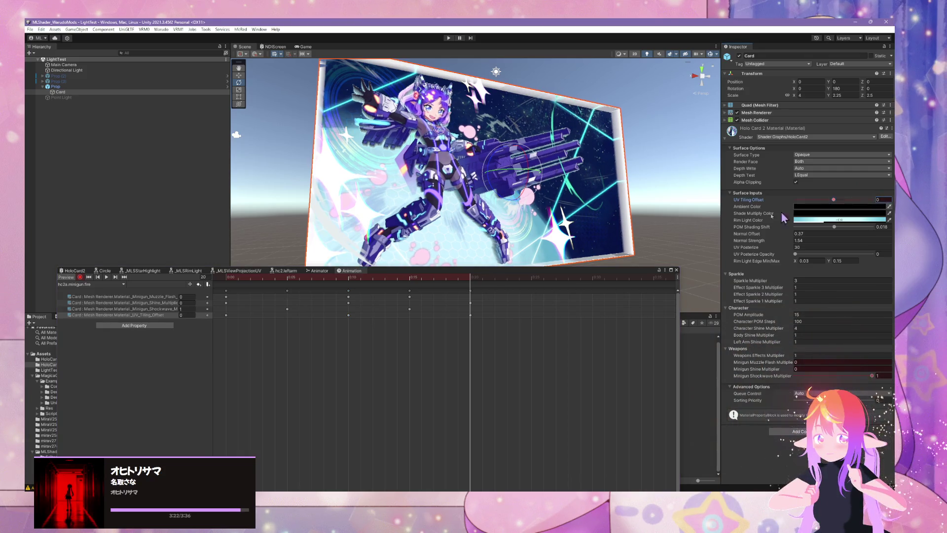
key(space)
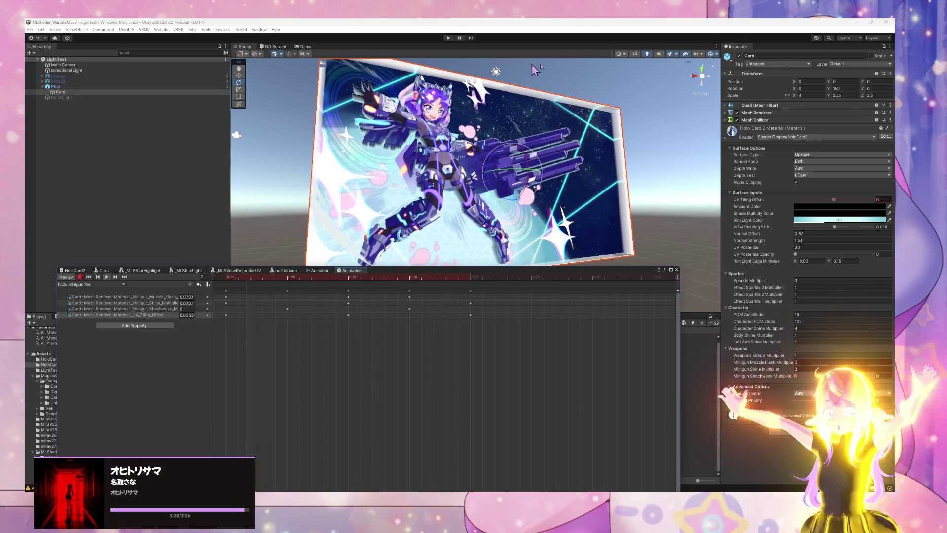
Frame the card closely in the Scene view to watch the offset animate
mouse_move(509, 72)
mouse_down()
mouse_move(582, 166)
mouse_move(628, 177)
mouse_up()
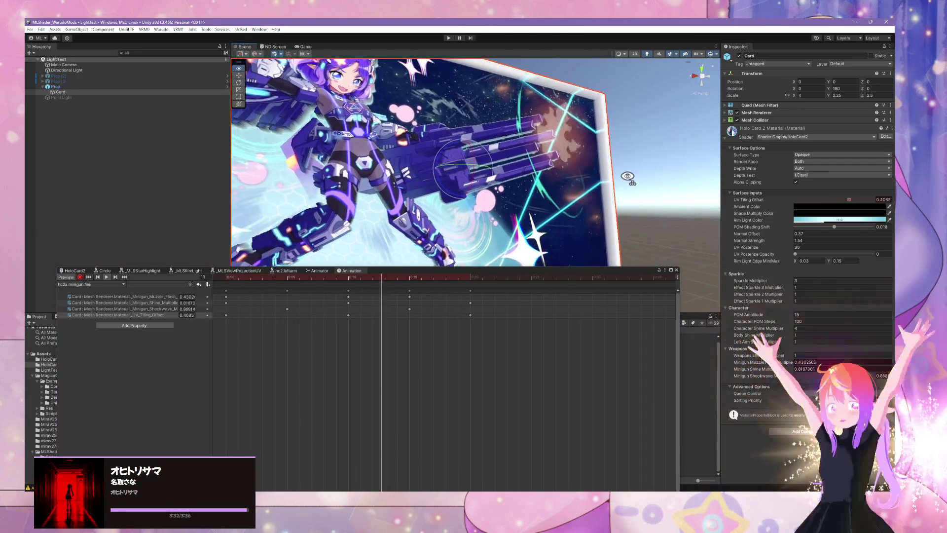
scroll(627, 177, down, 2)
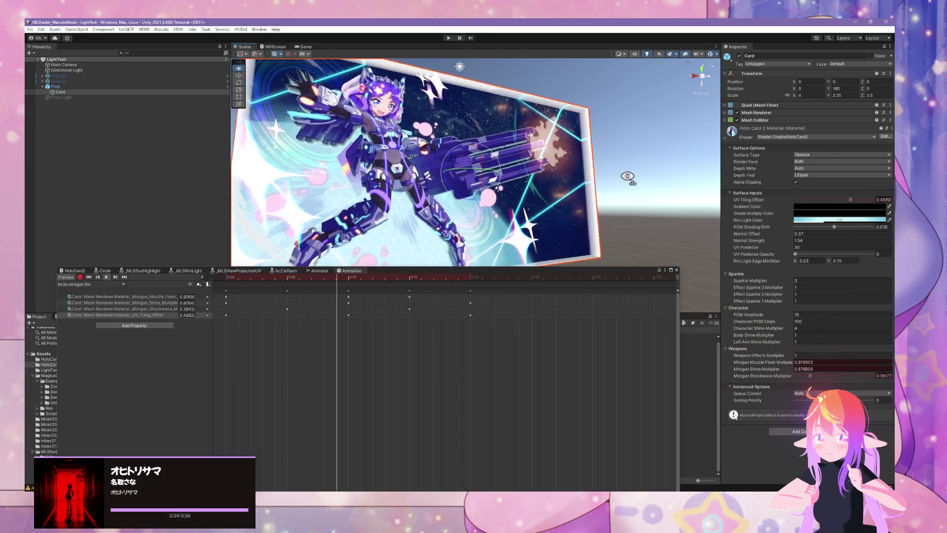
scroll(628, 176, down, 2)
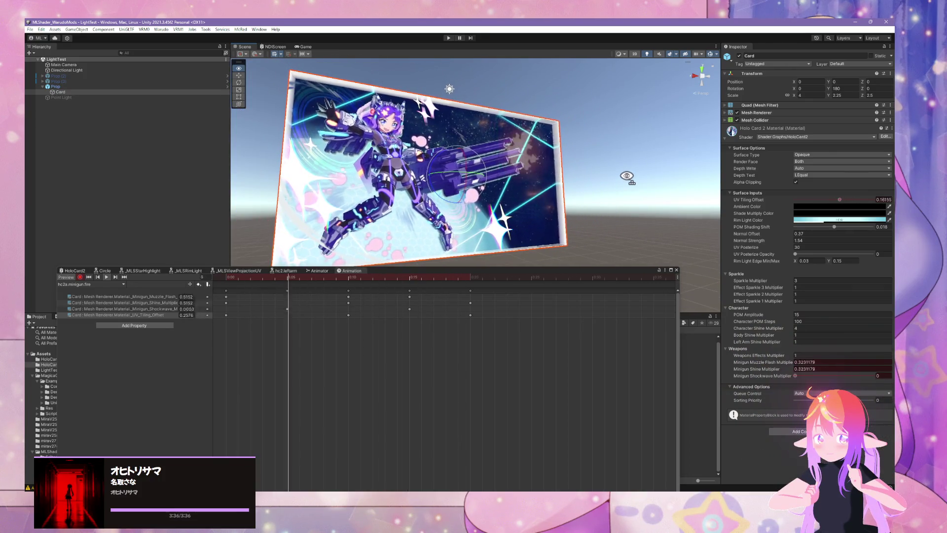
mouse_move(626, 176)
mouse_down()
mouse_move(643, 171)
mouse_move(607, 176)
mouse_move(657, 177)
mouse_move(598, 170)
mouse_up()
scroll(643, 172, up, 4)
scroll(630, 174, down, 3)
scroll(597, 176, up, 4)
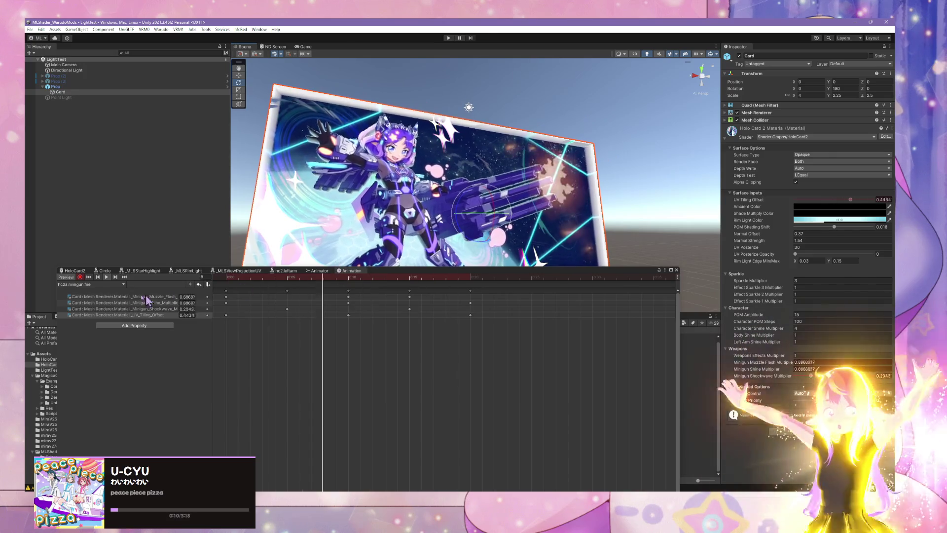
Rewind to the first frame, stop recording and return to the HoloCard2 shader graph
click(89, 276)
click(80, 276)
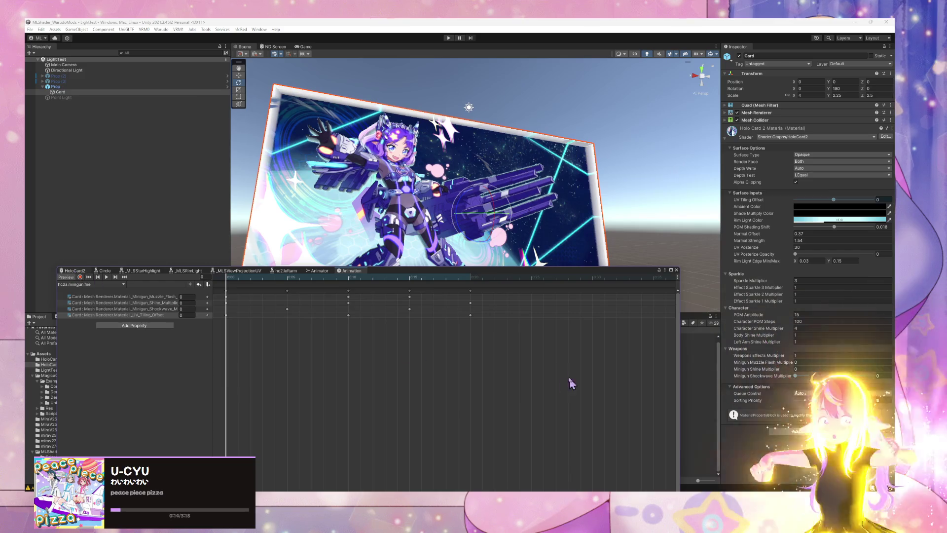
click(74, 270)
mouse_move(532, 364)
mouse_down()
mouse_move(457, 331)
mouse_move(414, 360)
mouse_up()
scroll(377, 434, up, 2)
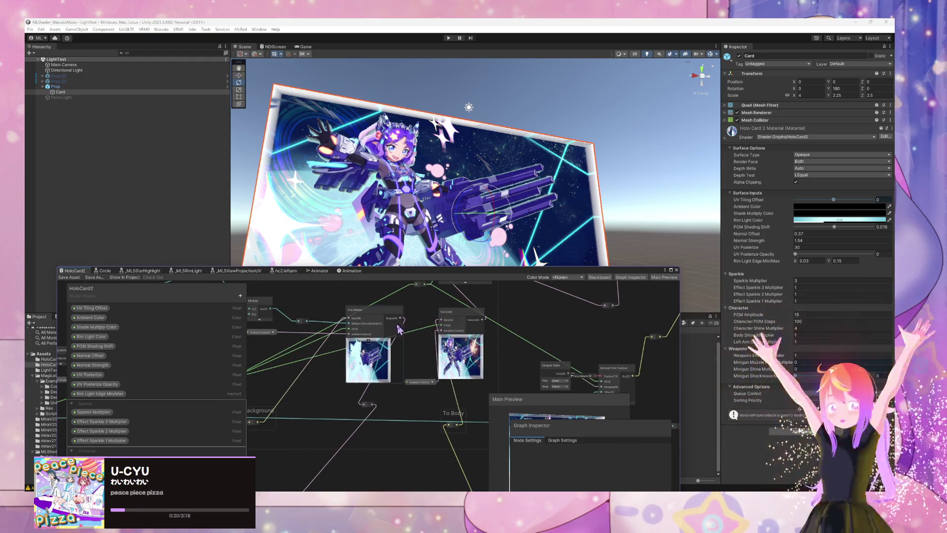
Add a reroute point on a wire in the HoloCard2 graph
drag(399, 329, 422, 374)
mouse_move(466, 397)
mouse_down()
mouse_move(478, 364)
mouse_move(464, 426)
mouse_move(431, 364)
mouse_move(420, 384)
mouse_move(461, 346)
mouse_move(454, 340)
mouse_move(394, 376)
mouse_up()
scroll(464, 426, down, 5)
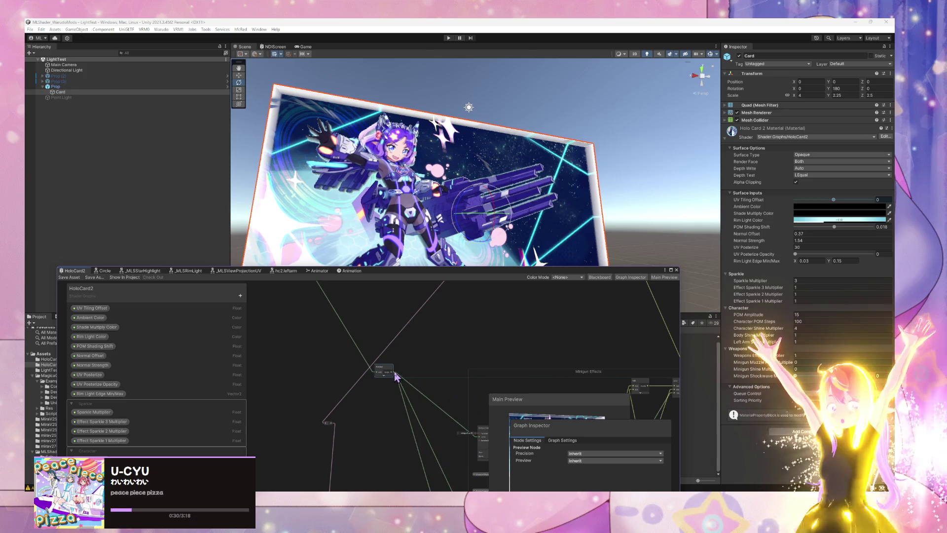
key(space)
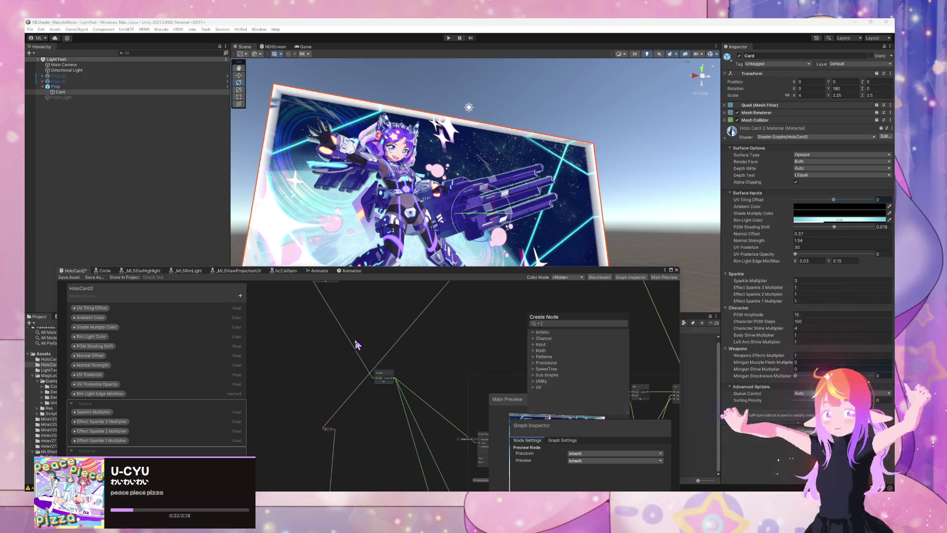
click(348, 345)
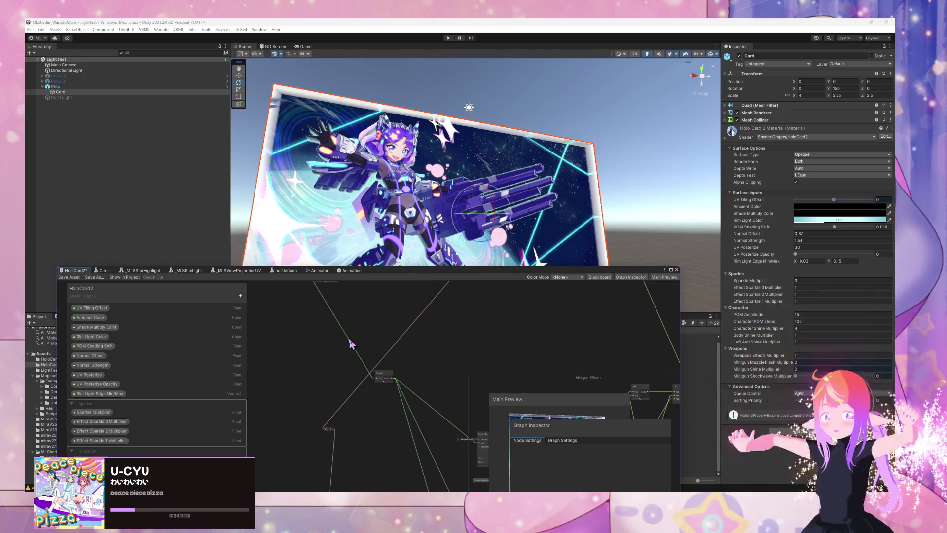
double_click(348, 344)
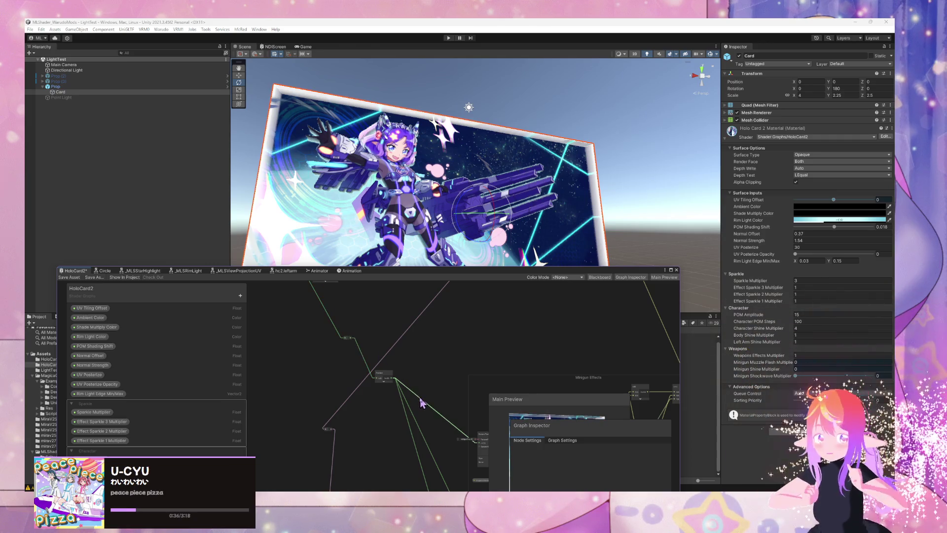
Add a second reroute point and delete the small Preview node
click(384, 376)
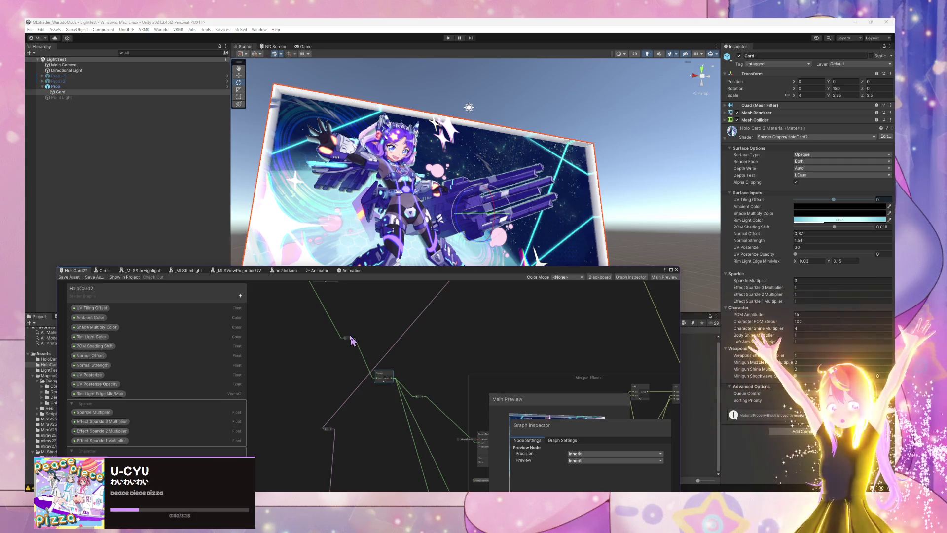
double_click(365, 360)
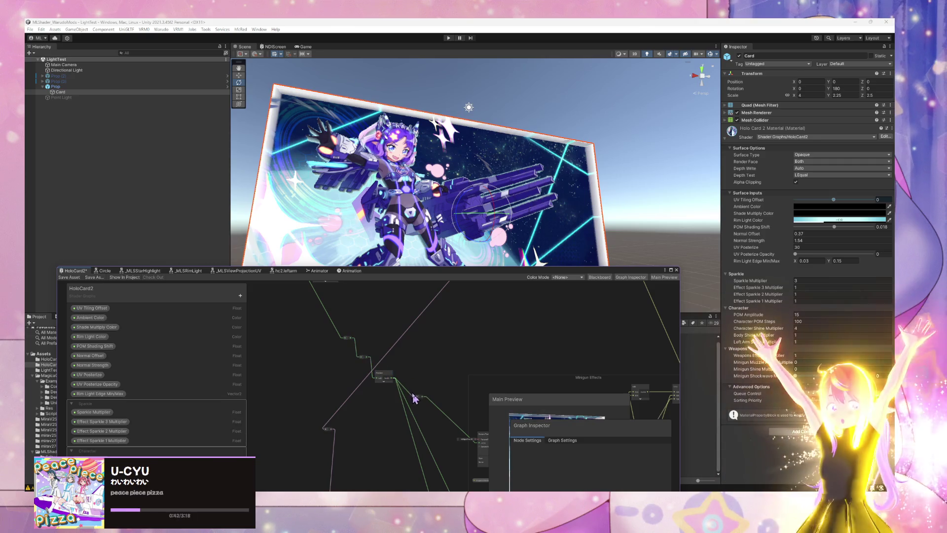
click(384, 376)
key(Delete)
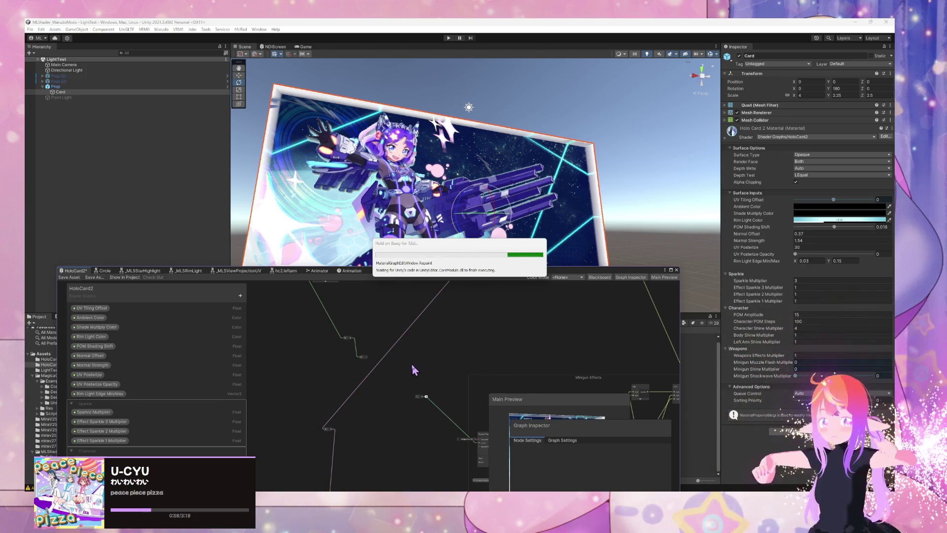
Add a new Preview node wired into the graph, titled Non POM UV, and position it
click(381, 380)
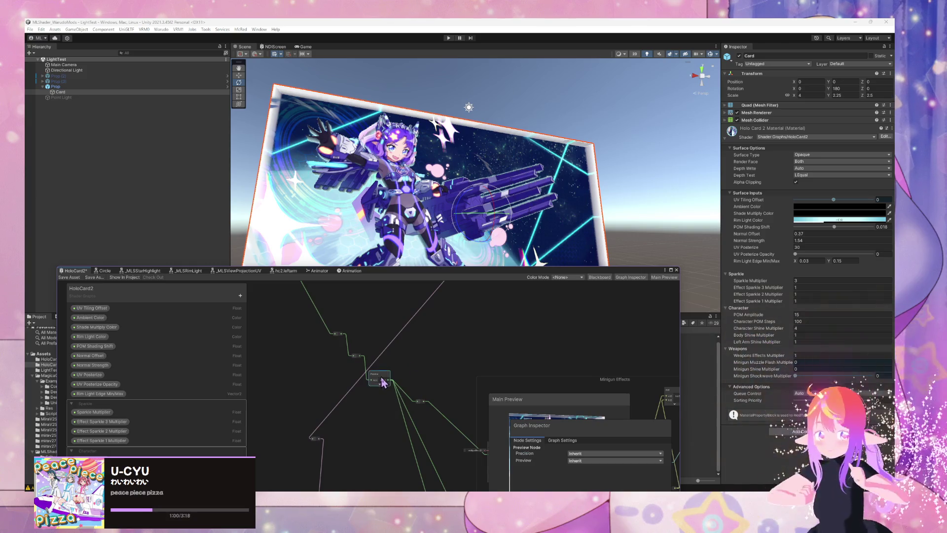
scroll(404, 391, up, 3)
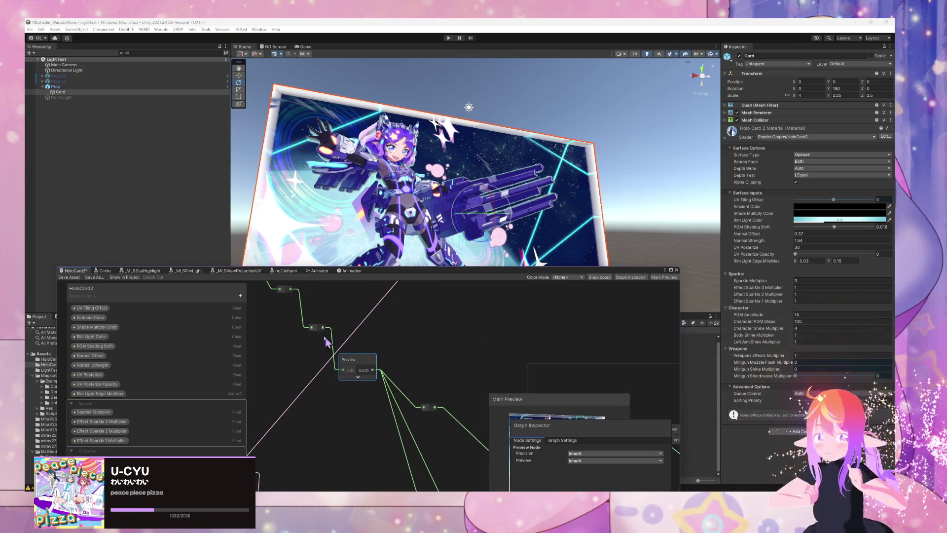
scroll(437, 375, down, 5)
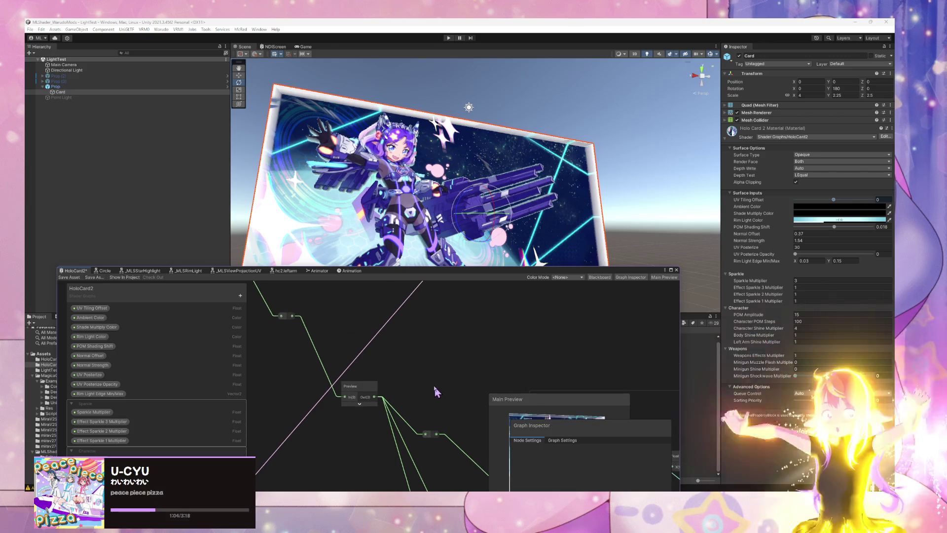
mouse_move(354, 447)
mouse_down()
mouse_move(378, 419)
mouse_move(347, 428)
mouse_move(511, 366)
mouse_up()
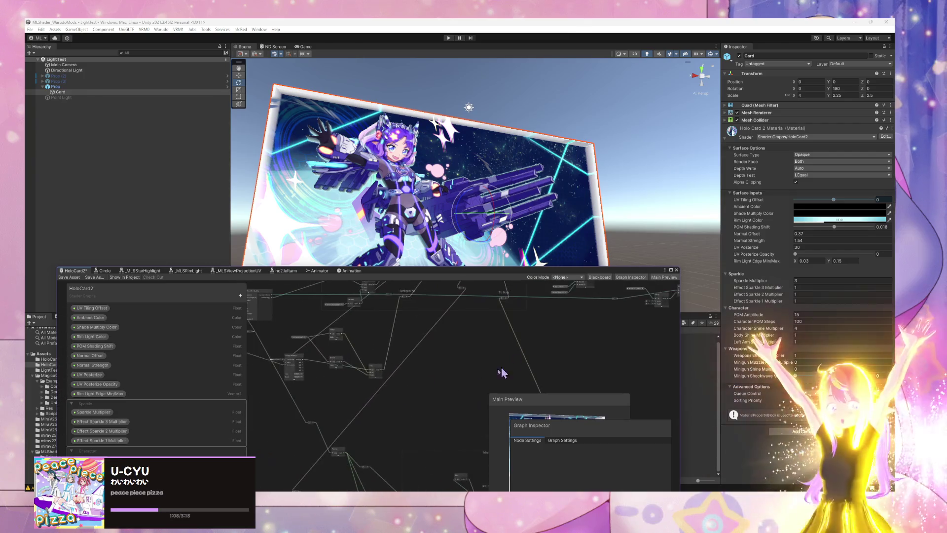
right_click(471, 362)
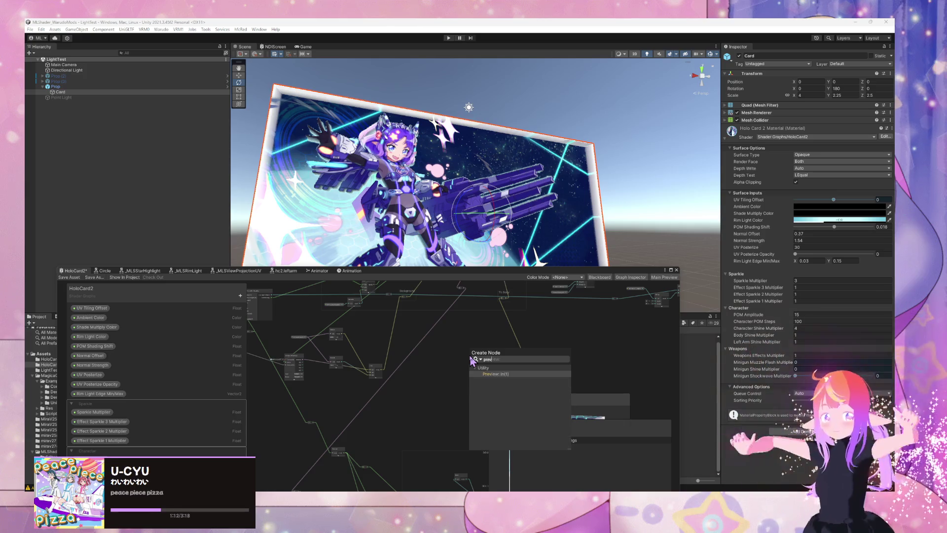
key(Escape)
key(ctrl+v)
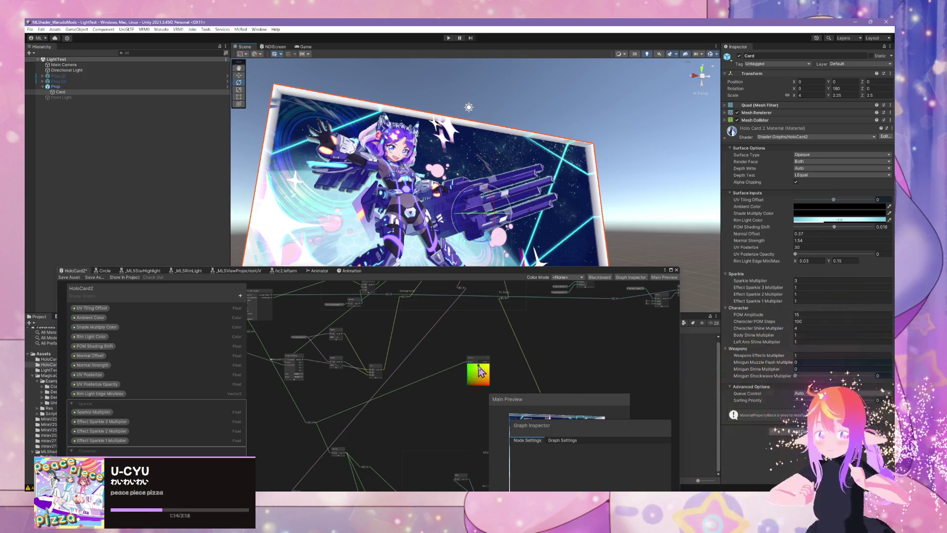
drag(479, 371, 491, 346)
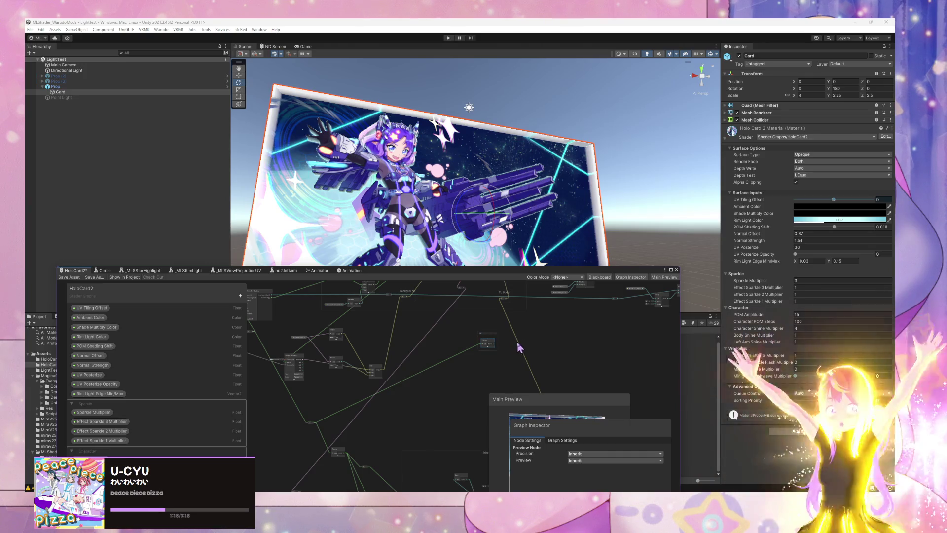
scroll(518, 349, up, 4)
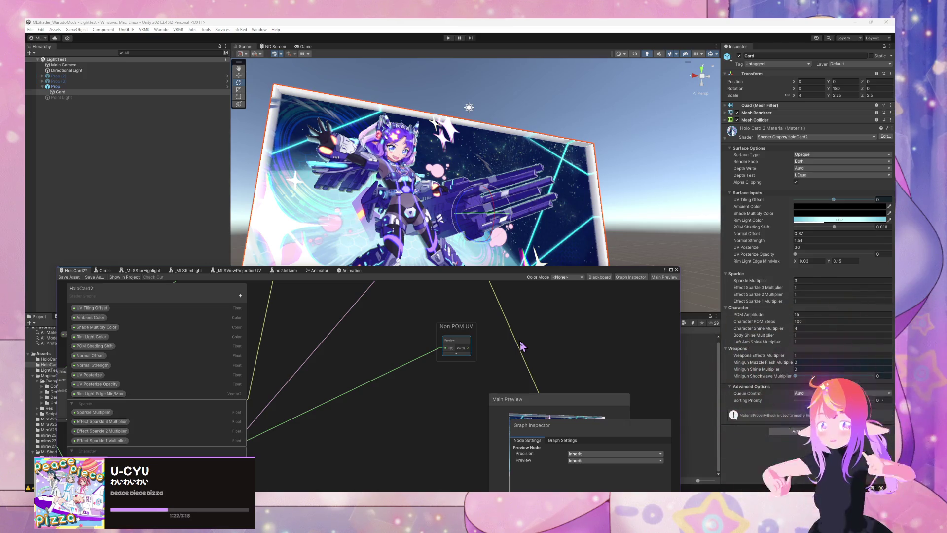
mouse_move(423, 294)
mouse_down()
mouse_move(378, 405)
mouse_move(415, 391)
mouse_up()
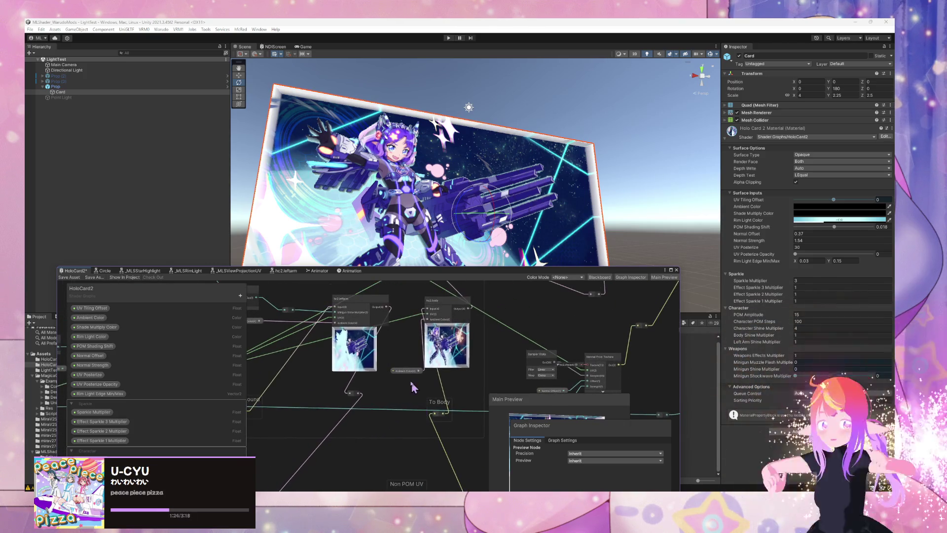
Move the Non POM UV node to a new spot in the HoloCard2 graph
click(408, 373)
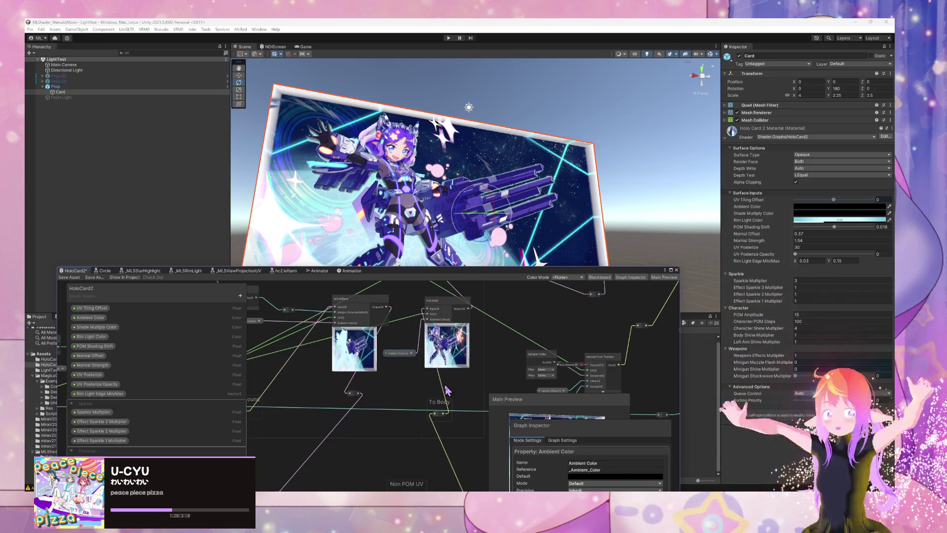
drag(450, 376, 428, 310)
drag(379, 421, 625, 362)
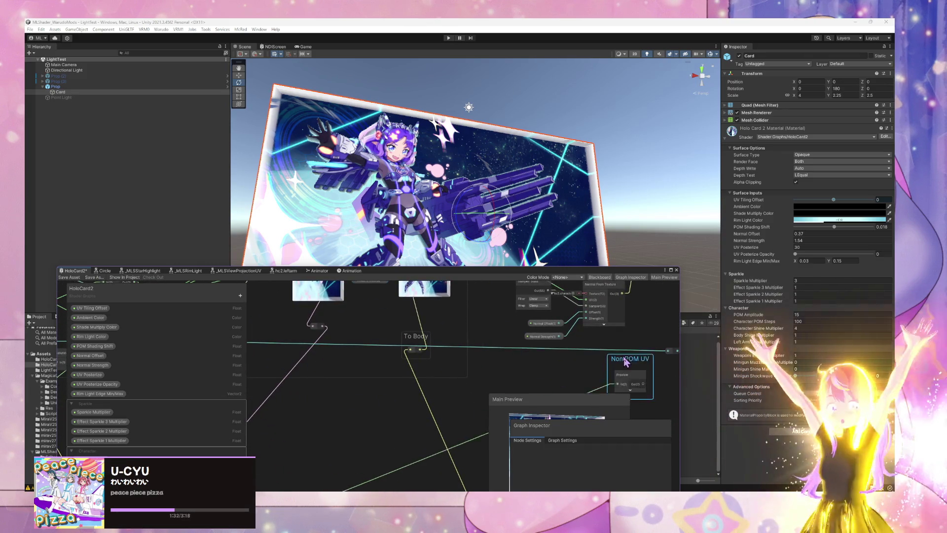
scroll(626, 362, down, 5)
mouse_move(461, 399)
mouse_down()
mouse_move(387, 450)
mouse_move(467, 474)
mouse_move(433, 408)
mouse_up()
scroll(467, 474, up, 3)
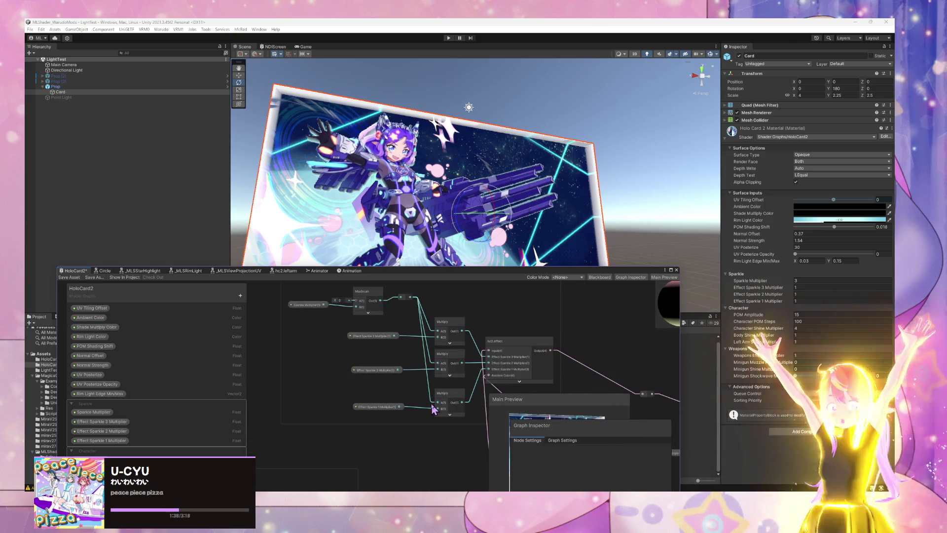
scroll(433, 408, up, 1)
scroll(448, 416, down, 5)
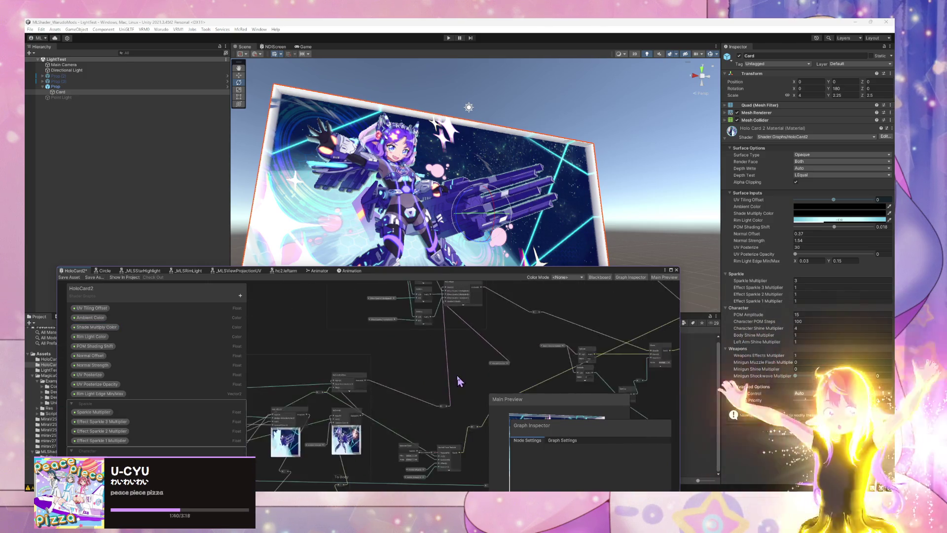
mouse_move(427, 354)
mouse_down()
mouse_move(444, 460)
mouse_move(431, 422)
mouse_up()
scroll(431, 422, down, 1)
drag(424, 467, 408, 340)
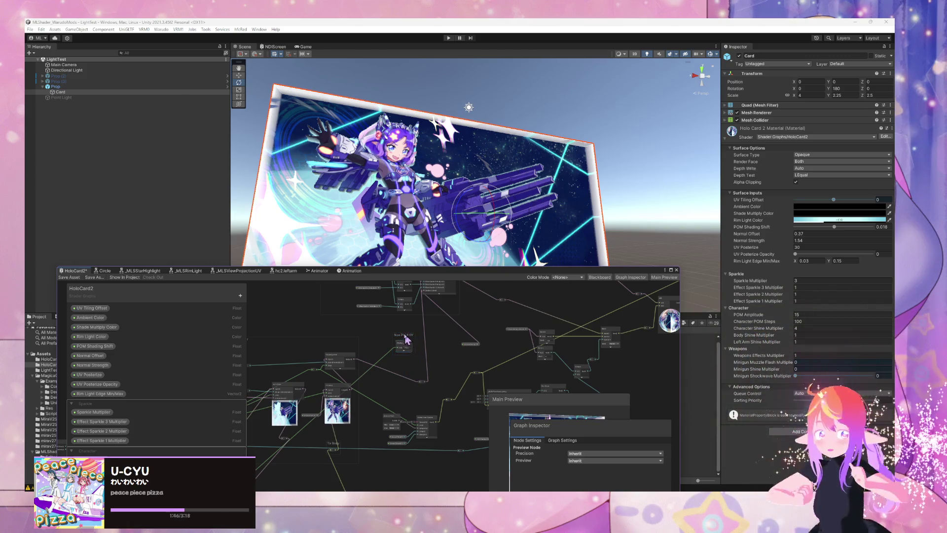
mouse_move(403, 338)
mouse_down()
mouse_move(416, 478)
mouse_move(519, 373)
mouse_move(475, 356)
mouse_up()
Nudge the Posterize node, then pull a new wire from the texture-sampling UV chain
mouse_move(393, 402)
mouse_down()
mouse_move(460, 400)
mouse_move(466, 318)
mouse_move(558, 320)
mouse_move(432, 420)
mouse_move(318, 446)
mouse_up()
mouse_move(422, 443)
mouse_down()
mouse_move(387, 416)
mouse_move(445, 433)
mouse_up()
scroll(374, 409, up, 4)
mouse_move(300, 408)
mouse_down()
mouse_move(353, 422)
mouse_move(442, 406)
mouse_move(475, 341)
mouse_move(501, 359)
mouse_move(468, 340)
mouse_up()
mouse_move(421, 360)
mouse_down()
mouse_move(408, 356)
mouse_move(447, 387)
mouse_move(473, 316)
mouse_move(494, 300)
mouse_move(436, 380)
mouse_move(435, 401)
mouse_move(510, 340)
mouse_up()
mouse_move(447, 378)
mouse_down()
mouse_move(438, 386)
mouse_move(444, 365)
mouse_move(525, 288)
mouse_move(393, 332)
mouse_move(462, 329)
mouse_move(476, 341)
mouse_up()
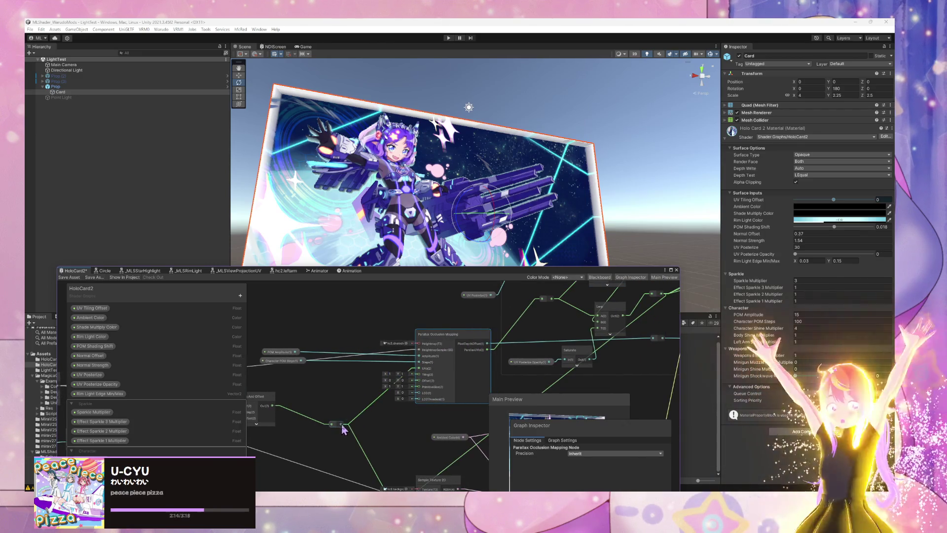
drag(388, 302, 379, 320)
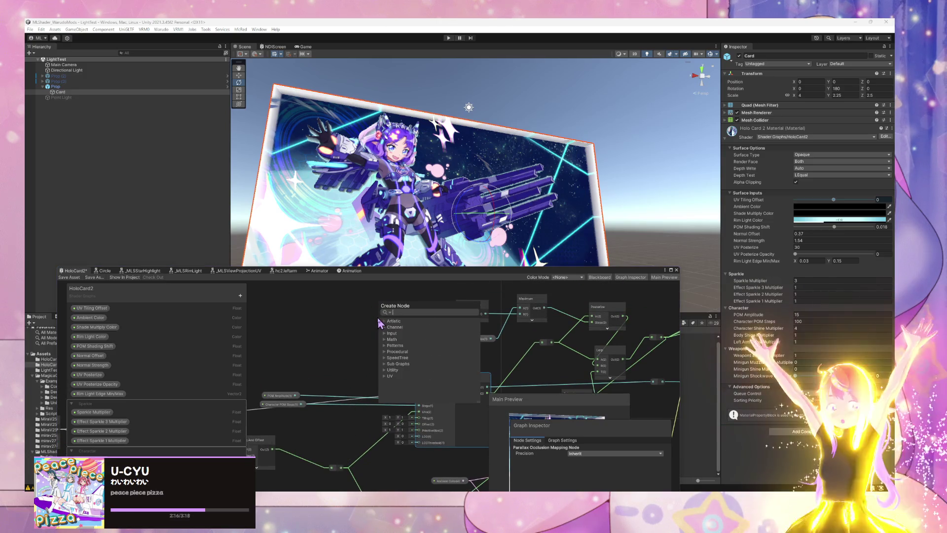
Add a Preview node on the wire, insert a reroute point, then delete the Preview
text(prev)
key(Return)
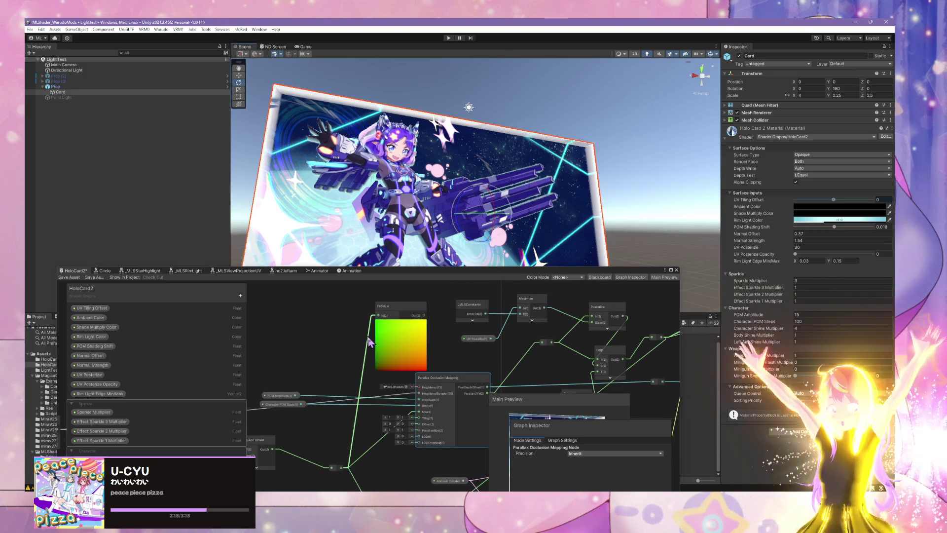
double_click(368, 340)
click(408, 316)
key(Delete)
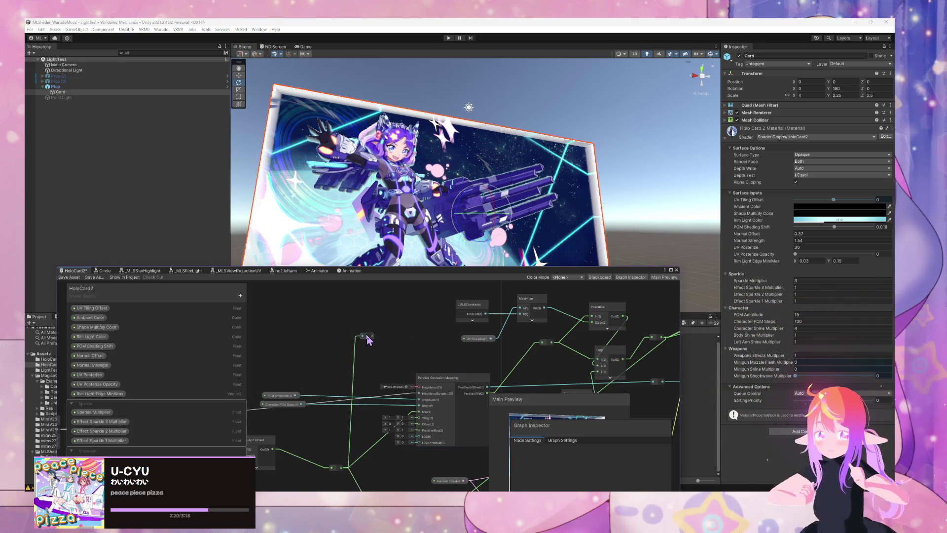
mouse_move(373, 337)
mouse_down()
mouse_move(607, 251)
mouse_move(585, 303)
mouse_move(645, 312)
mouse_move(424, 321)
mouse_move(376, 335)
mouse_up()
Create a UV node on a wire dragged from the reroute point
scroll(337, 329, down, 3)
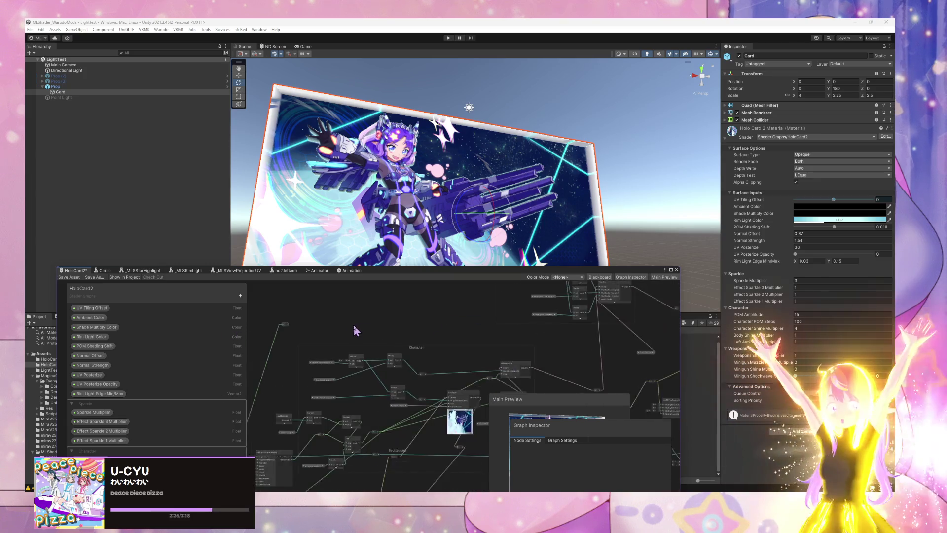
scroll(348, 340, down, 3)
mouse_move(350, 386)
mouse_down()
mouse_move(328, 381)
mouse_move(402, 364)
mouse_move(300, 367)
mouse_up()
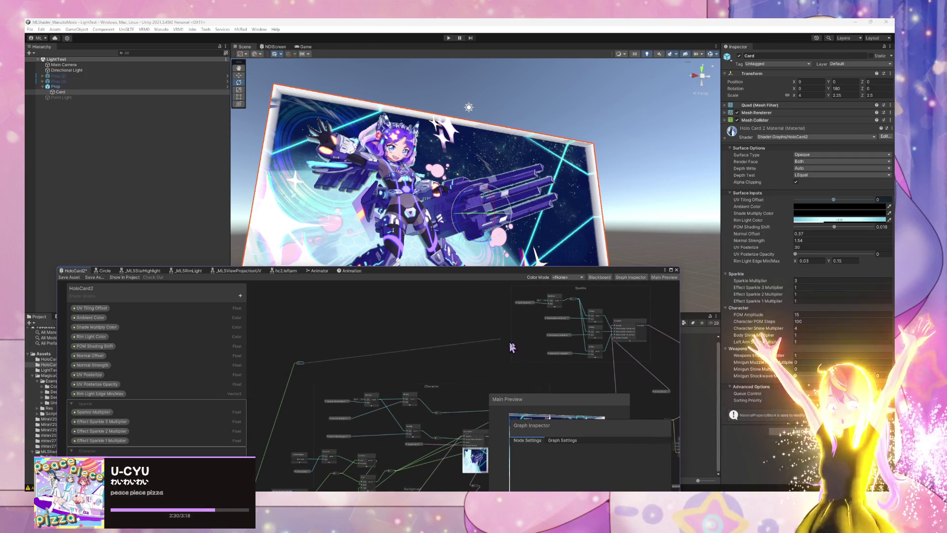
drag(494, 349, 495, 355)
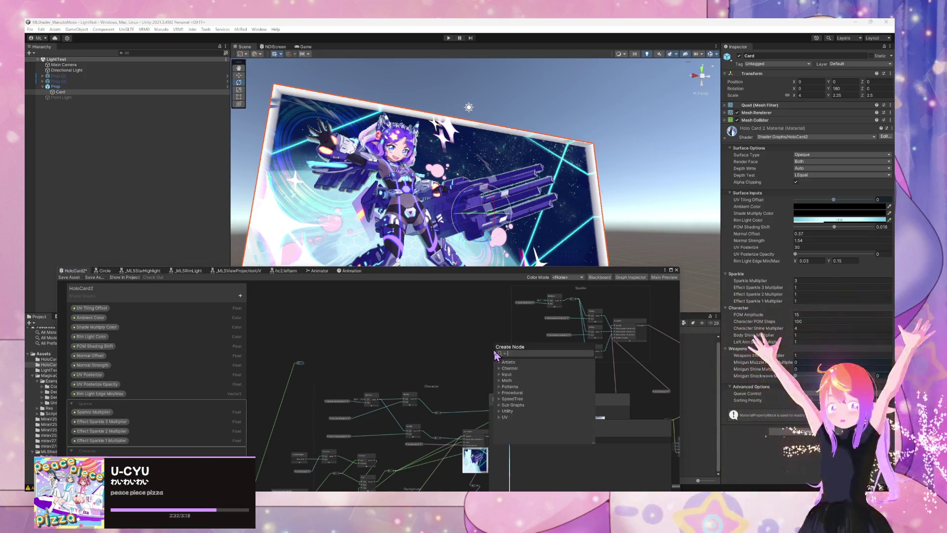
text(uv)
key(BackSpace)
key(BackSpace)
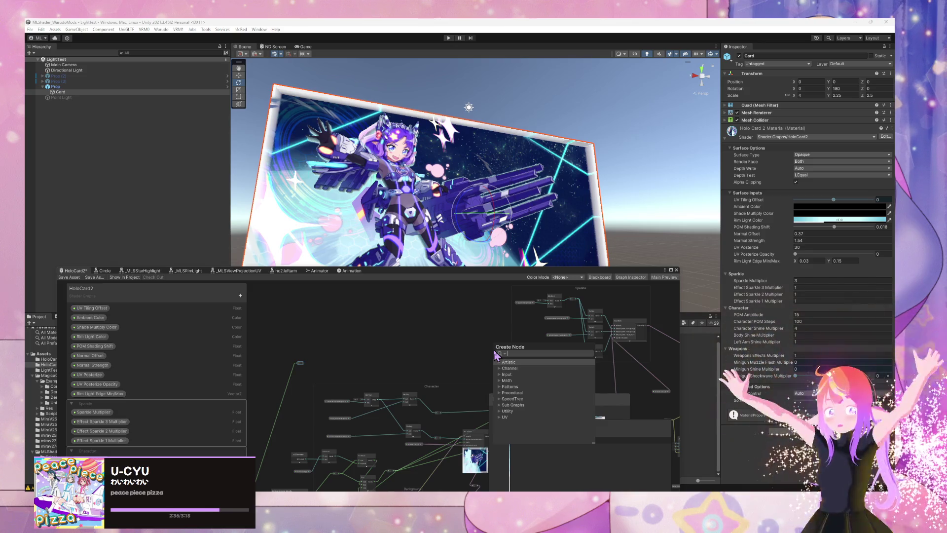
key(Down)
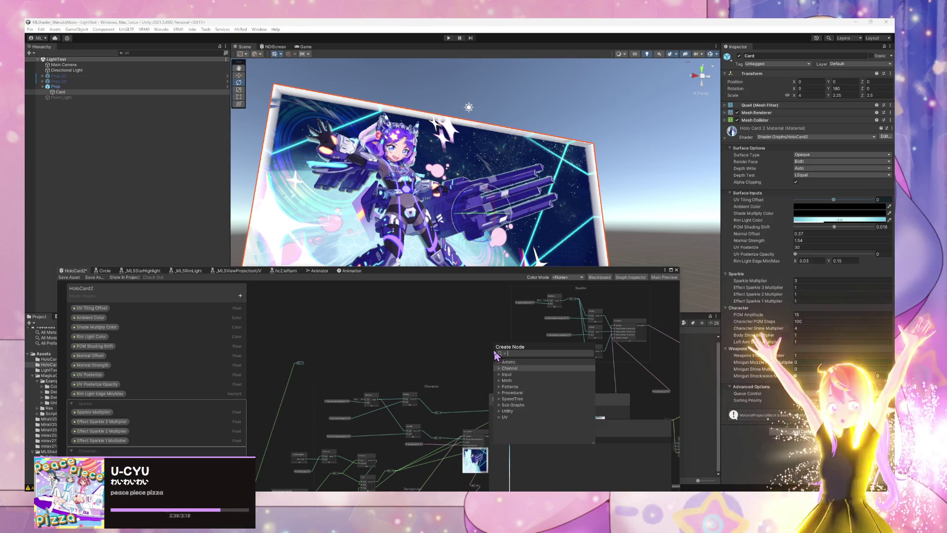
text(uv)
key(Return)
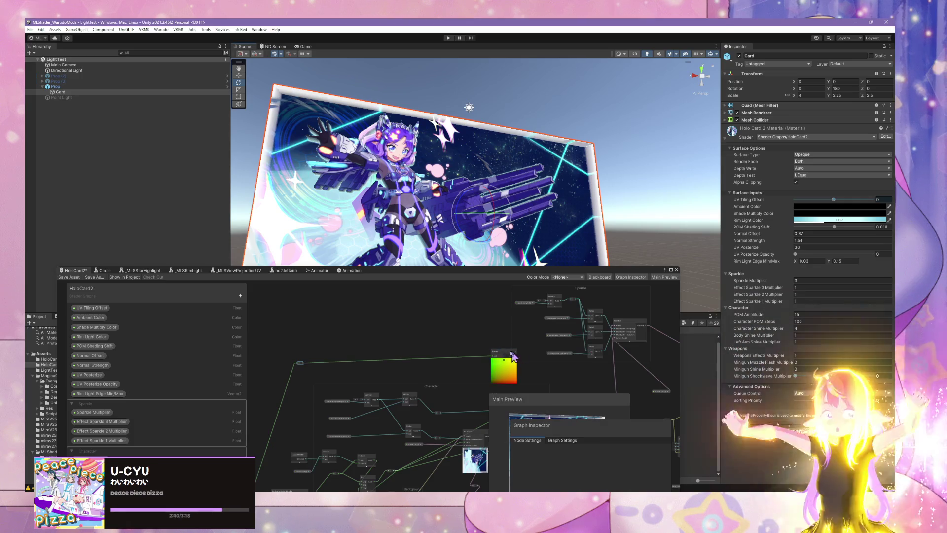
drag(505, 354, 482, 340)
Delete the remaining Preview node and open the hc2.effect sub-graph at its Sparkle nodes
scroll(539, 359, up, 3)
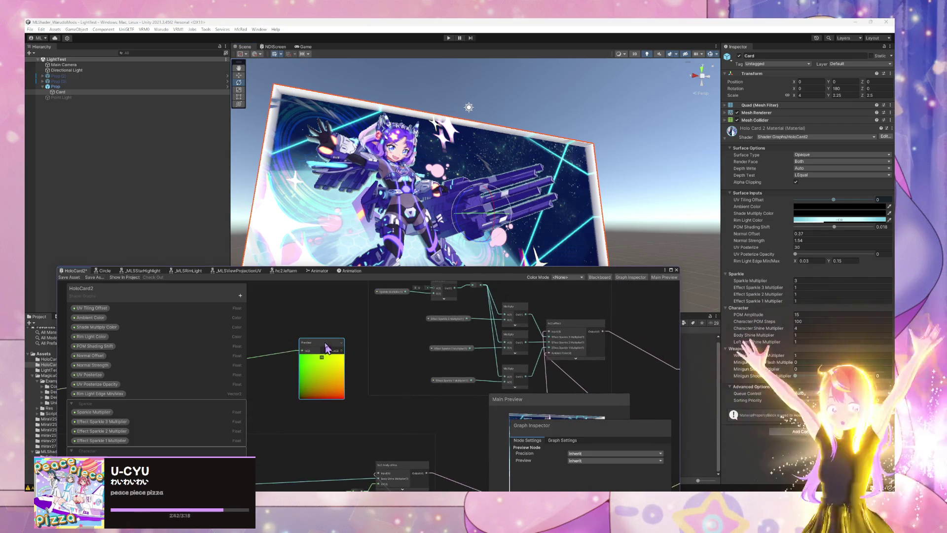
click(286, 354)
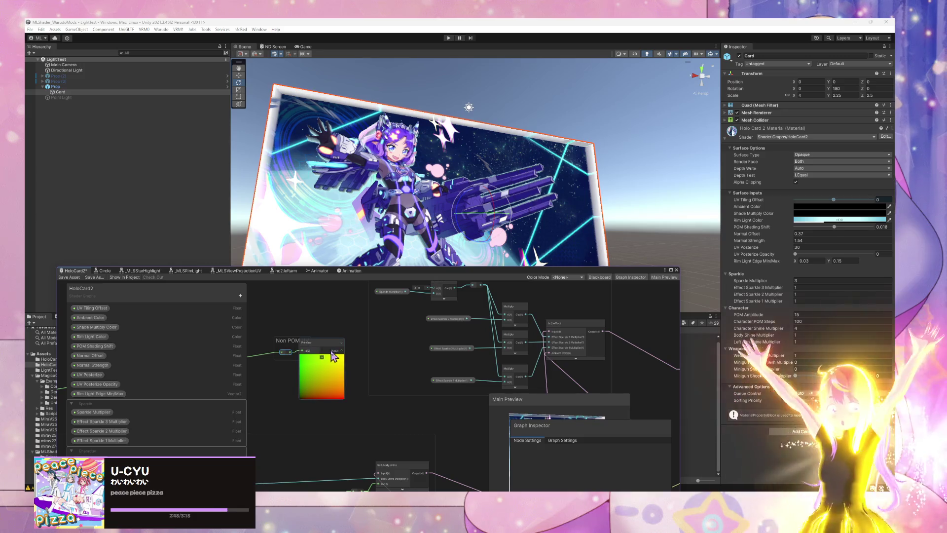
drag(335, 355, 339, 355)
key(Delete)
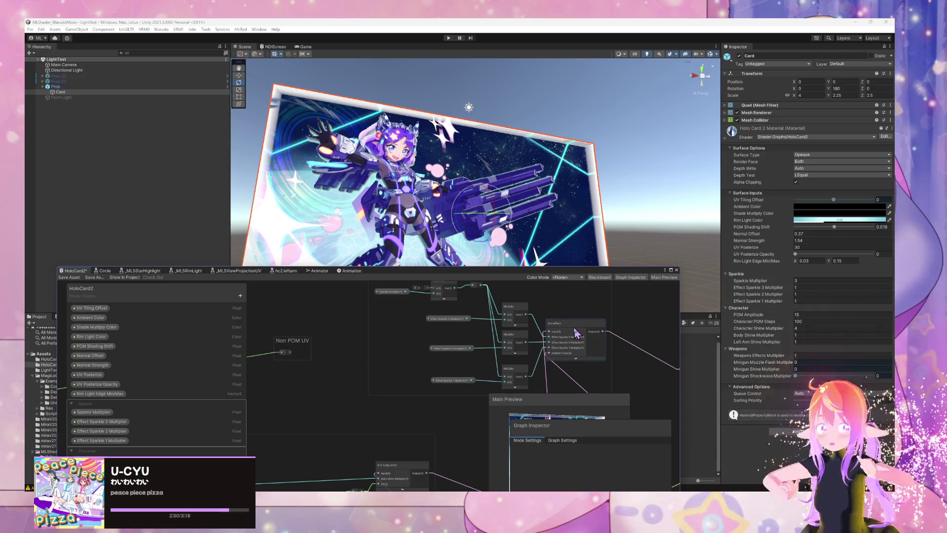
double_click(574, 328)
scroll(488, 386, up, 6)
mouse_move(440, 435)
mouse_down()
mouse_move(481, 412)
mouse_move(457, 442)
mouse_move(486, 415)
mouse_move(468, 390)
mouse_move(469, 404)
mouse_up()
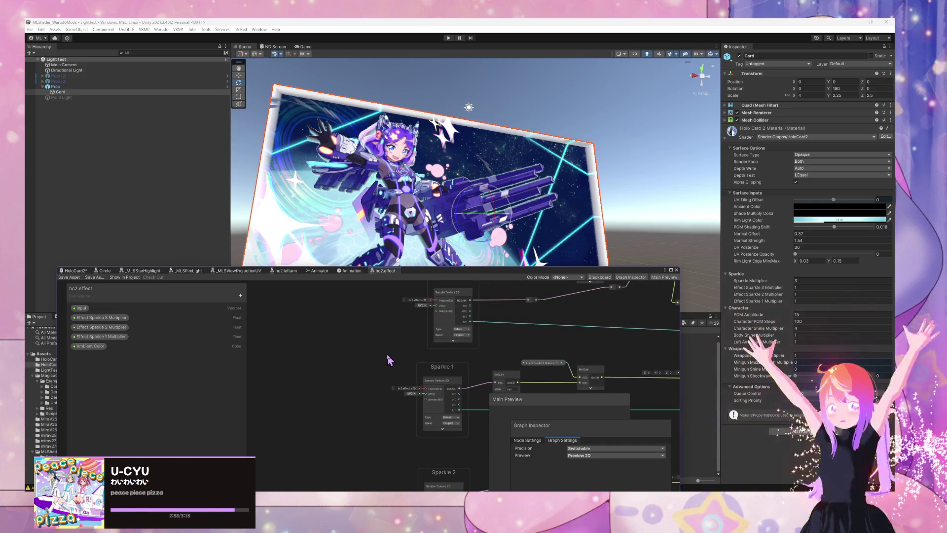
Add a Vector2 property named Non POM UV to the hc2.effect Blackboard
right_click(377, 351)
click(240, 295)
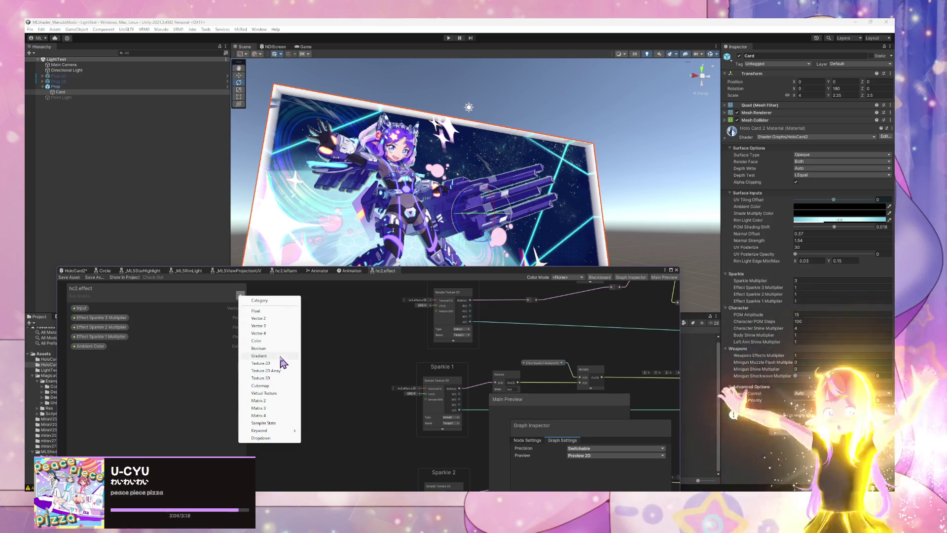
click(276, 318)
text(Nor)
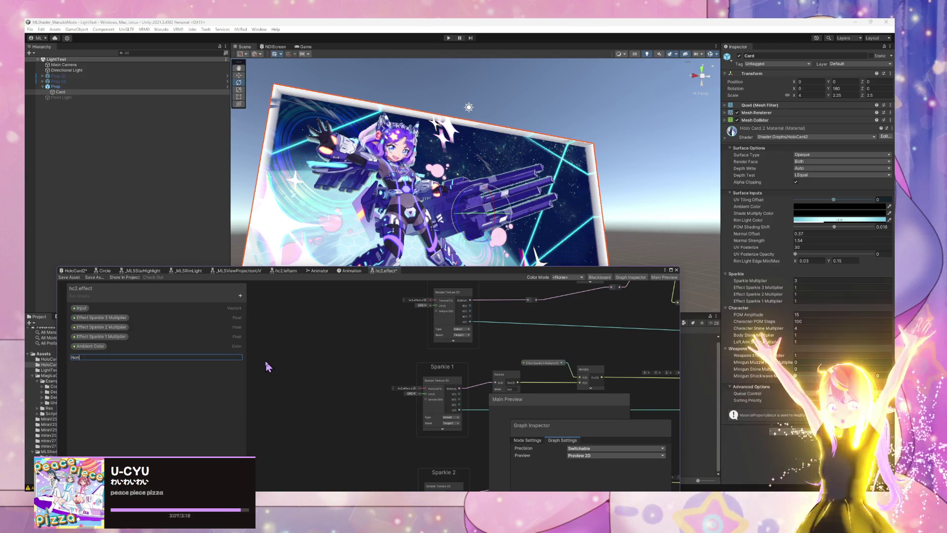
text(POM UV)
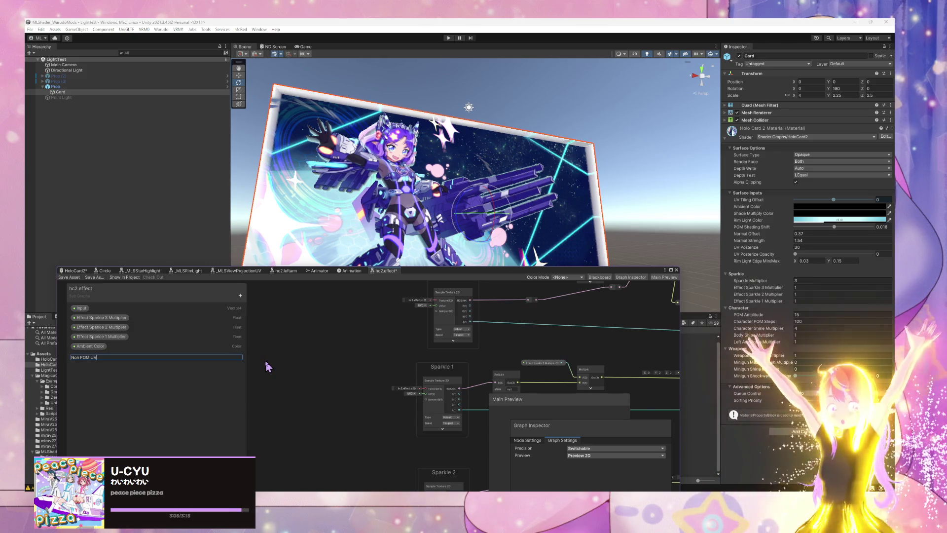
key(Return)
Wire Non POM UV into the Sparkle UV inputs and save hc2.effect
drag(93, 358, 266, 375)
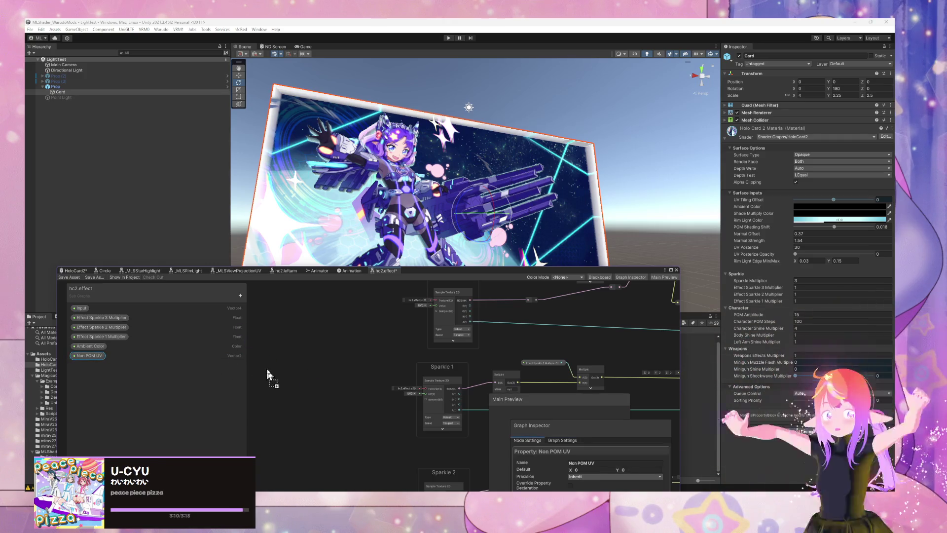
mouse_move(426, 336)
mouse_down()
mouse_move(447, 296)
mouse_move(437, 328)
mouse_move(444, 336)
mouse_up()
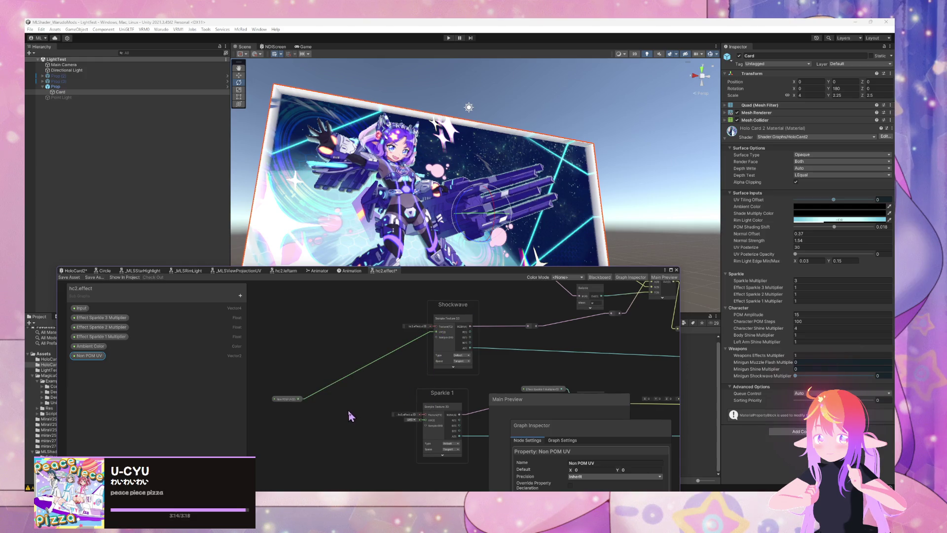
drag(325, 409, 353, 335)
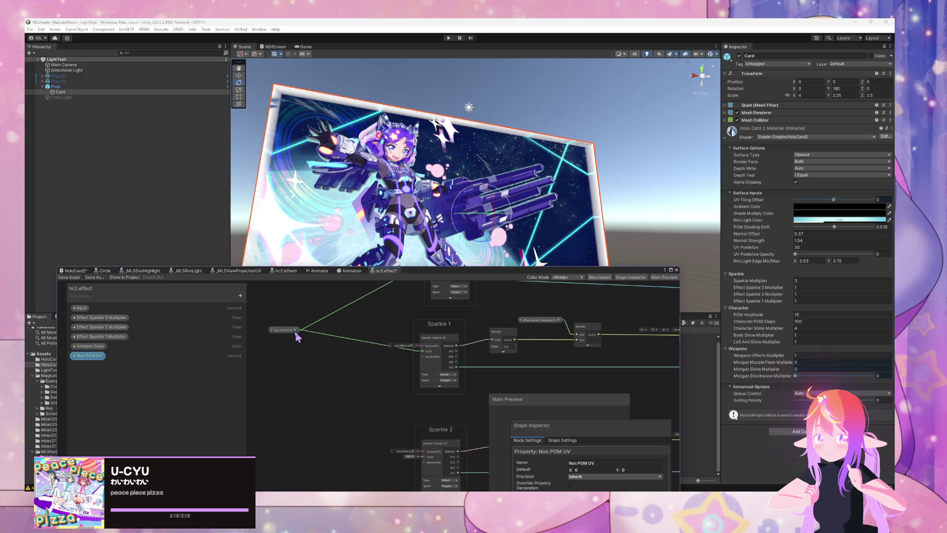
drag(398, 440, 417, 457)
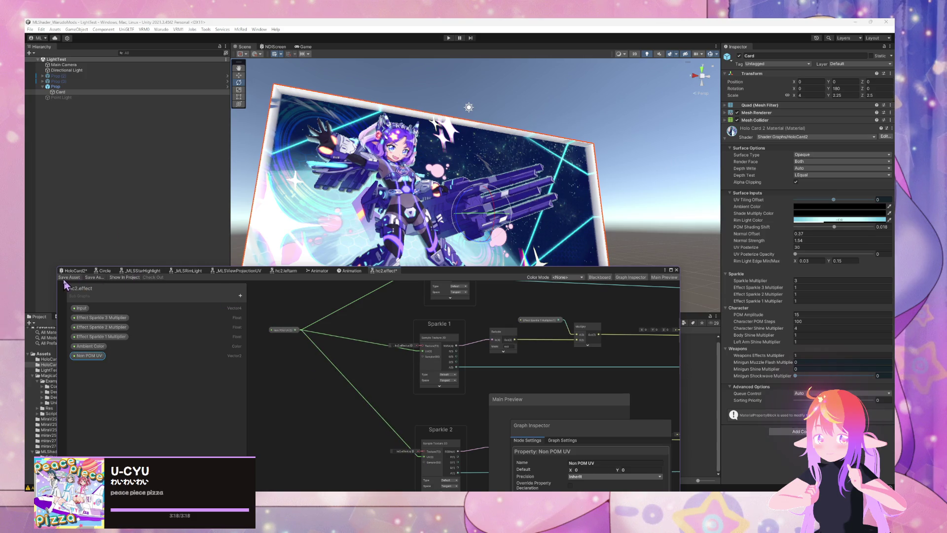
key(ctrl+s)
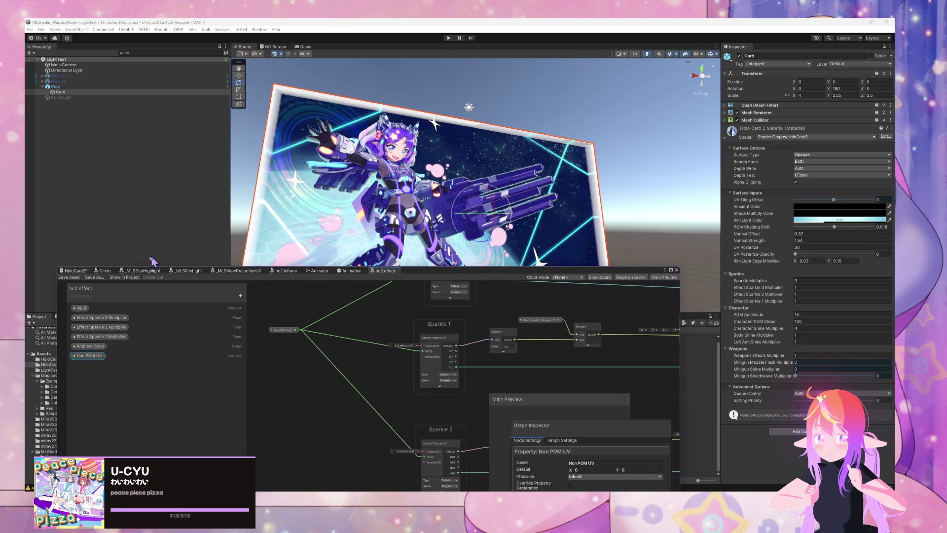
Back in HoloCard2, bring the Non POM UV node into view and save the shader
click(78, 272)
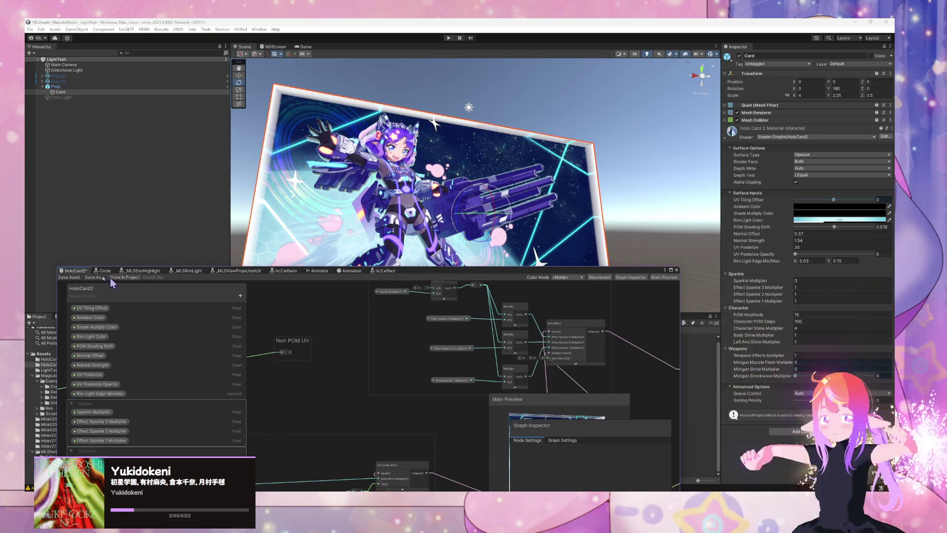
scroll(368, 354, up, 2)
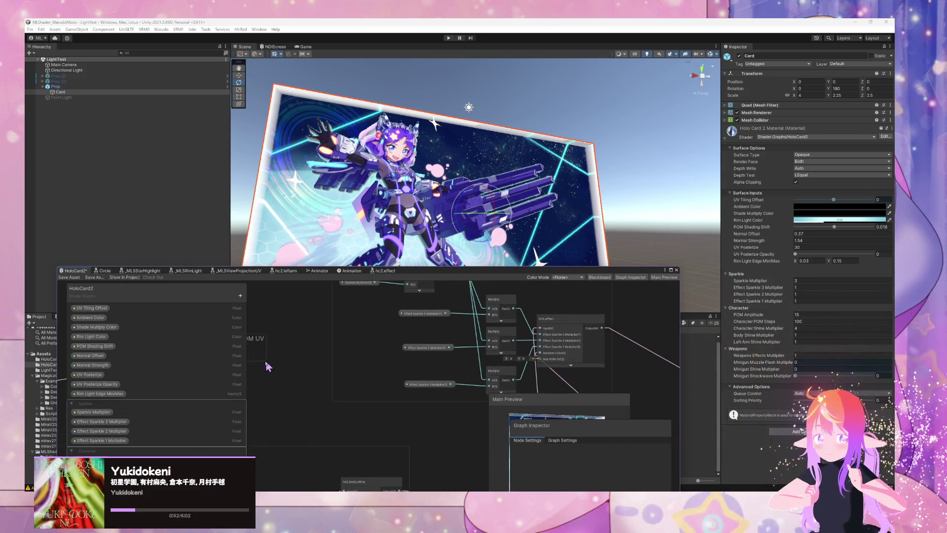
drag(265, 348, 565, 360)
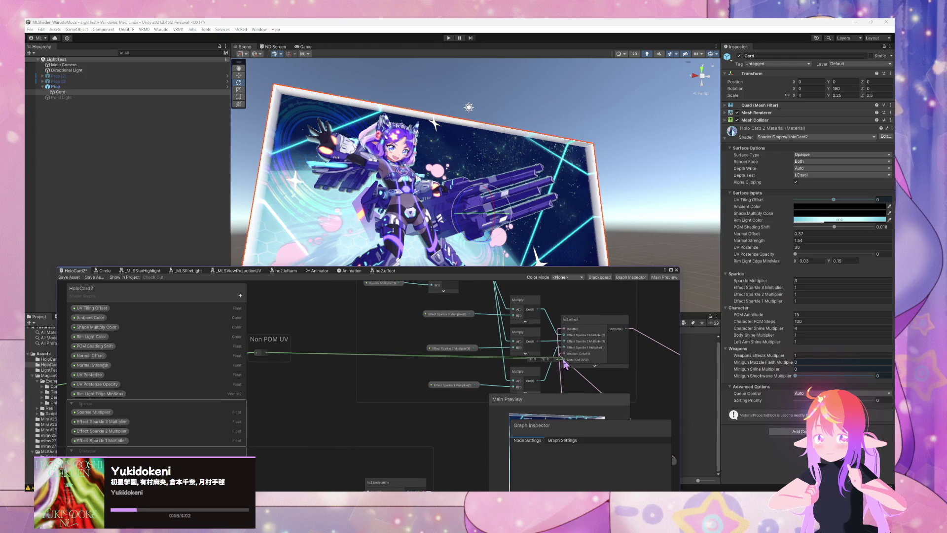
click(69, 277)
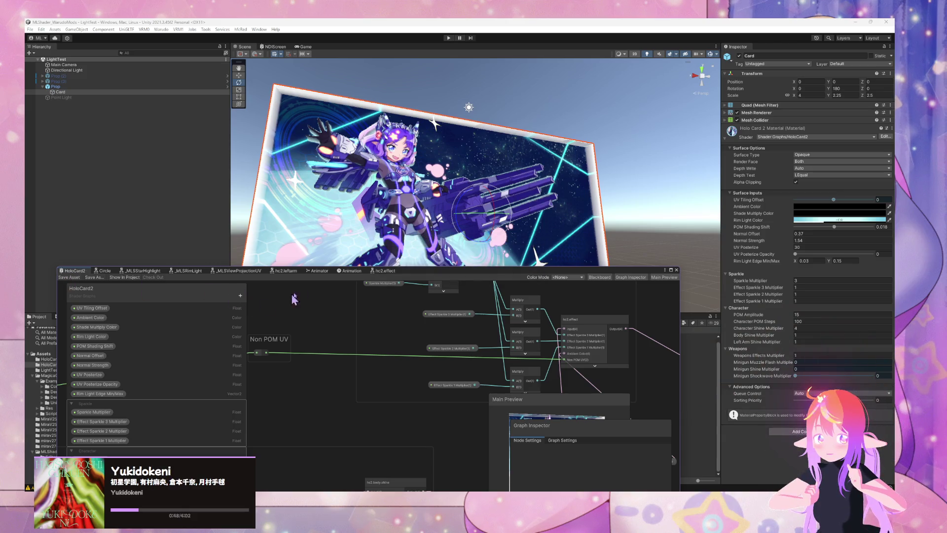
scroll(406, 195, up, 3)
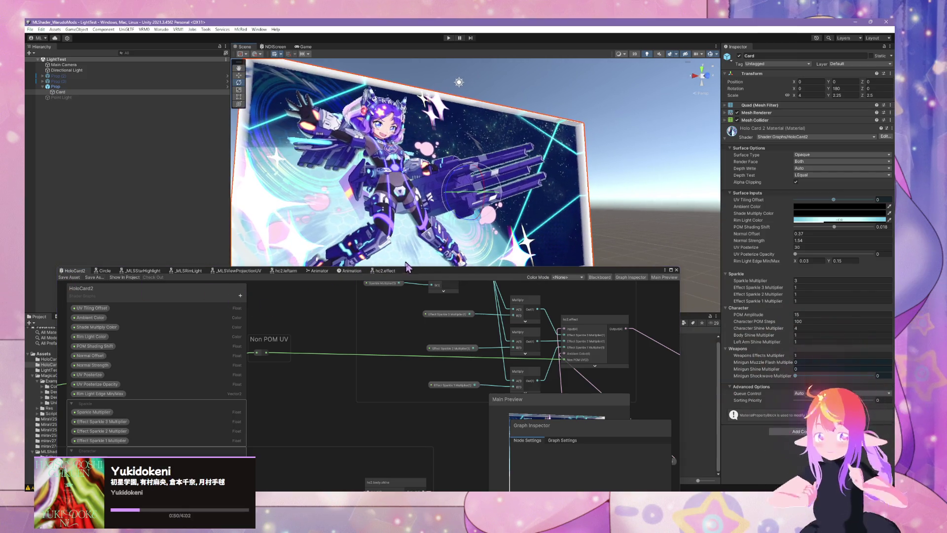
click(352, 272)
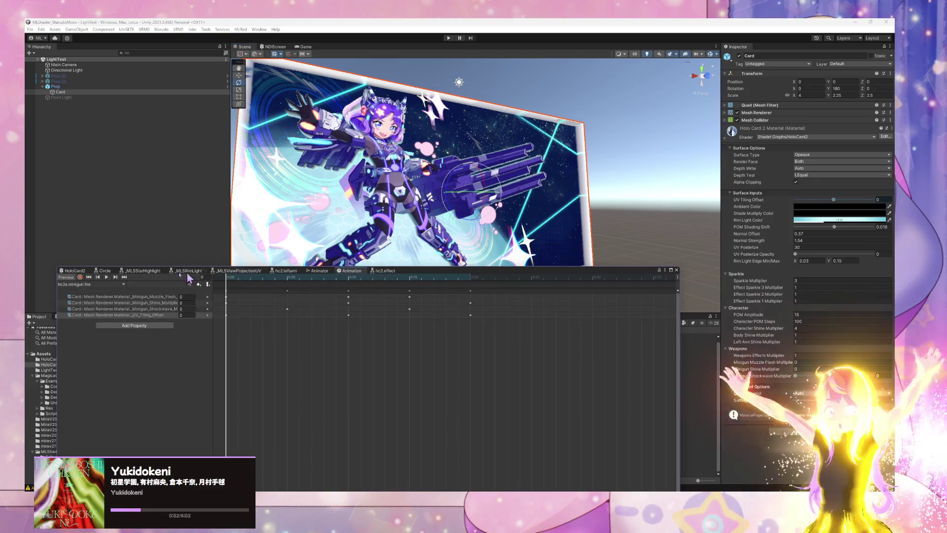
Play the minigun fire clip, orbit to view the card at an angle, then rewind to frame 0
click(107, 277)
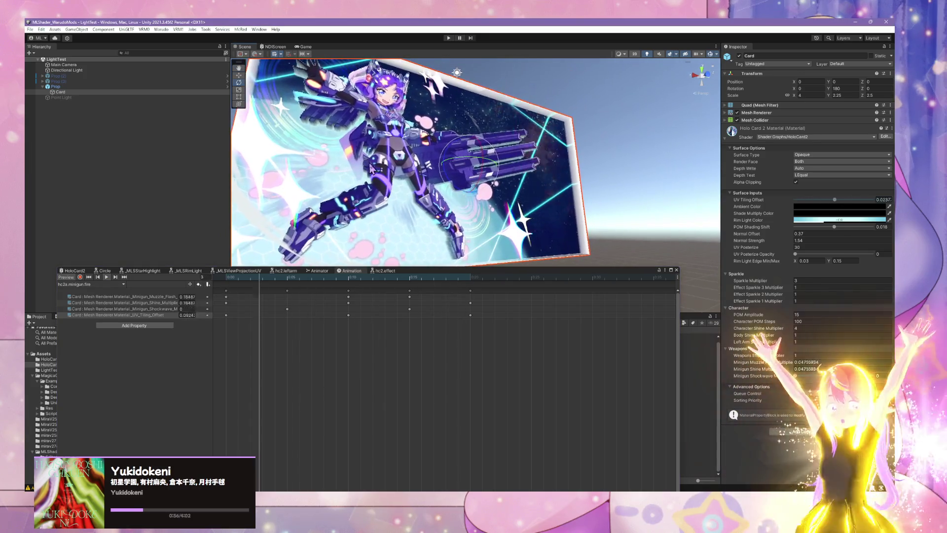
mouse_move(387, 191)
mouse_down()
mouse_move(428, 176)
mouse_move(417, 203)
mouse_up()
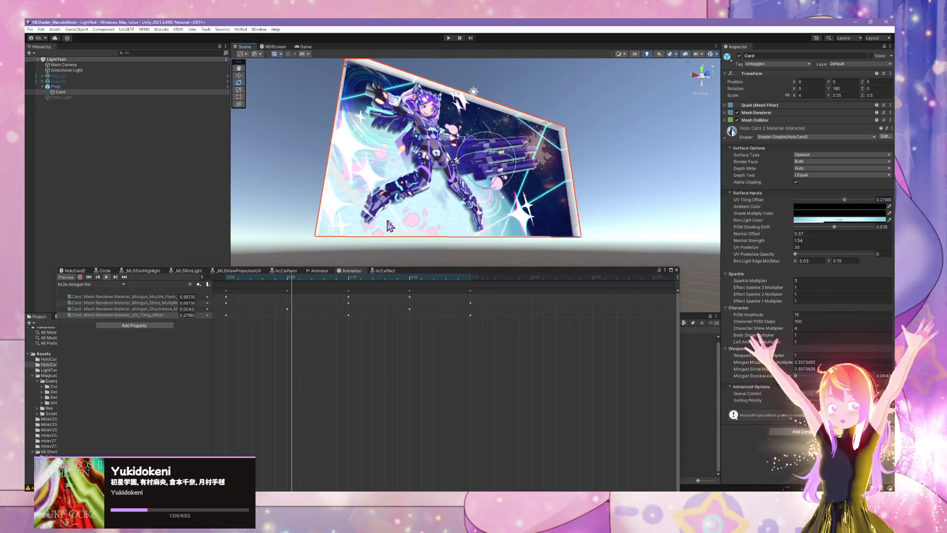
mouse_move(414, 205)
mouse_down()
mouse_move(405, 200)
mouse_move(390, 242)
mouse_up()
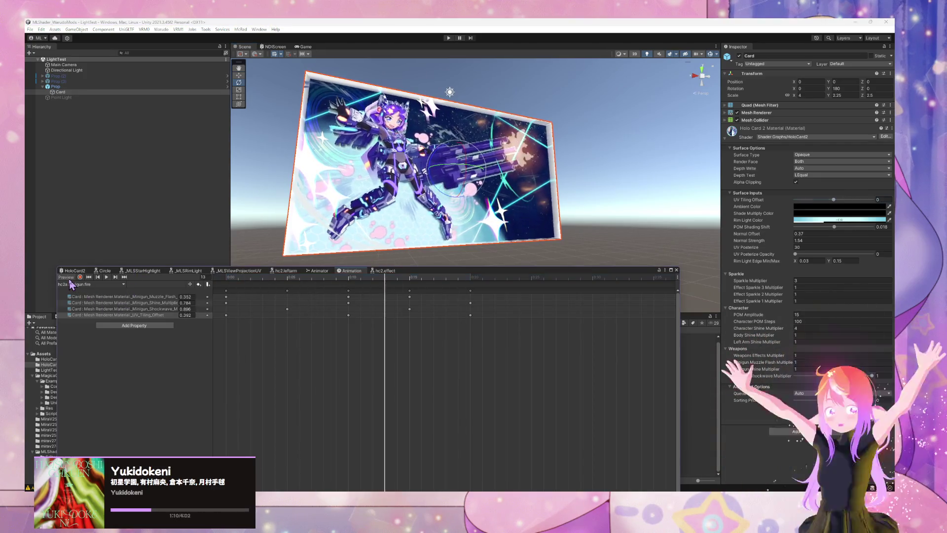
click(92, 278)
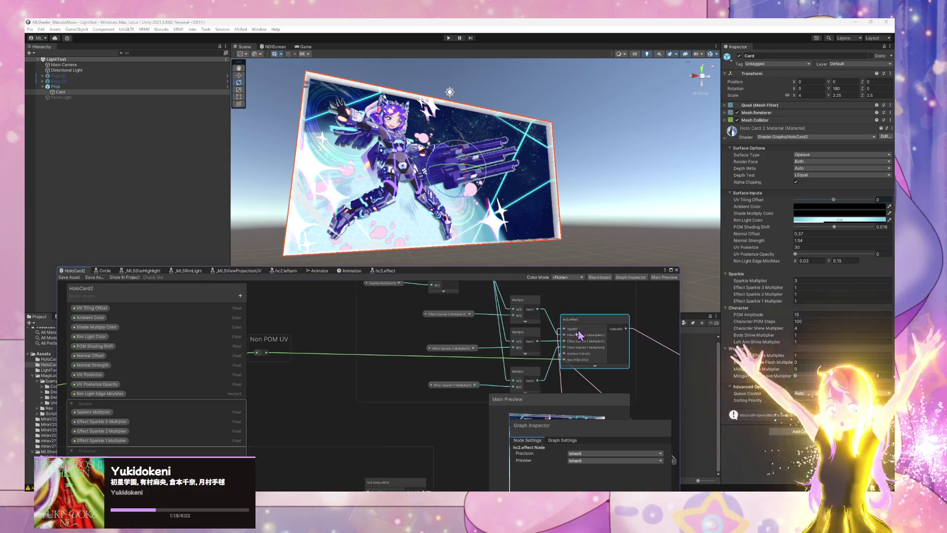
In hc2.effect, delete the Non POM UV links to Sparkle 1 and 2 and move that node higher
double_click(589, 329)
scroll(331, 372, down, 2)
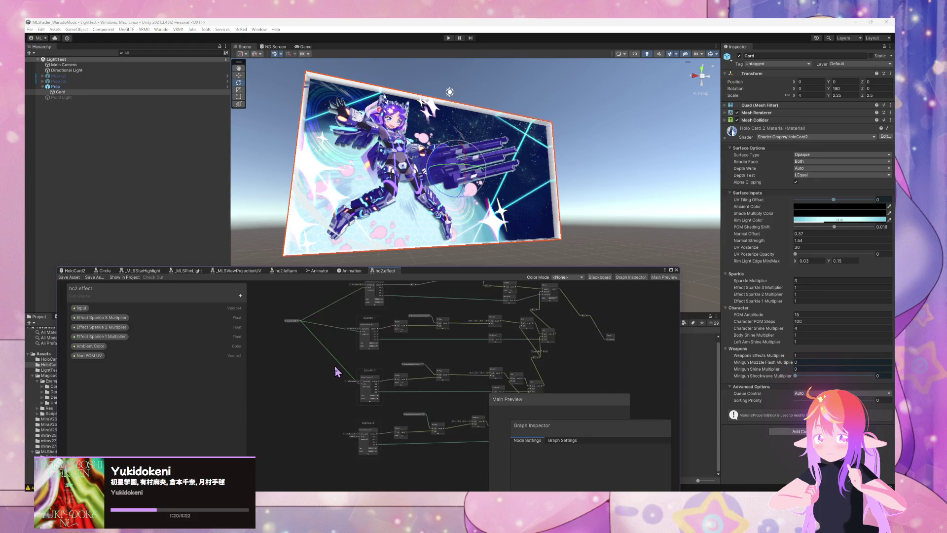
scroll(373, 376, up, 3)
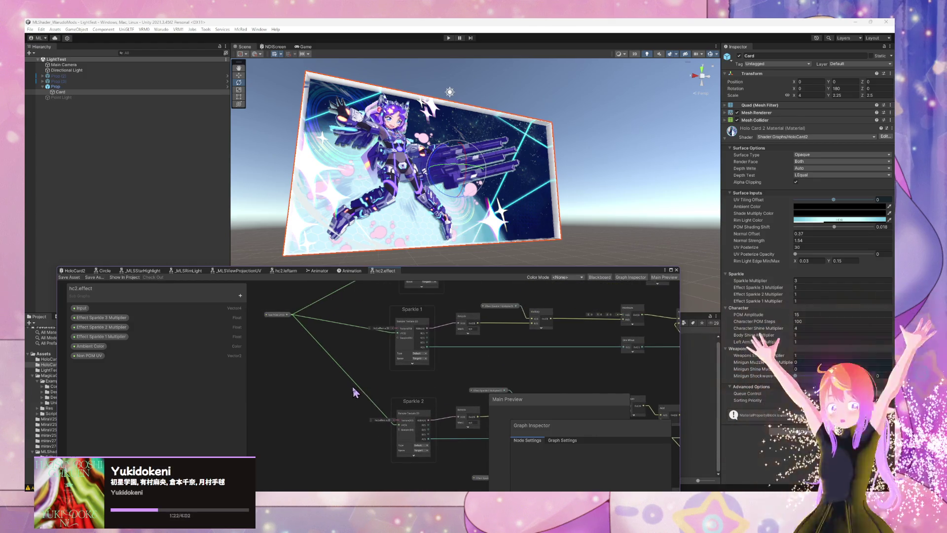
click(360, 355)
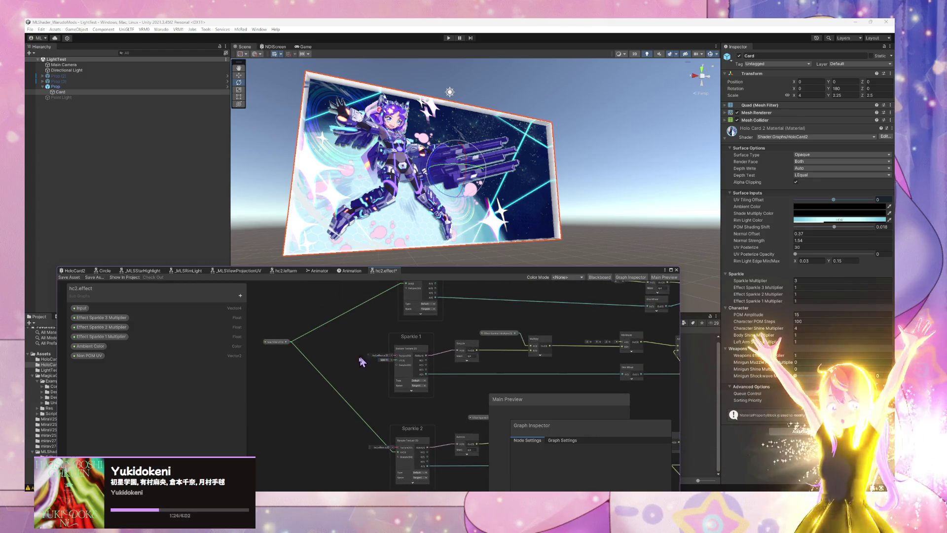
shift+click(338, 392)
key(Delete)
click(303, 373)
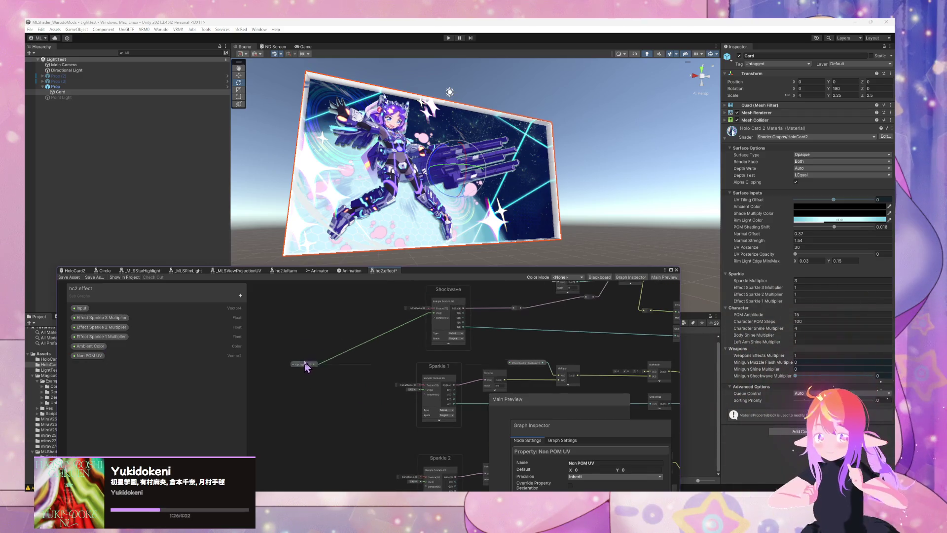
drag(302, 372, 315, 331)
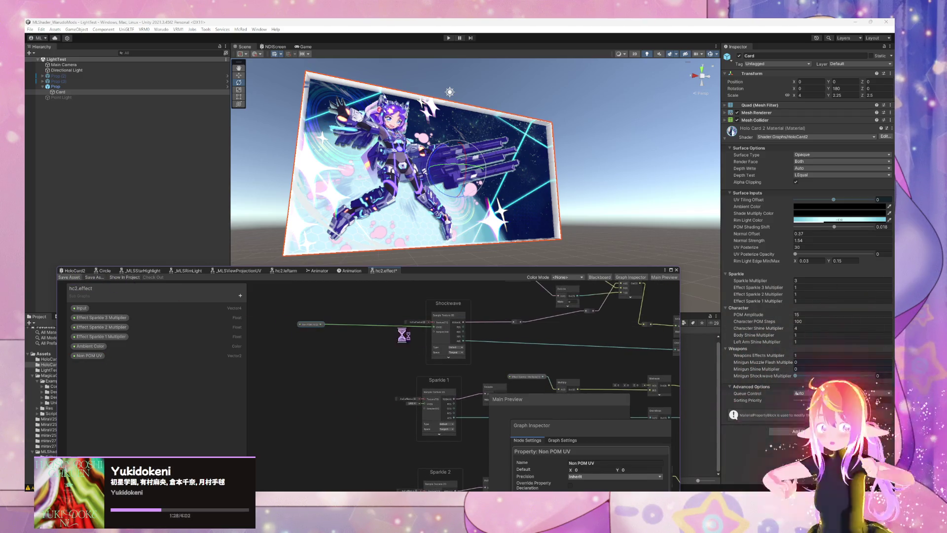
click(349, 272)
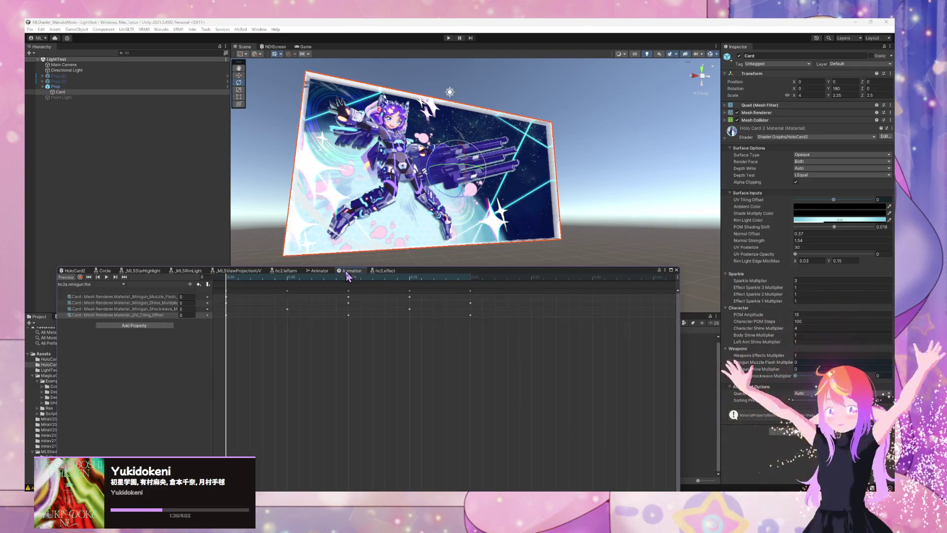
Play the hc2a_minigun_fire clip and orbit the deselected card to watch its material tracks animate
key(space)
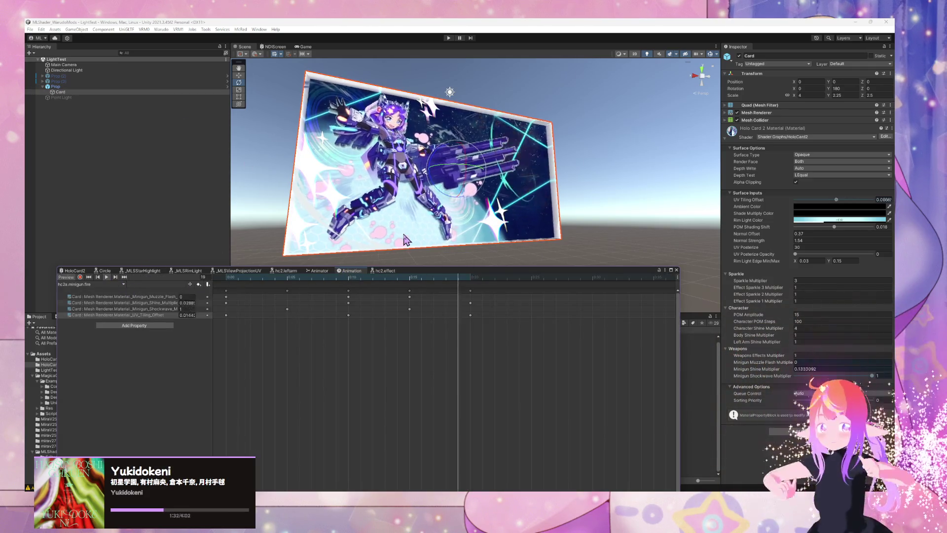
scroll(444, 232, up, 5)
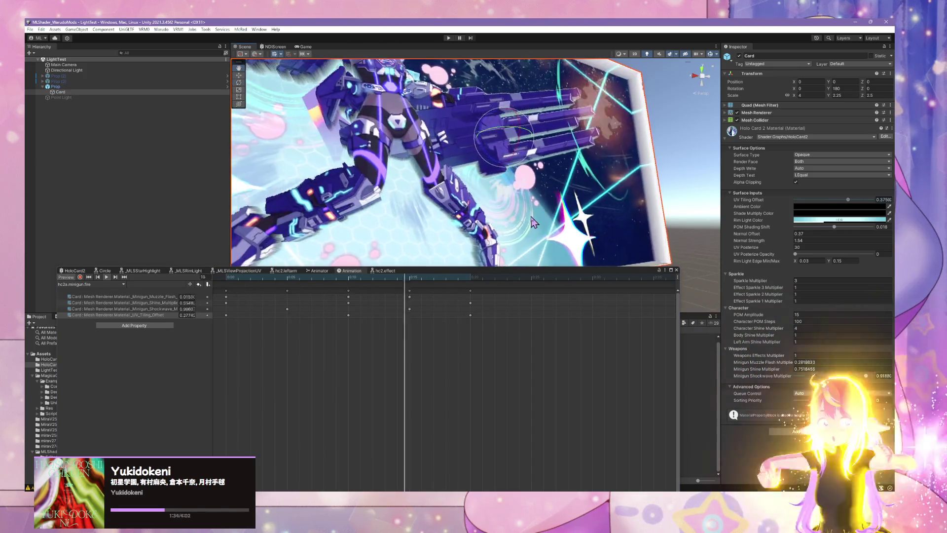
scroll(534, 223, down, 5)
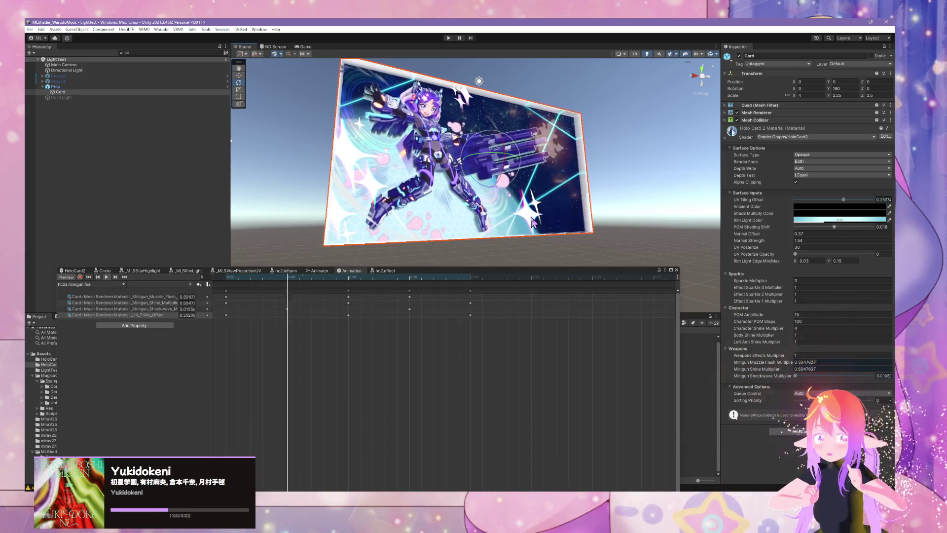
click(683, 142)
mouse_move(686, 146)
mouse_down()
mouse_move(531, 131)
mouse_move(628, 131)
mouse_move(573, 141)
mouse_move(629, 143)
mouse_move(614, 144)
mouse_move(619, 152)
mouse_move(594, 147)
mouse_up()
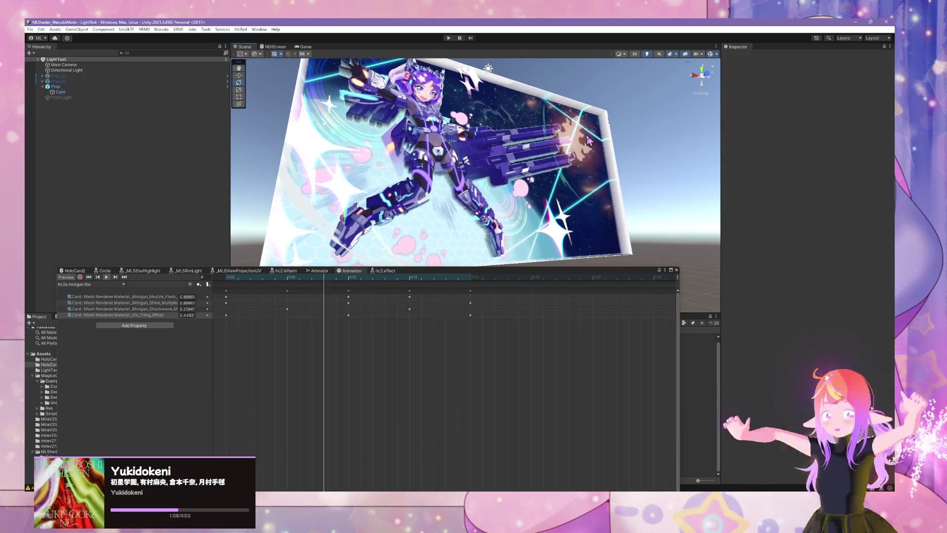
Stop the preview and create an empty state under hc2a_minigun_fire, naming it Stop Firing
click(89, 277)
click(319, 272)
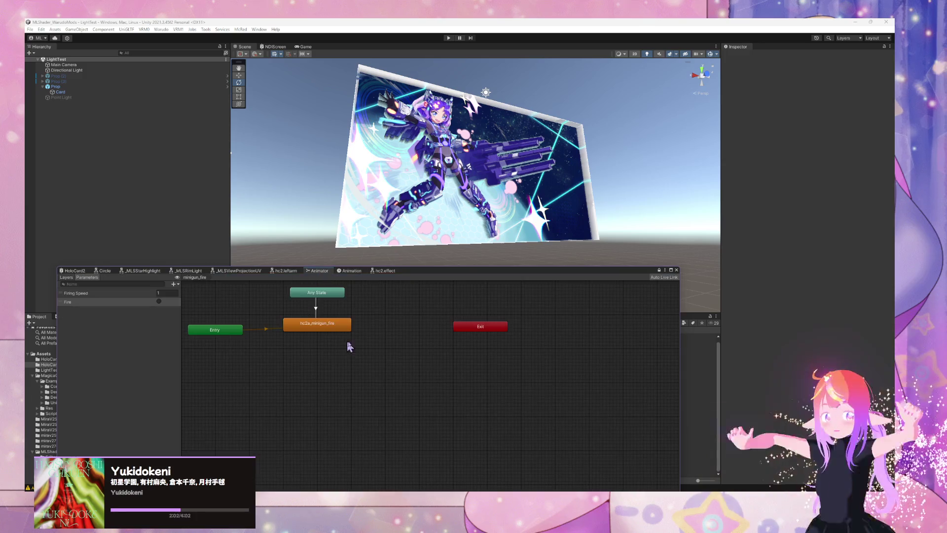
right_click(379, 351)
mouse_move(434, 354)
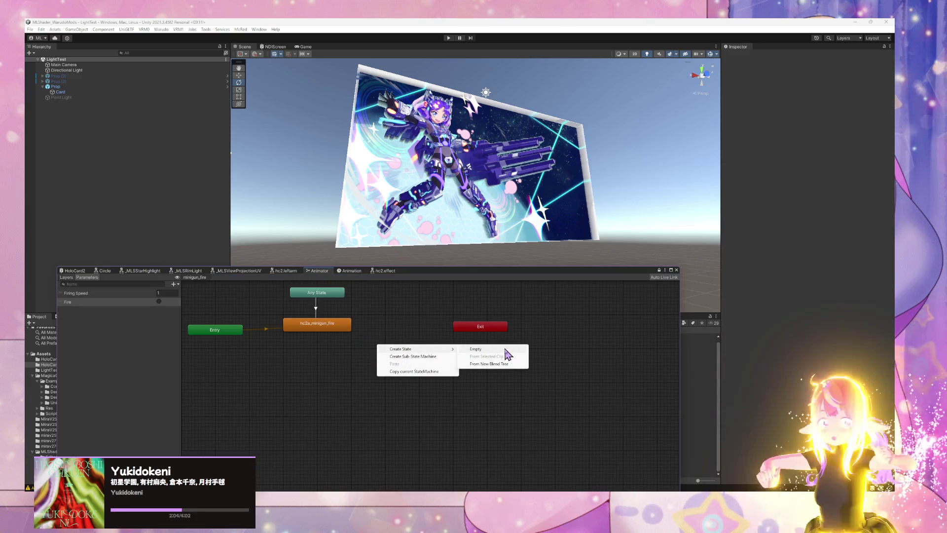
click(473, 351)
drag(413, 356, 320, 365)
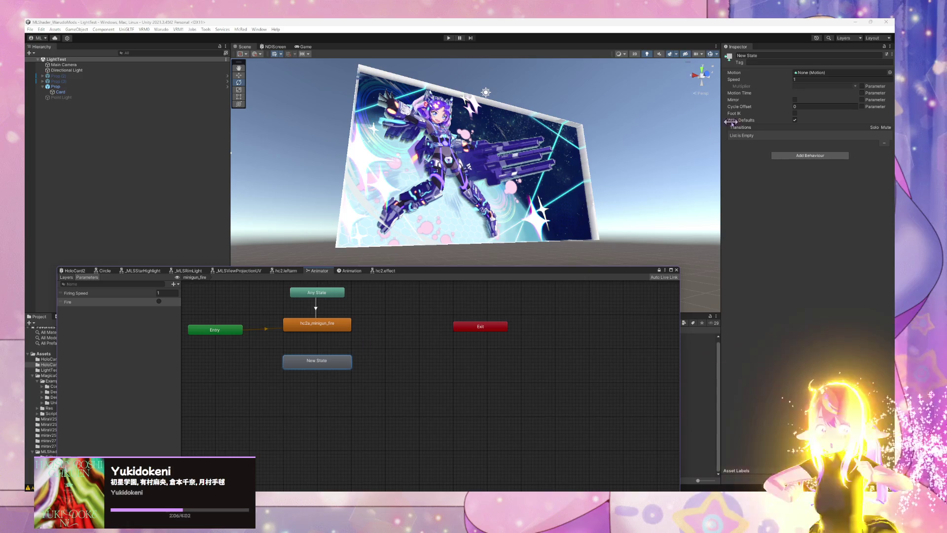
click(760, 56)
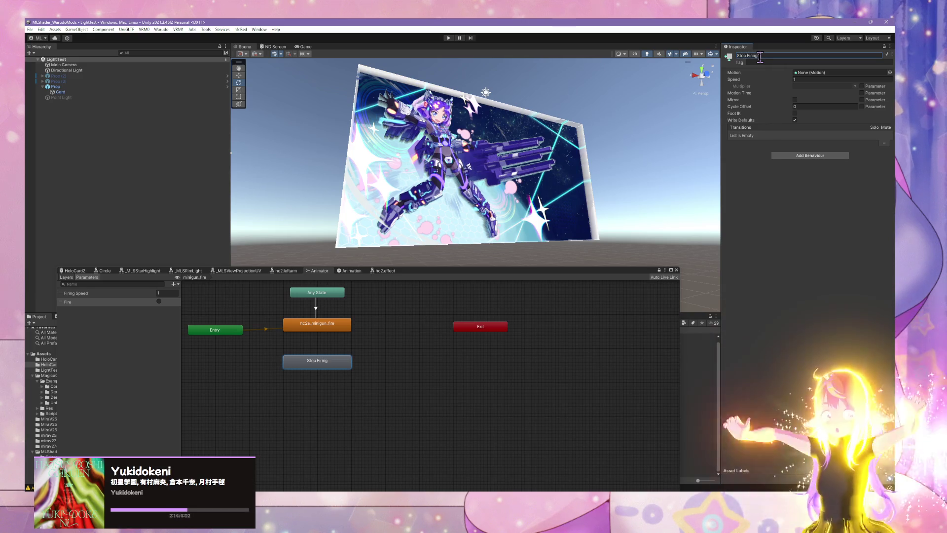
Add transitions from hc2a_minigun_fire and Any State into Stop Firing, repositioning Stop Firing
right_click(335, 329)
click(348, 335)
click(318, 362)
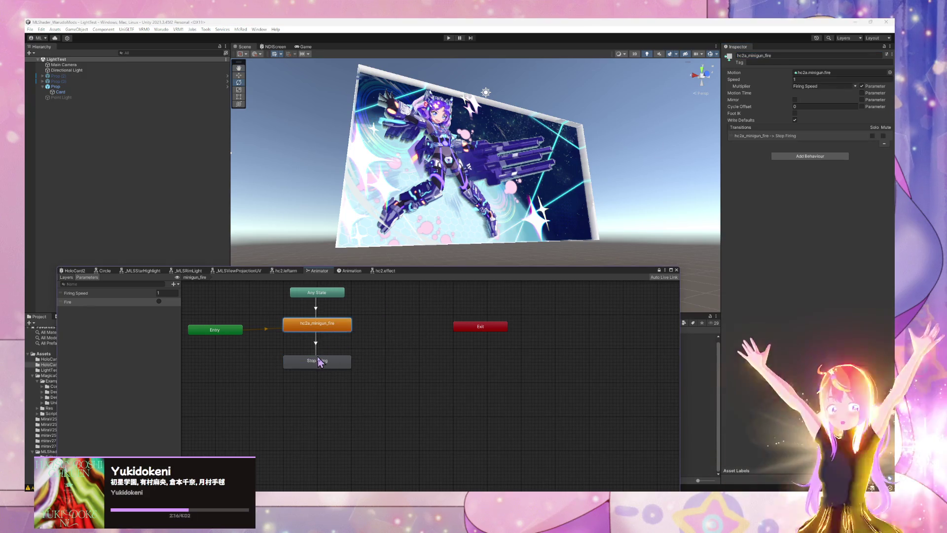
mouse_move(337, 366)
mouse_down()
mouse_move(323, 371)
mouse_move(386, 332)
mouse_move(412, 328)
mouse_up()
click(316, 353)
right_click(341, 297)
click(338, 295)
right_click(335, 294)
click(367, 298)
click(377, 324)
click(363, 311)
Delete the trial Any State and Stop Firing transitions and move Stop Firing back under hc2a_minigun_fire
right_click(409, 326)
click(428, 328)
click(343, 325)
click(364, 315)
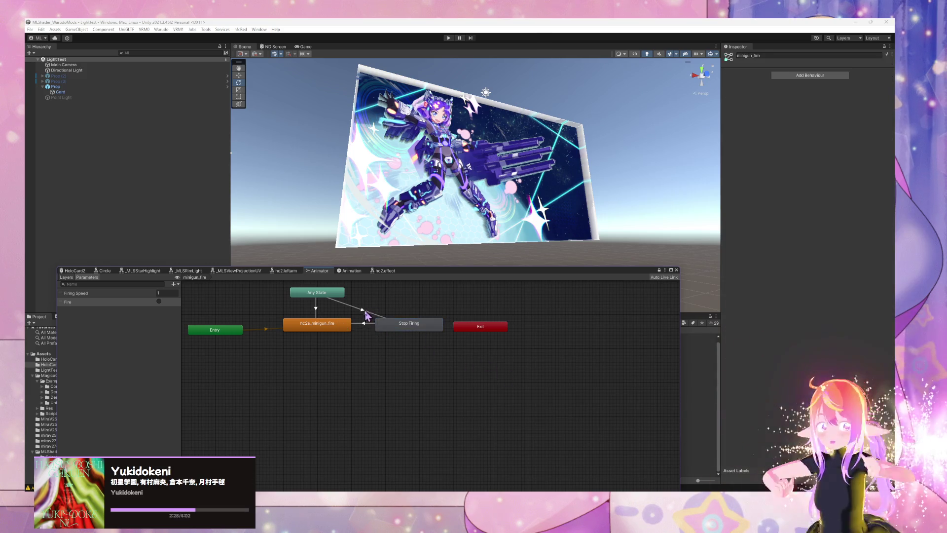
key(Delete)
click(365, 324)
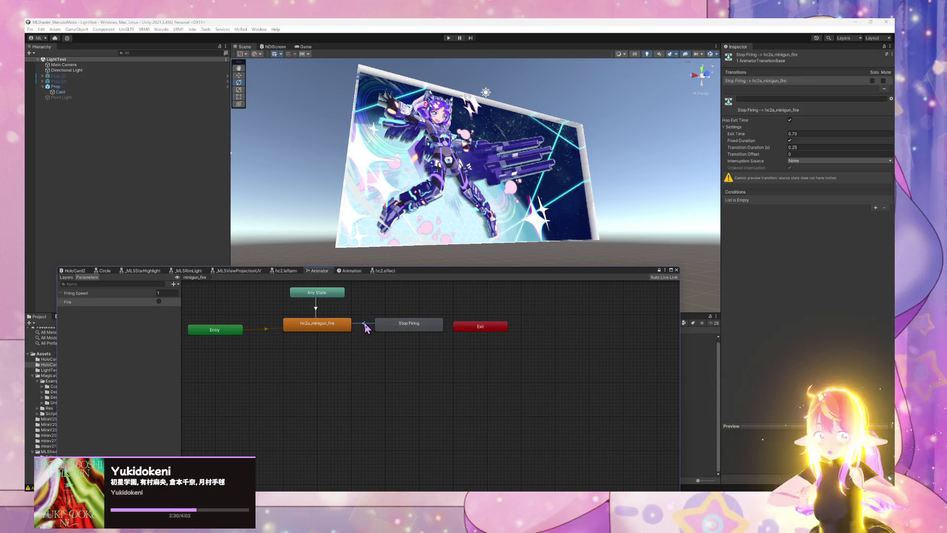
key(Delete)
drag(377, 328, 354, 351)
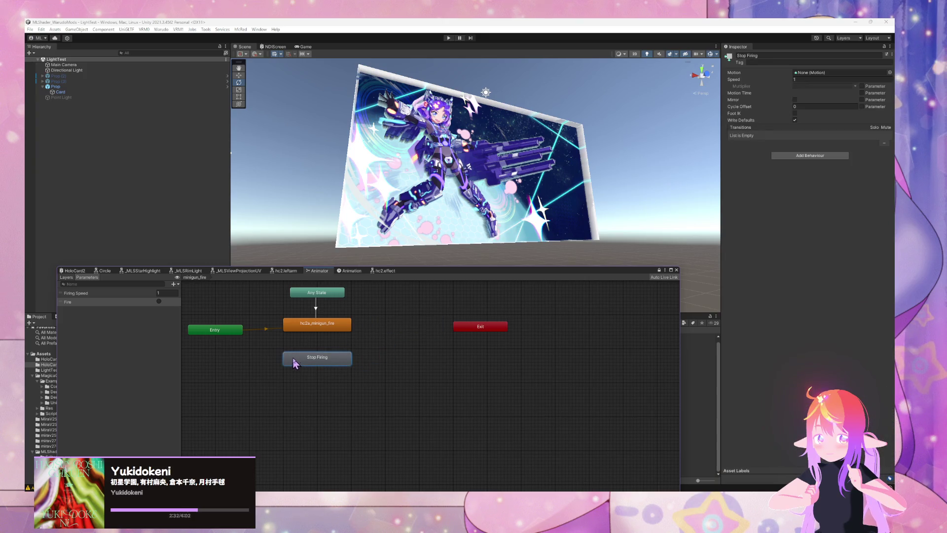
Connect hc2a_minigun_fire to Stop Firing, conditioned on a new Toggle Fire trigger parameter
right_click(329, 328)
click(348, 332)
click(315, 353)
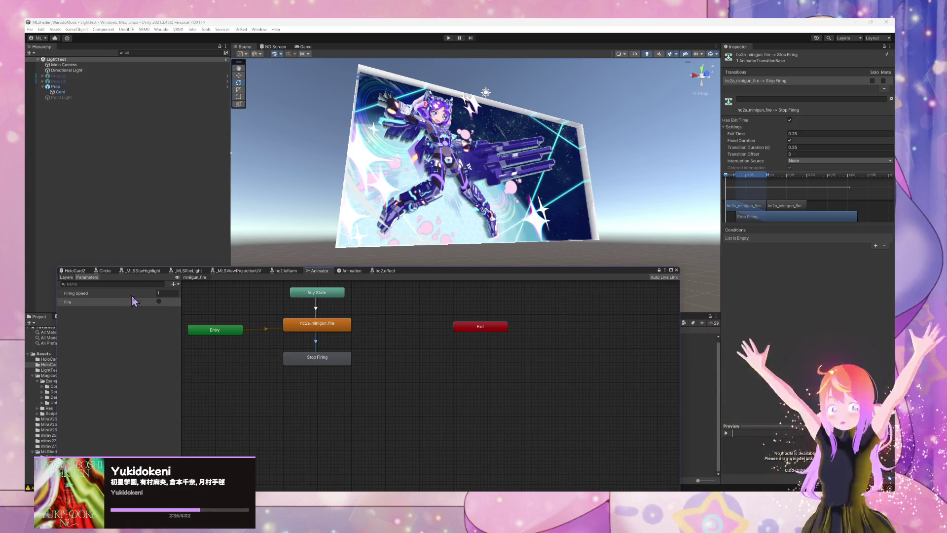
click(175, 285)
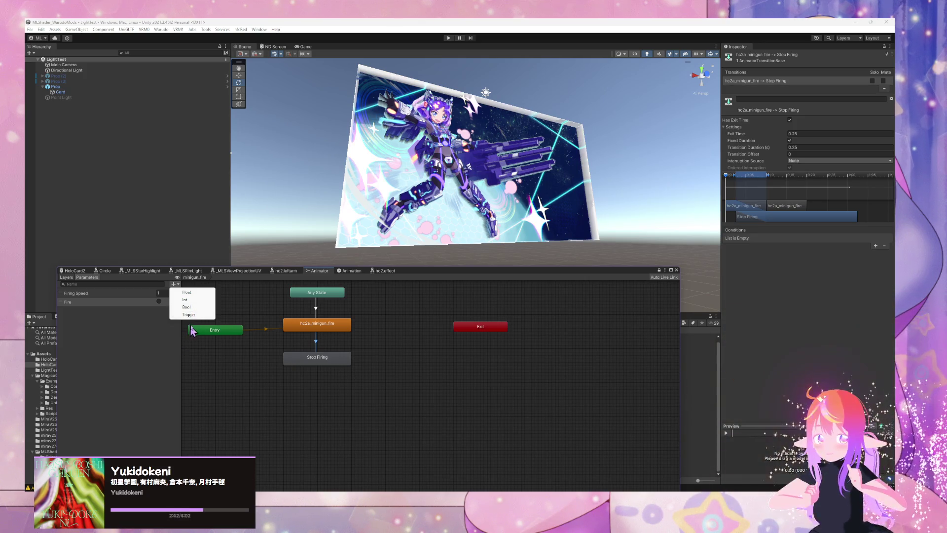
click(188, 314)
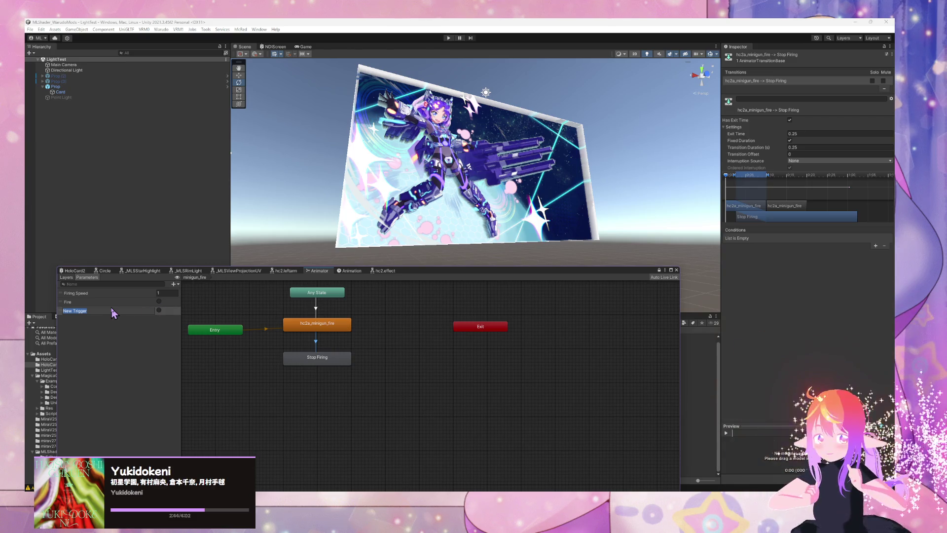
text(Toggle Fire)
key(Return)
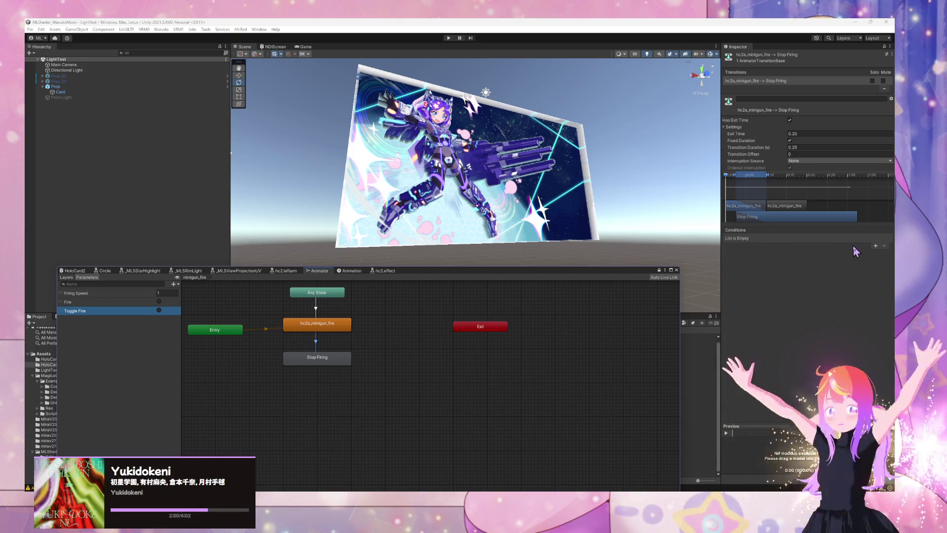
click(876, 246)
click(876, 246)
click(768, 239)
click(756, 272)
Add a Stop Firing to hc2a_minigun_fire transition with Toggle Fire as its condition
right_click(330, 355)
click(346, 361)
click(318, 327)
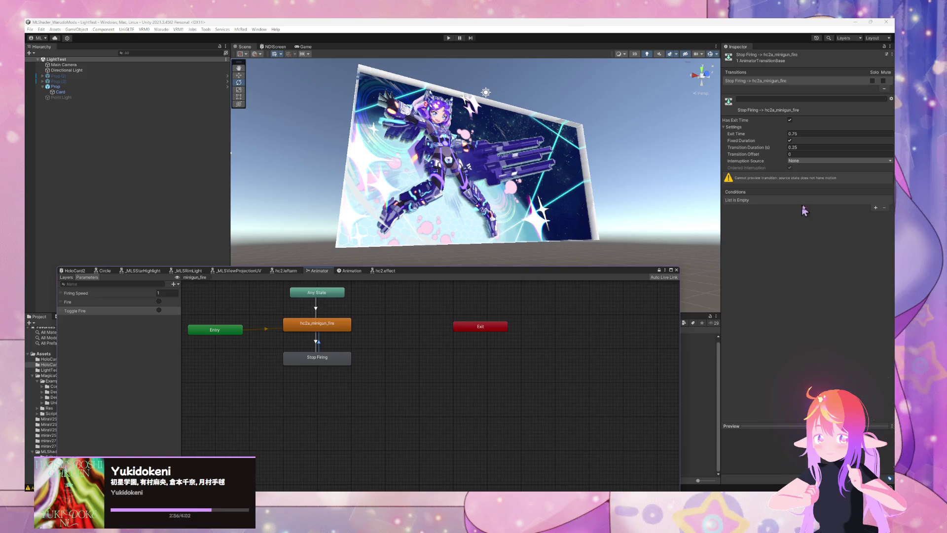
click(876, 207)
click(767, 200)
click(768, 236)
Uncheck Has Exit Time on both transitions and review the Any State transition
click(316, 345)
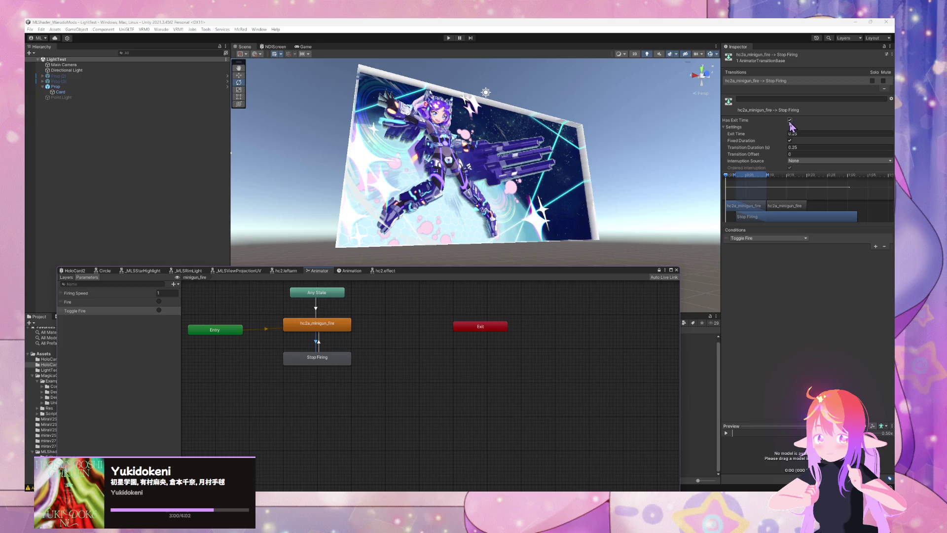
click(790, 120)
click(319, 343)
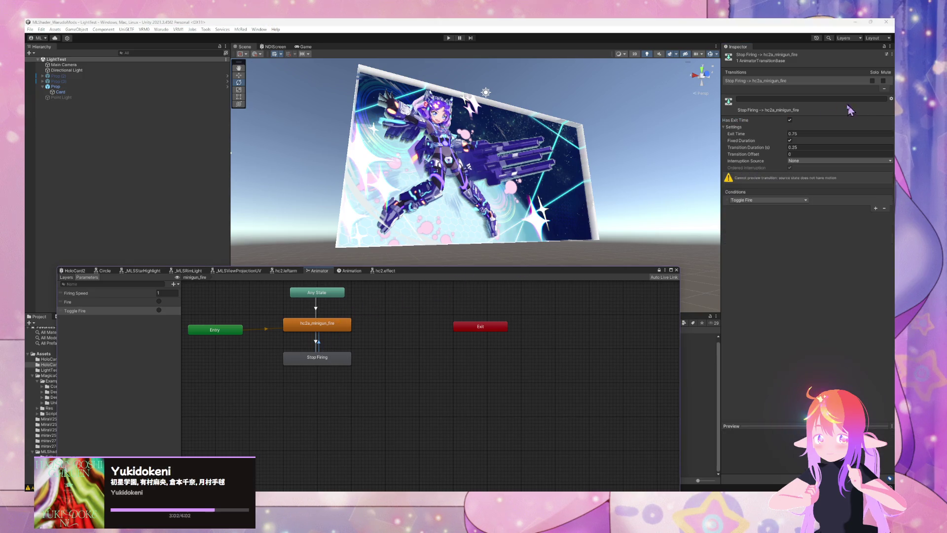
click(790, 121)
click(316, 308)
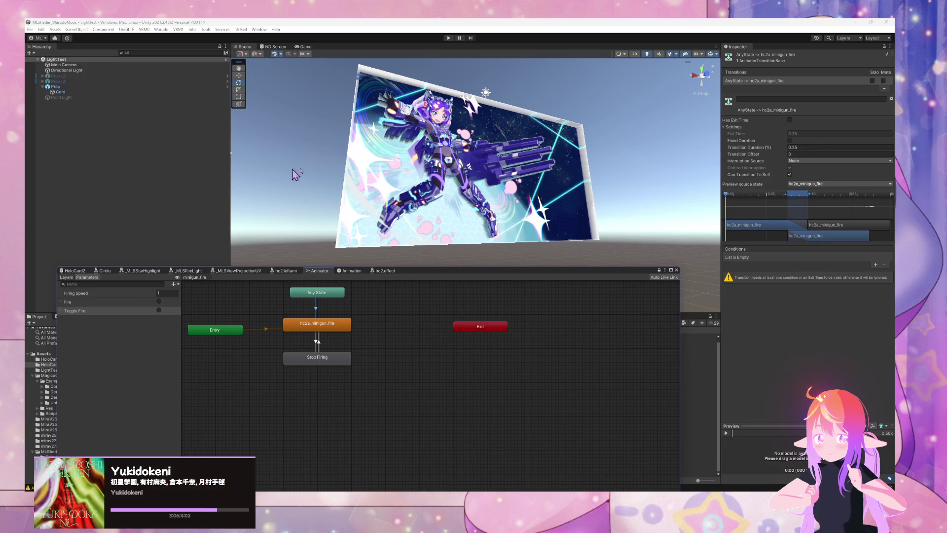
mouse_move(559, 268)
mouse_down()
mouse_move(568, 115)
mouse_move(550, 106)
mouse_move(565, 219)
mouse_up()
scroll(565, 219, down, 5)
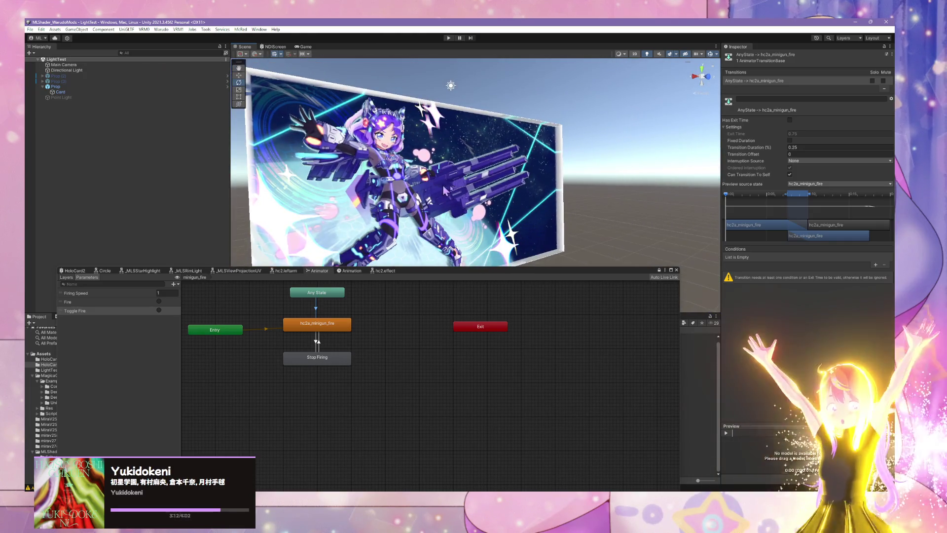
click(257, 30)
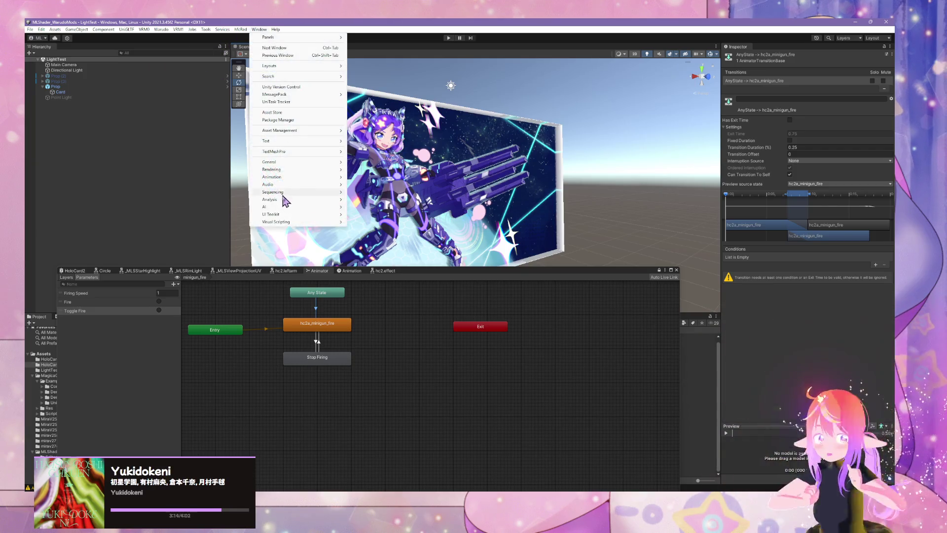
Run Warudo > Build Mod to build HoloCard2
click(140, 108)
click(162, 29)
click(188, 73)
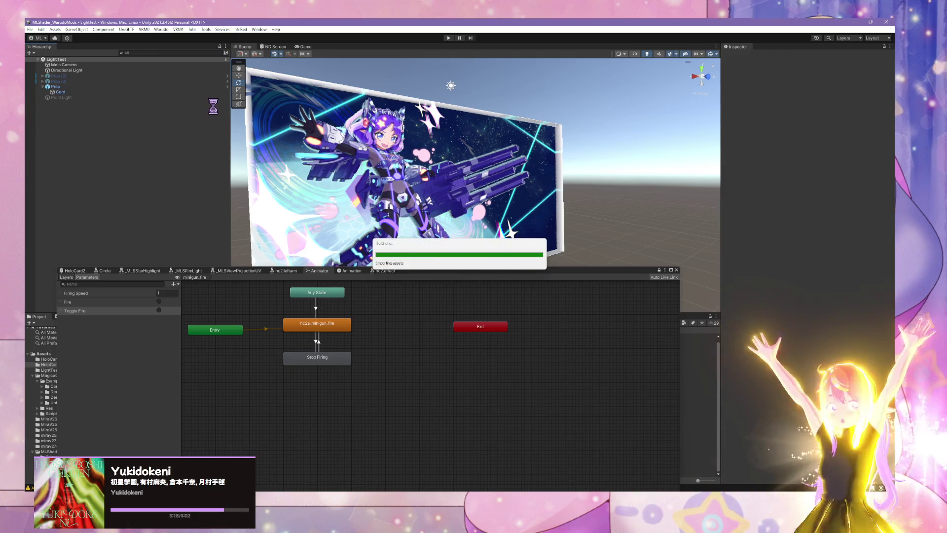
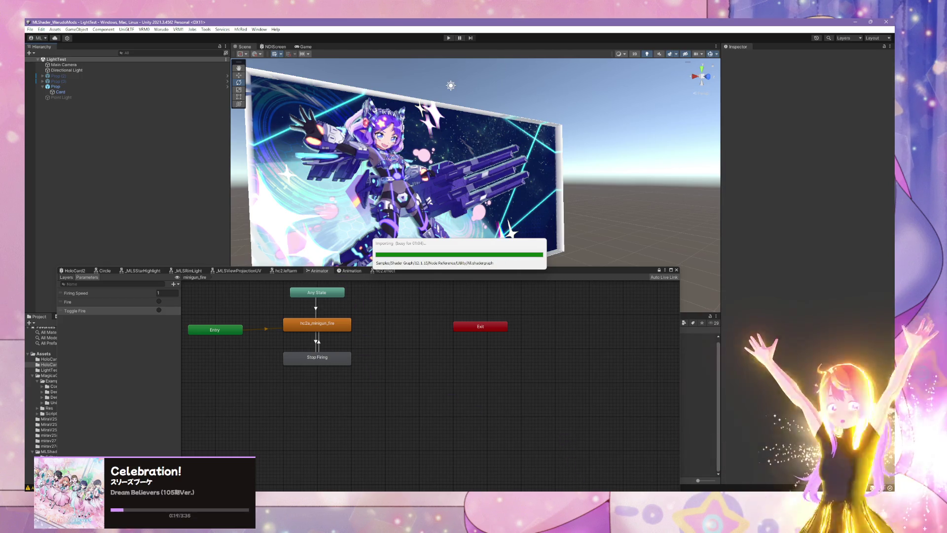
Bring the Warudo window in front of Unity Editor to view the holo card live
click(575, 489)
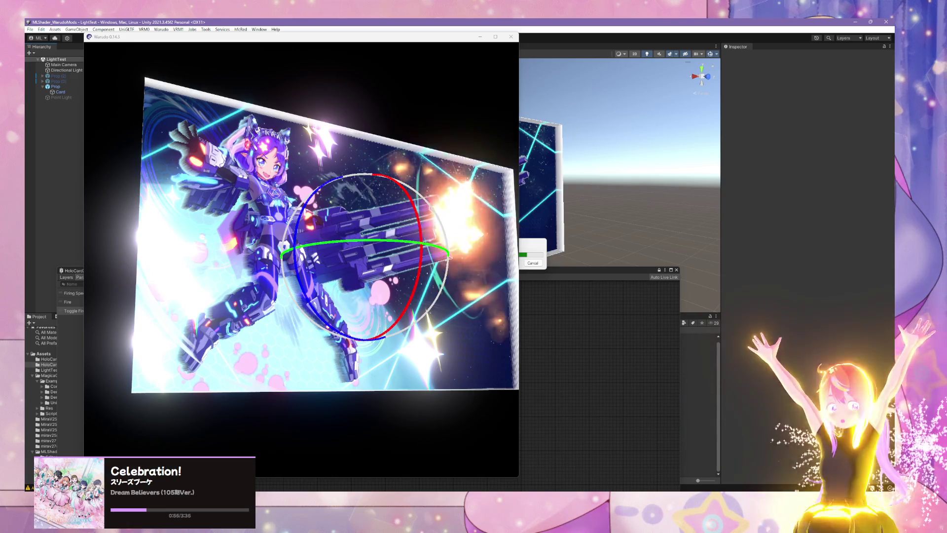
Deselect the holo card in Warudo, zoom in and out on its effects, then refocus the window
click(270, 335)
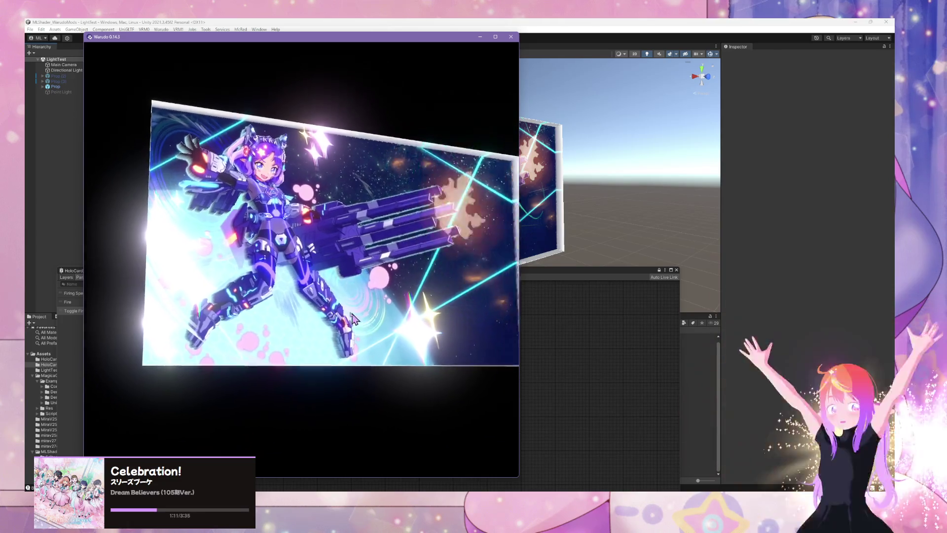
scroll(345, 311, up, 5)
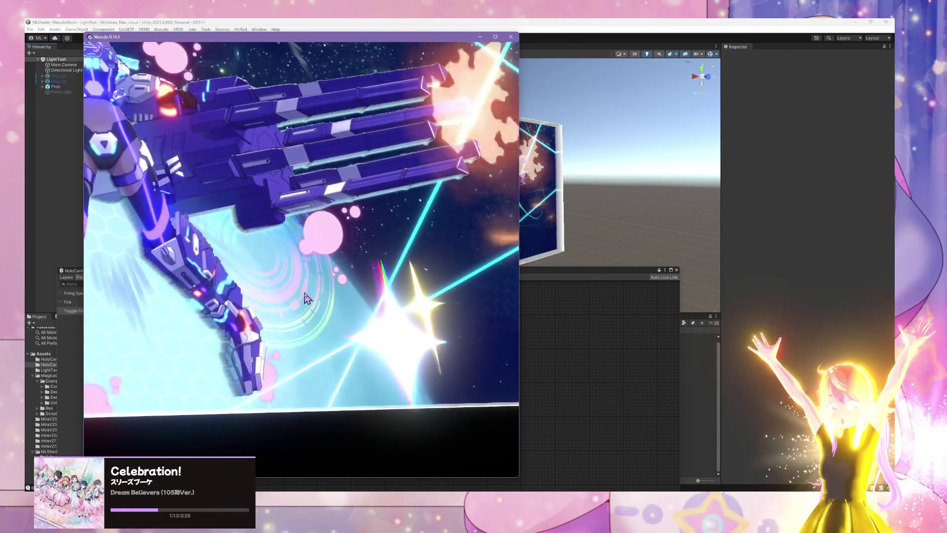
scroll(304, 298, down, 5)
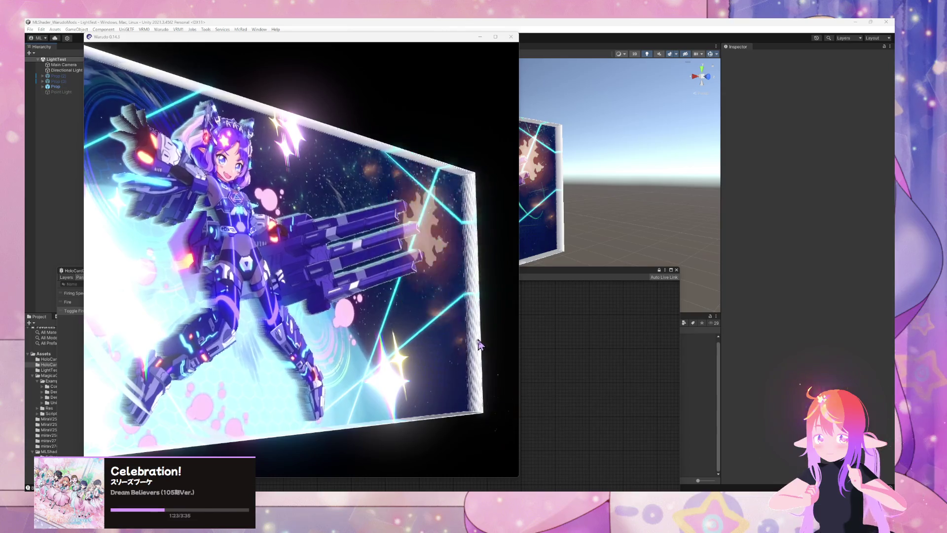
click(442, 344)
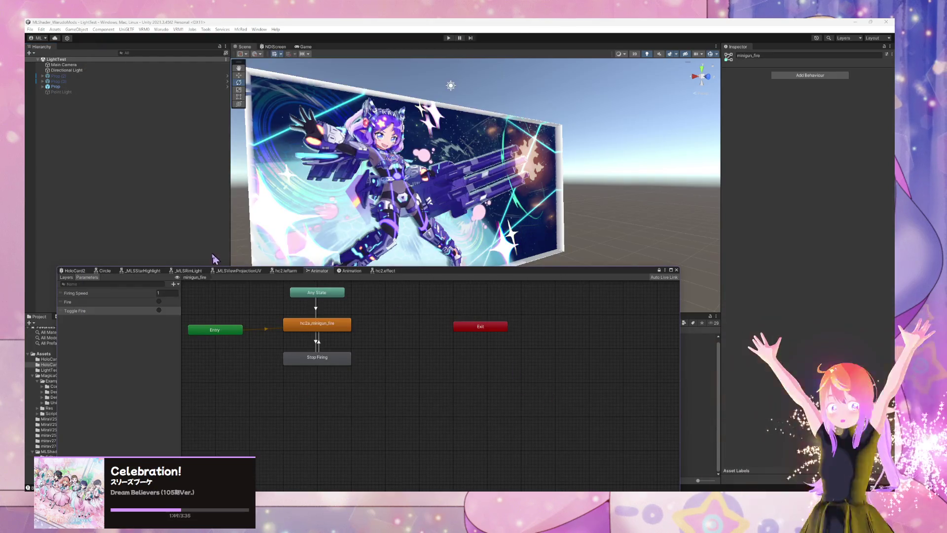
Add an animator layer named sparkle beside minigun_fire and select the Prop object
click(66, 277)
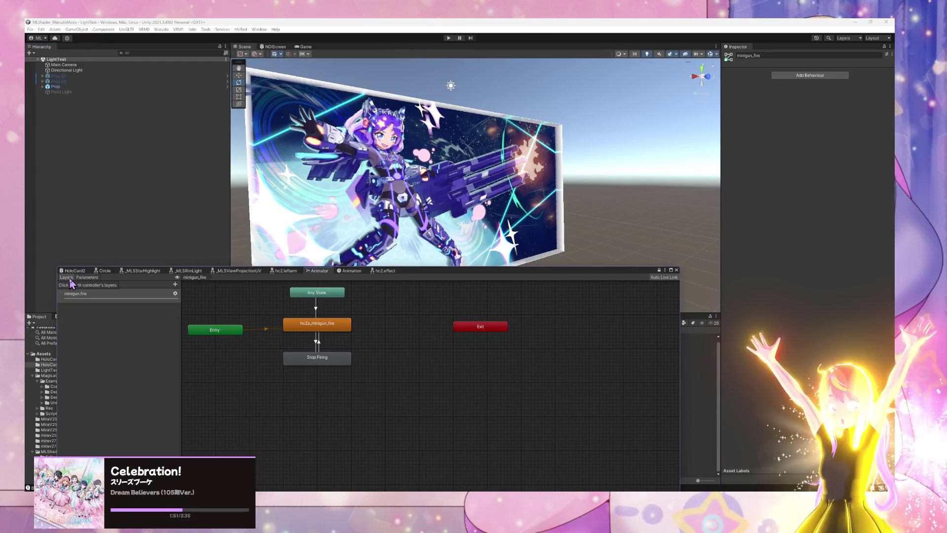
click(176, 284)
text(glow)
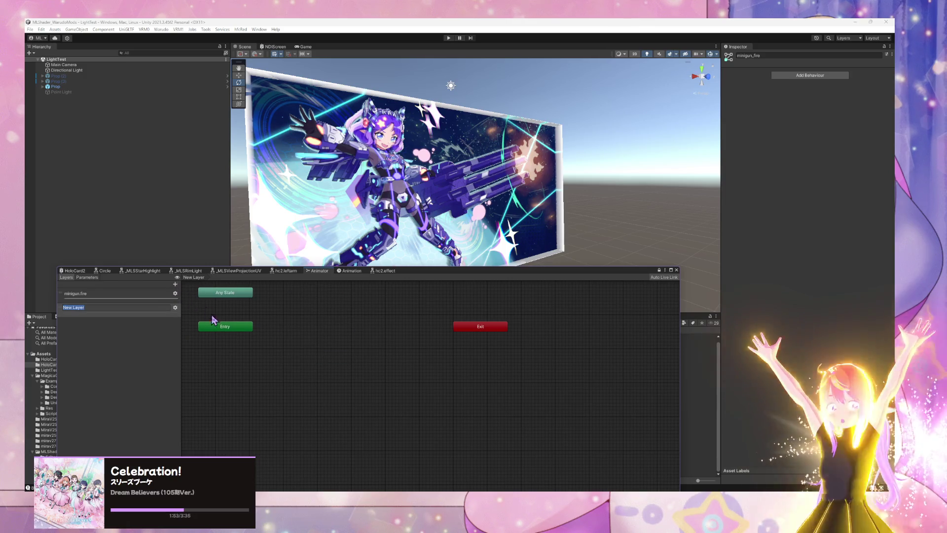
click(175, 308)
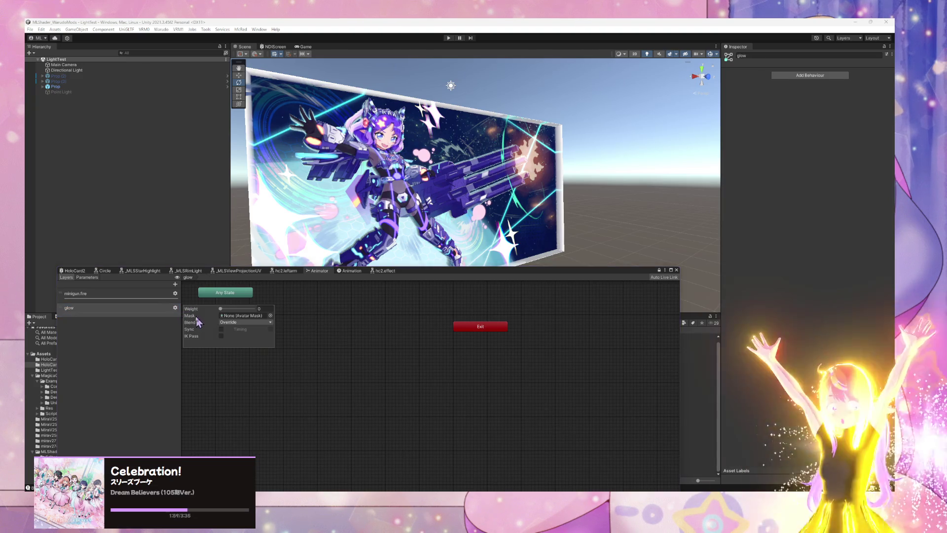
click(296, 326)
mouse_move(450, 205)
mouse_down()
mouse_move(449, 177)
mouse_move(434, 191)
mouse_up()
click(73, 309)
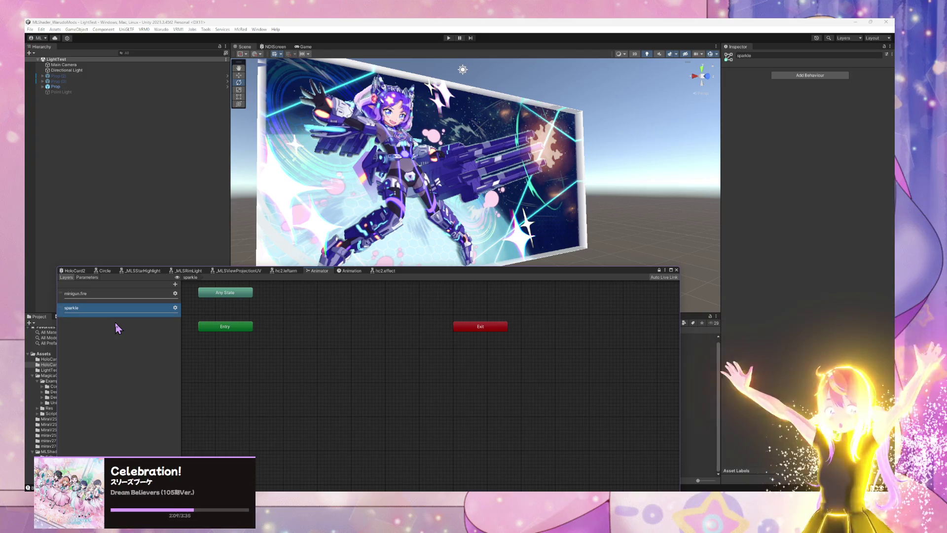
mouse_move(395, 196)
mouse_down()
mouse_move(371, 190)
mouse_move(426, 197)
mouse_move(356, 188)
mouse_move(414, 195)
mouse_up()
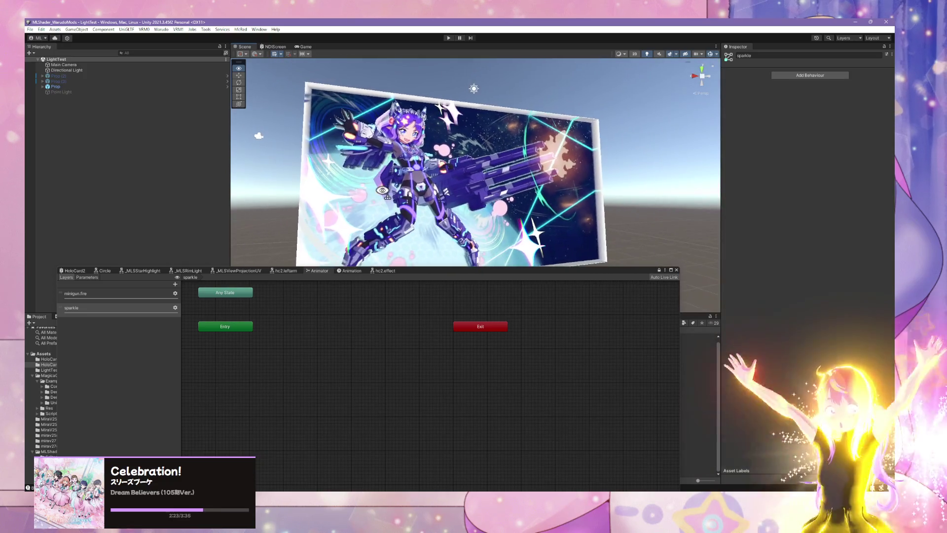
click(414, 194)
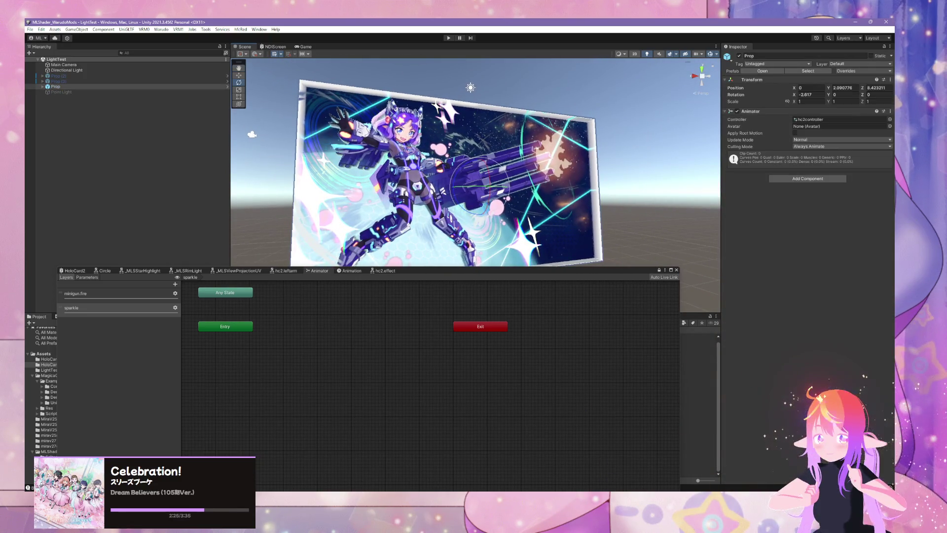
Show the Card object's HoloCard2 material in the Inspector, then bring Warudo to the front
key(alt+Tab)
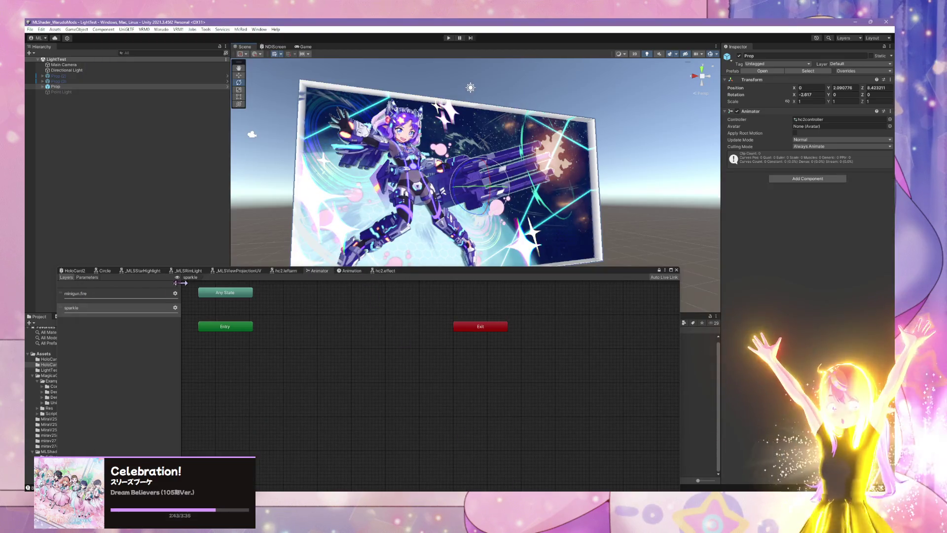
click(340, 260)
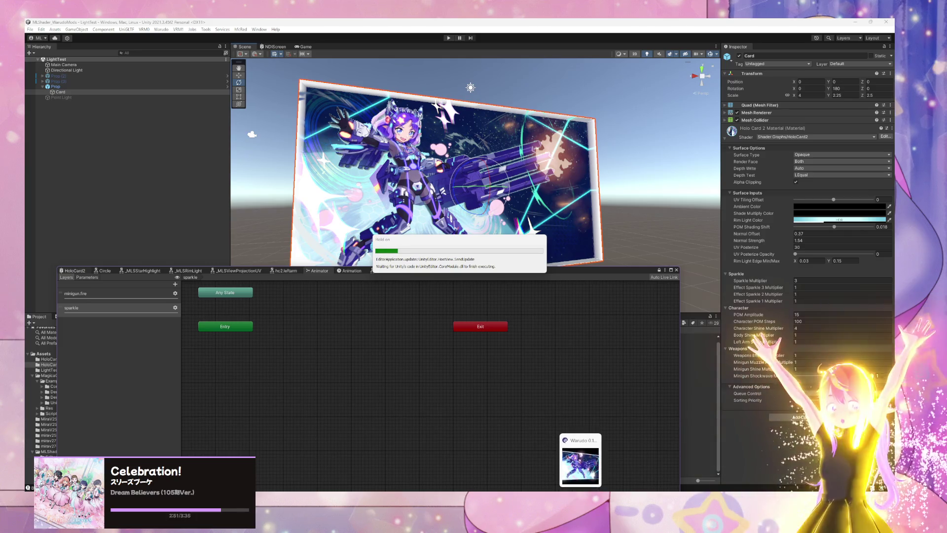
click(581, 464)
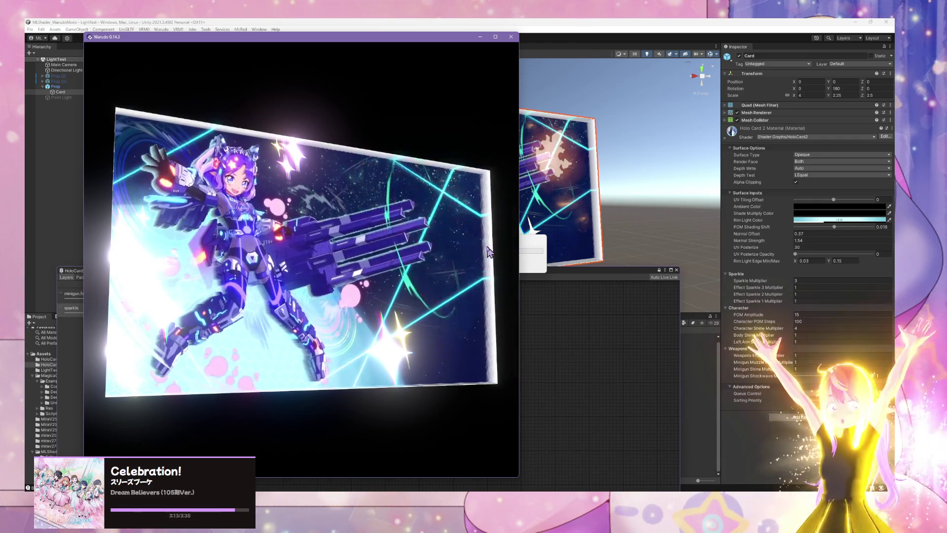
Return focus to Unity Editor and bring its busy dialog to the front
click(570, 307)
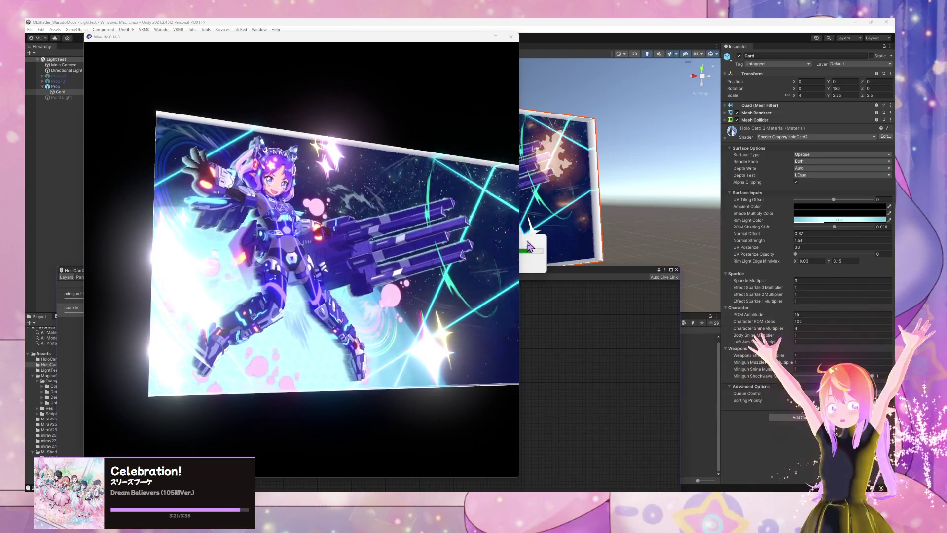
click(526, 259)
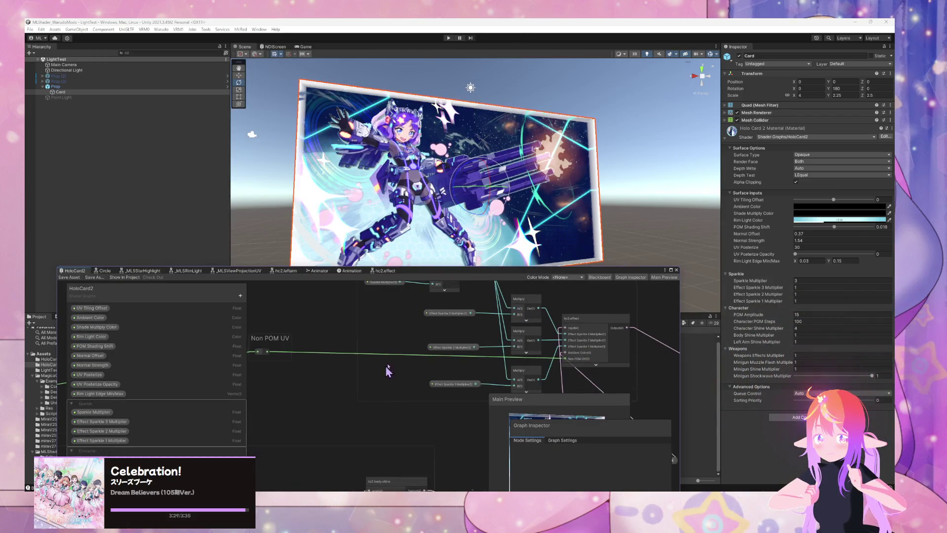
Open the Animation window and play the minigun fire clip on the card
scroll(392, 365, down, 5)
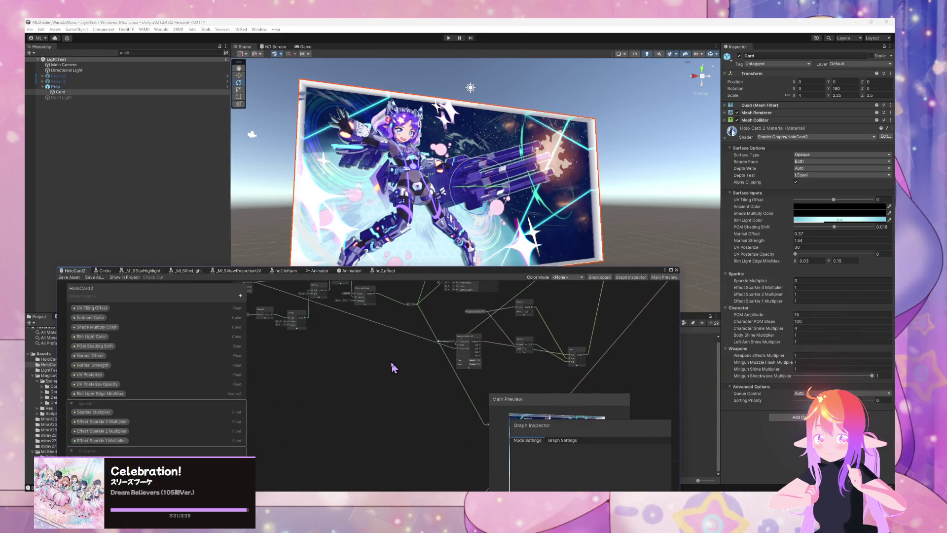
scroll(428, 425, up, 2)
scroll(394, 380, up, 3)
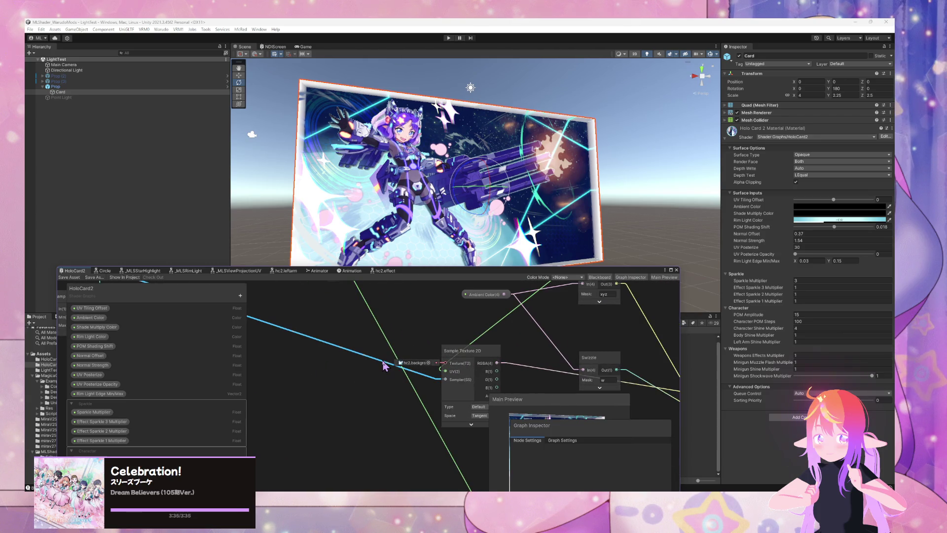
scroll(496, 351, down, 5)
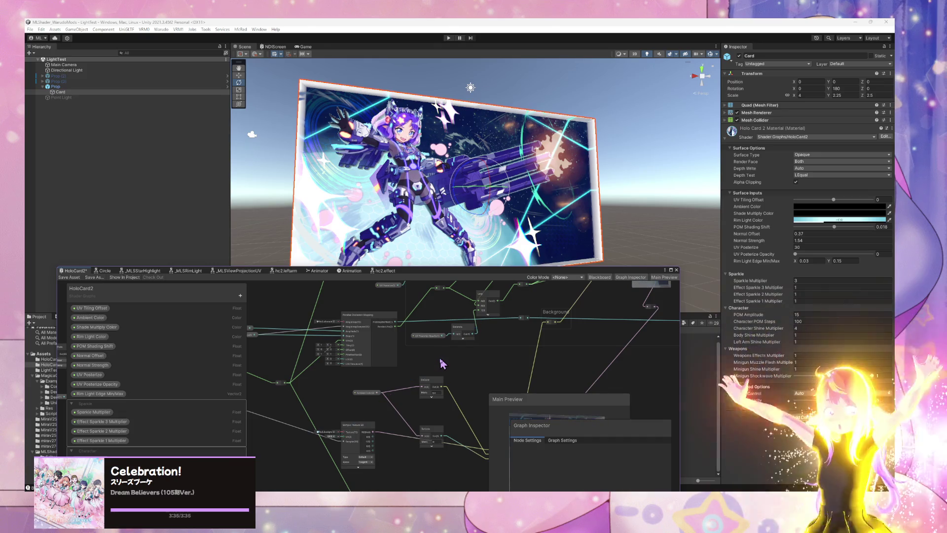
click(354, 272)
click(105, 278)
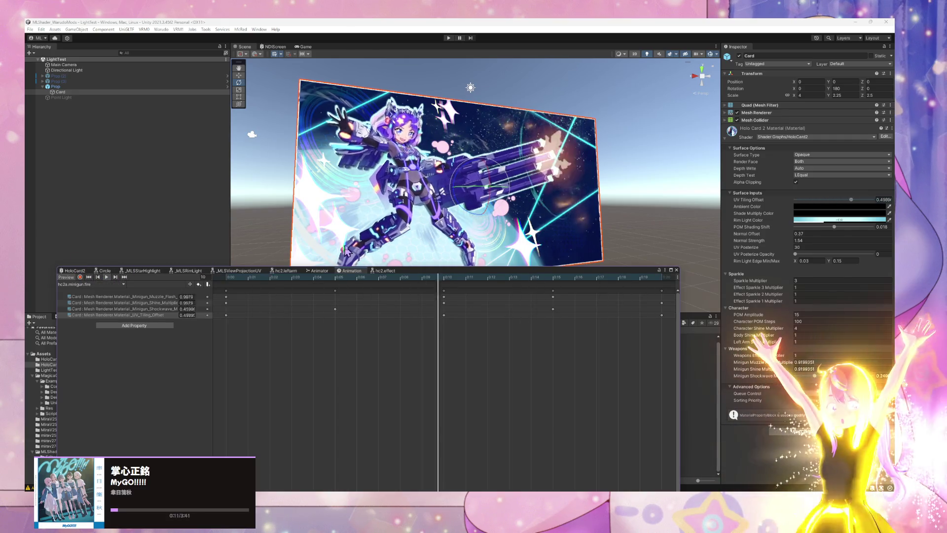
Watch the minigun fire clip from another Scene view angle, then pan the HoloCard2 shader graph
mouse_move(439, 214)
mouse_down()
mouse_move(442, 198)
mouse_move(525, 188)
mouse_move(534, 197)
mouse_move(508, 190)
mouse_move(571, 197)
mouse_move(345, 200)
mouse_move(541, 211)
mouse_move(460, 202)
mouse_move(548, 238)
mouse_move(303, 217)
mouse_move(448, 230)
mouse_up()
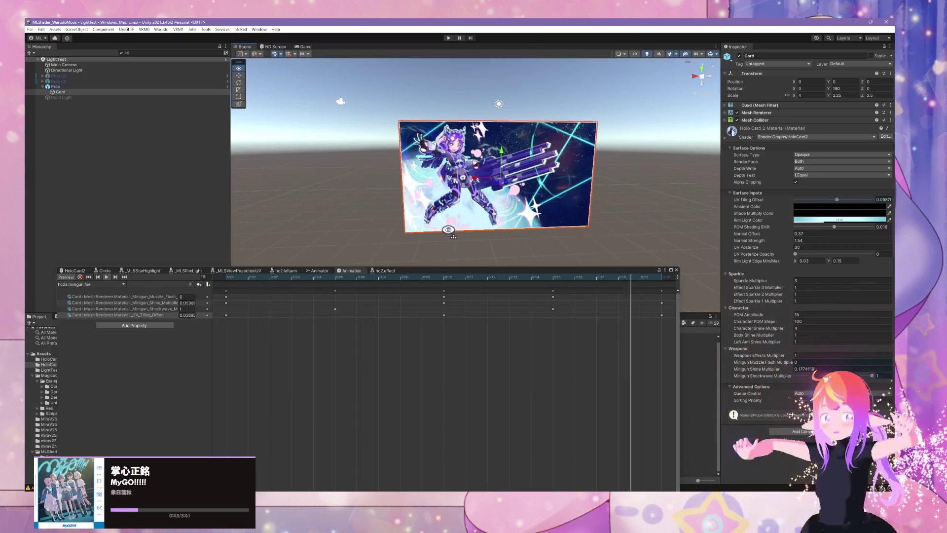
scroll(449, 229, up, 5)
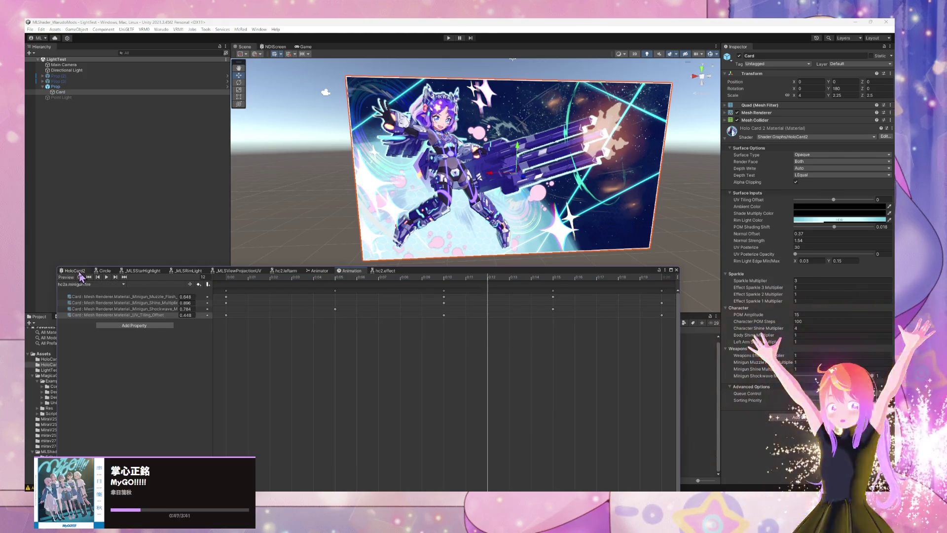
click(85, 269)
drag(352, 419, 493, 337)
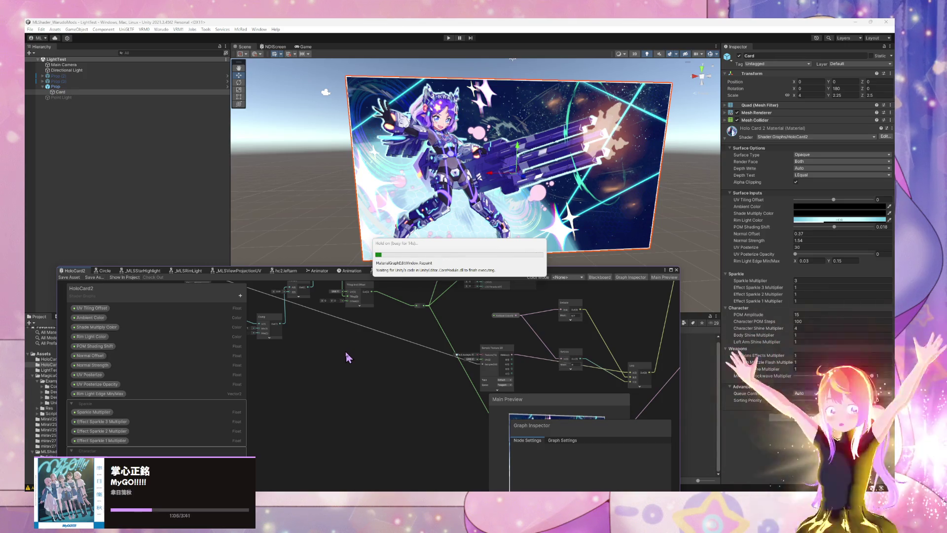
Move the Shader Graph aside, create a new asset in the HoloCard2 folder, and switch to Warudo
scroll(430, 367, up, 5)
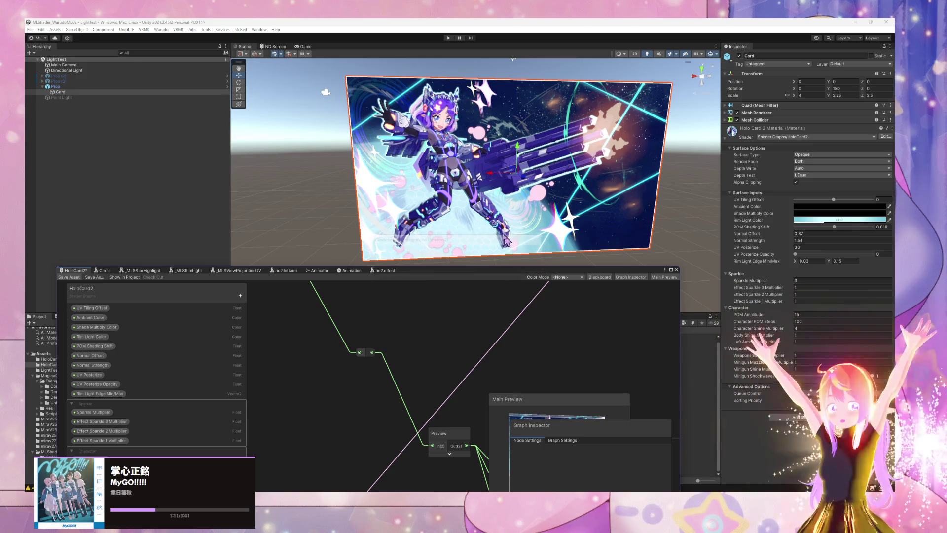
drag(474, 275, 749, 187)
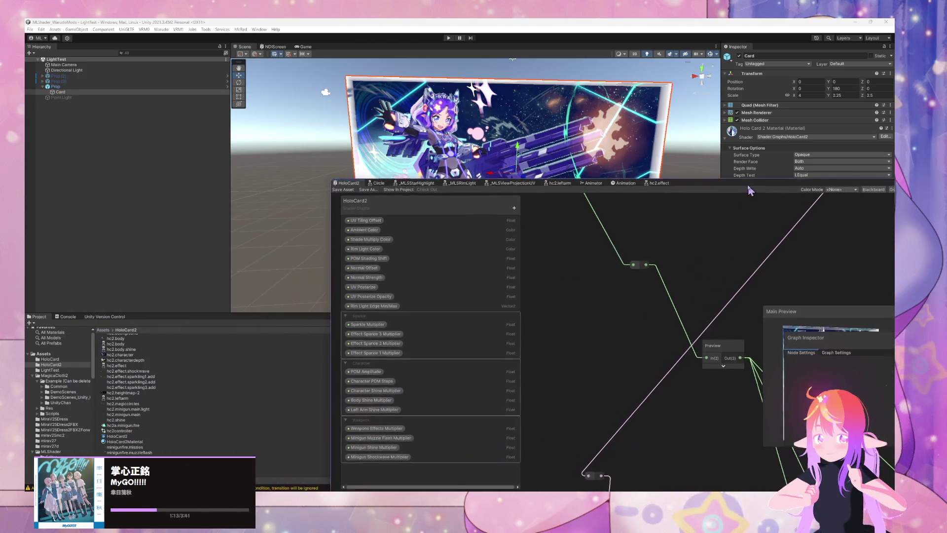
right_click(244, 355)
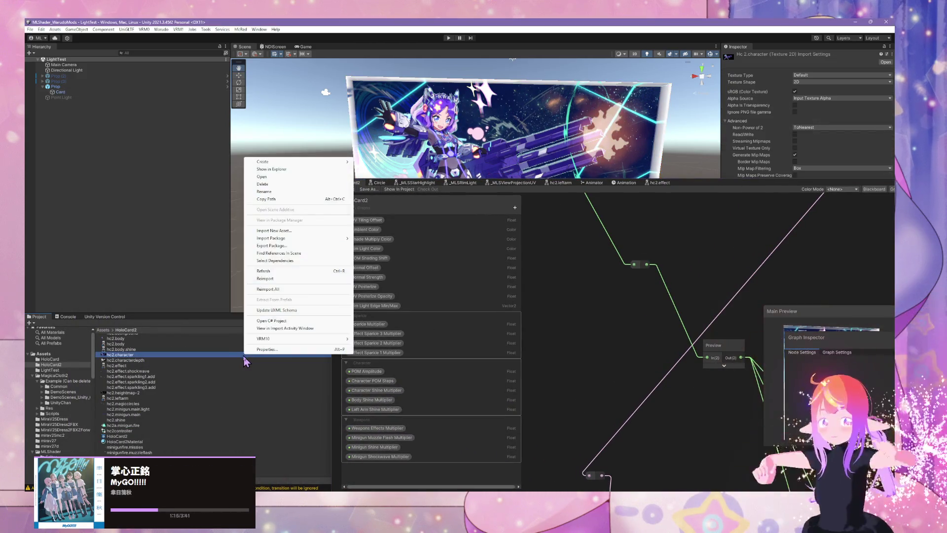
right_click(292, 419)
mouse_move(345, 229)
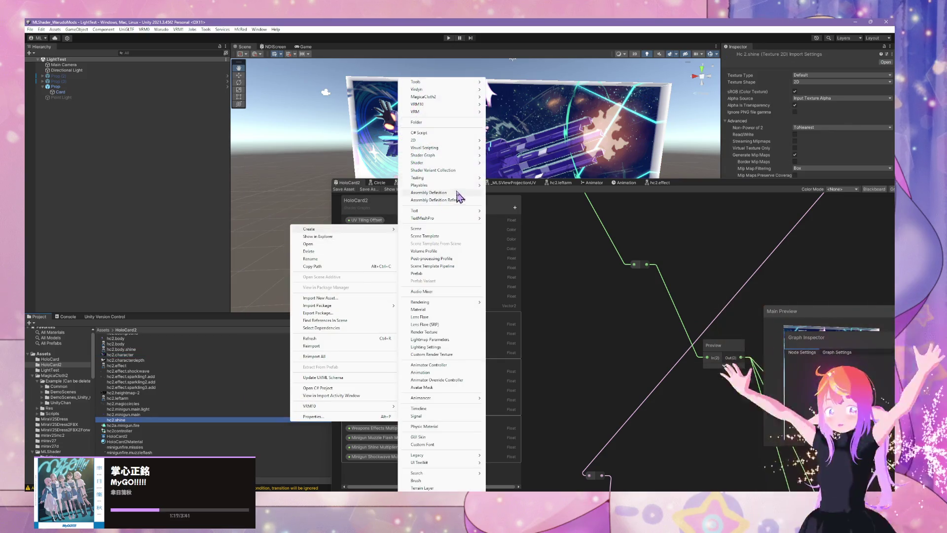
click(450, 408)
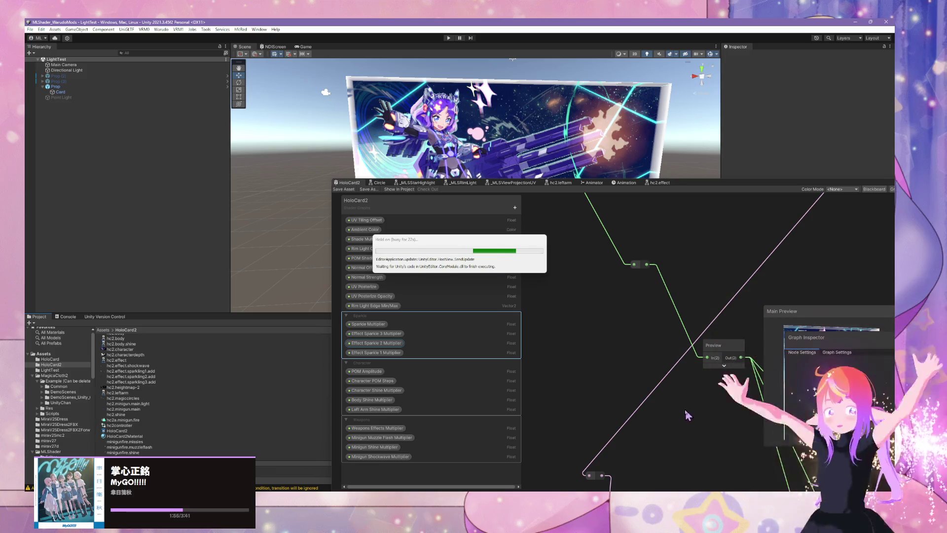
key(alt+Tab)
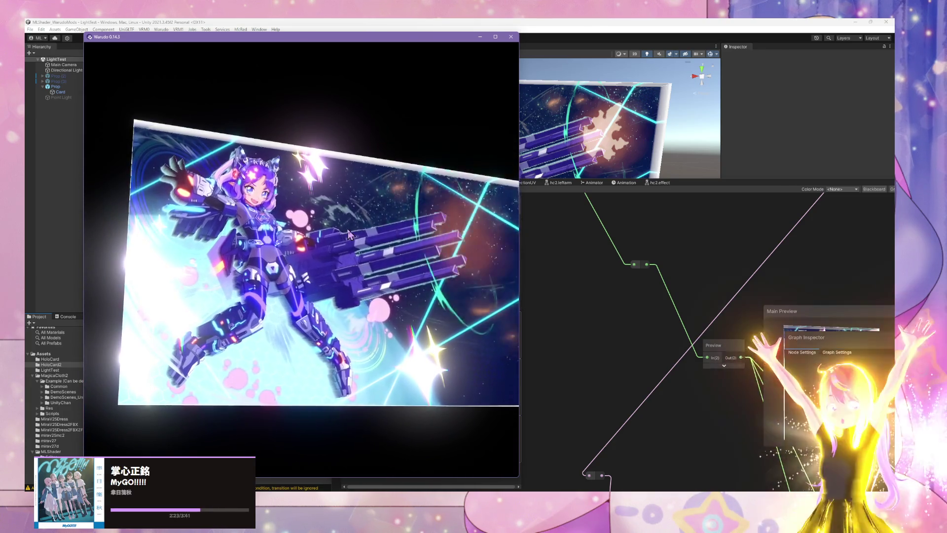
Bring Unity's HoloCard2 shader graph back in front of Warudo
click(570, 235)
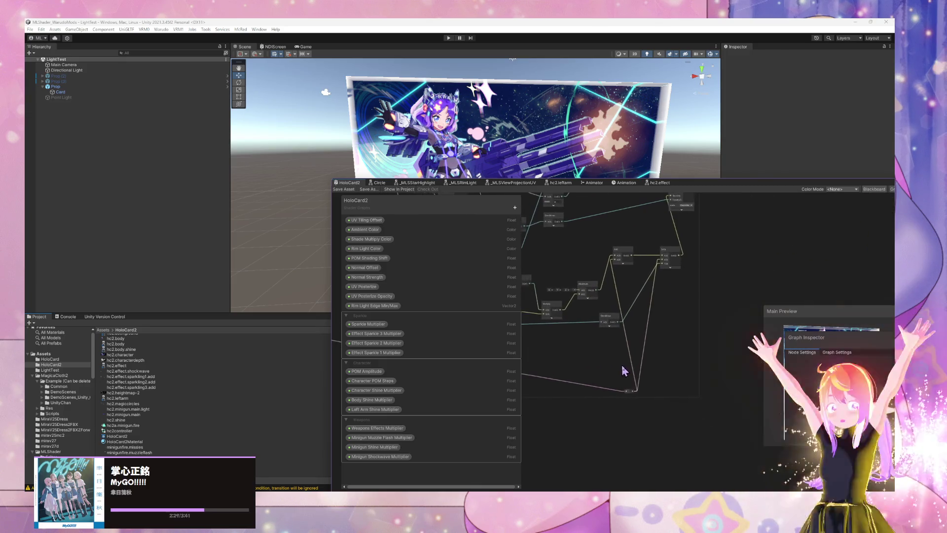
scroll(627, 401, up, 3)
scroll(636, 442, up, 5)
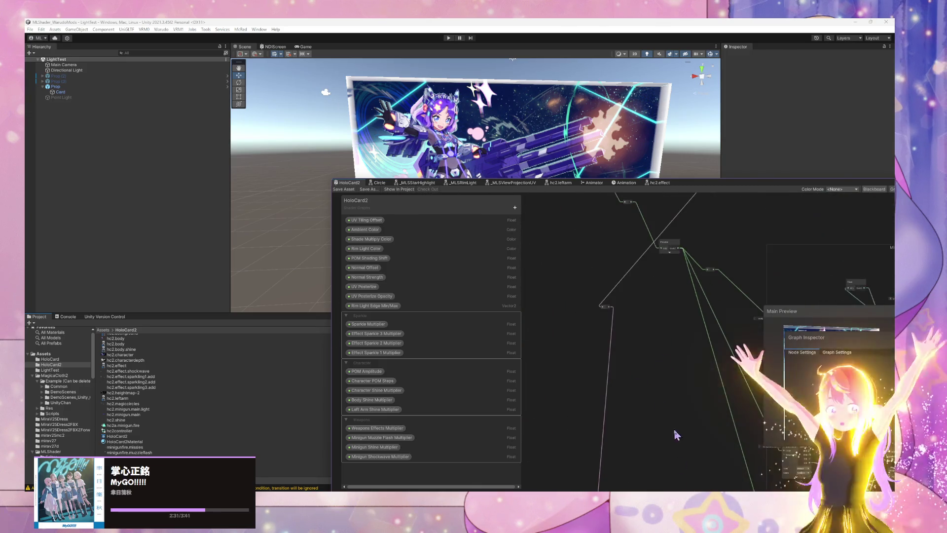
Add the hc2.background Sub Graph node via an 'hc2' search and open it for editing
scroll(595, 367, up, 3)
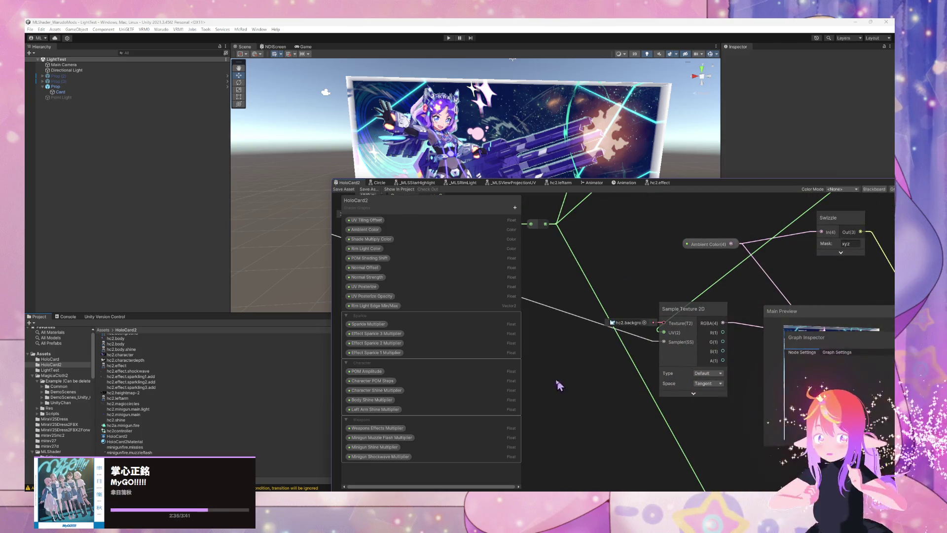
scroll(597, 342, down, 3)
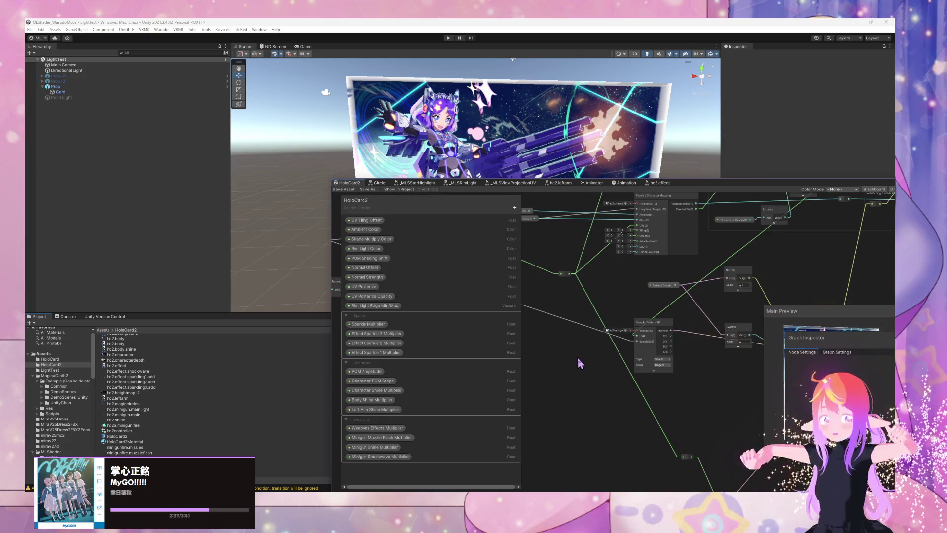
key(space)
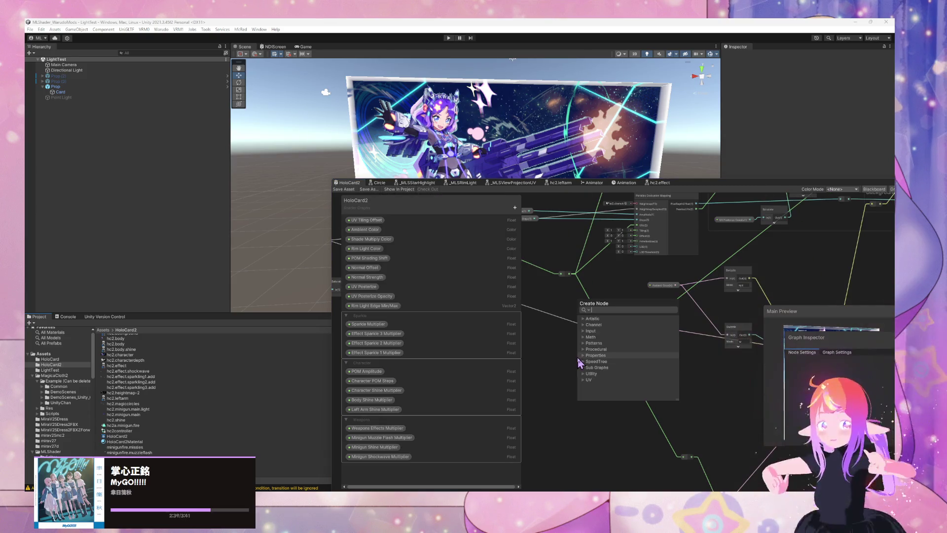
text(hc2)
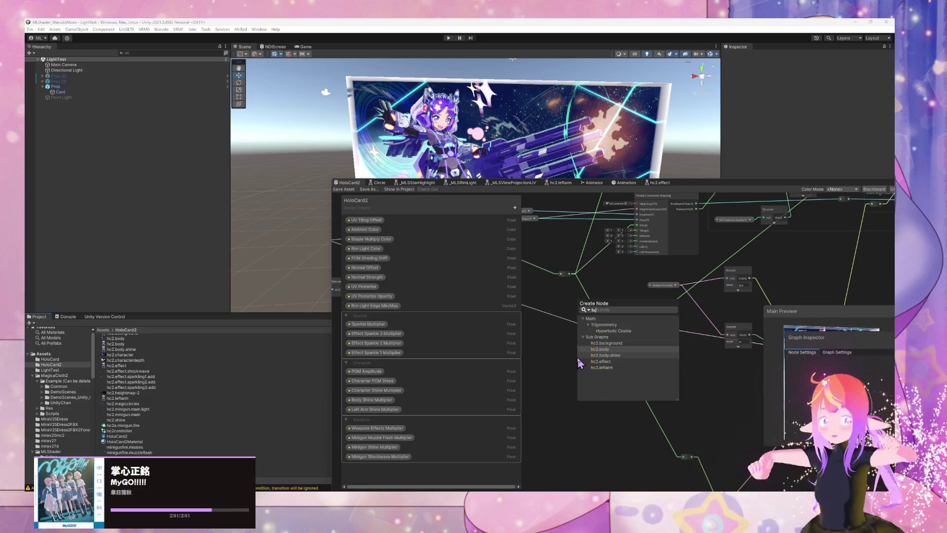
key(Up)
key(Return)
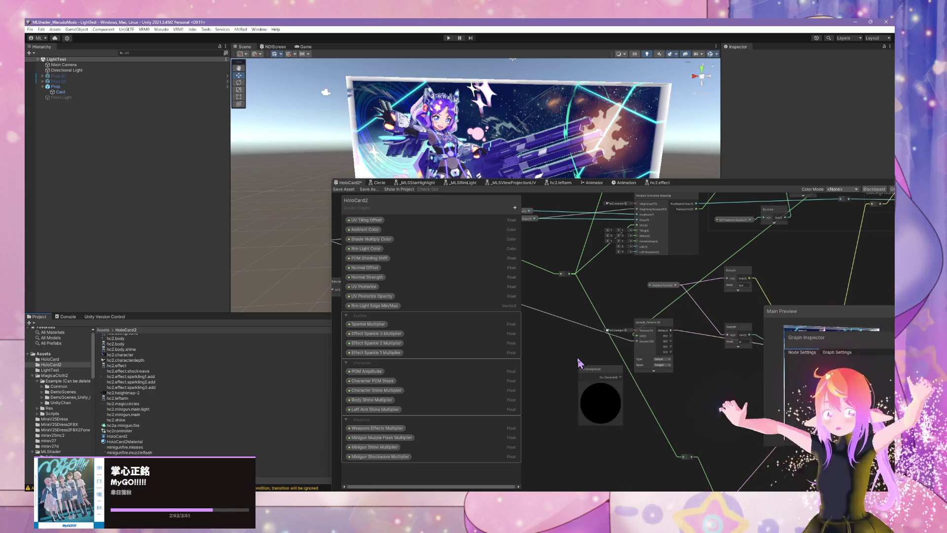
double_click(597, 371)
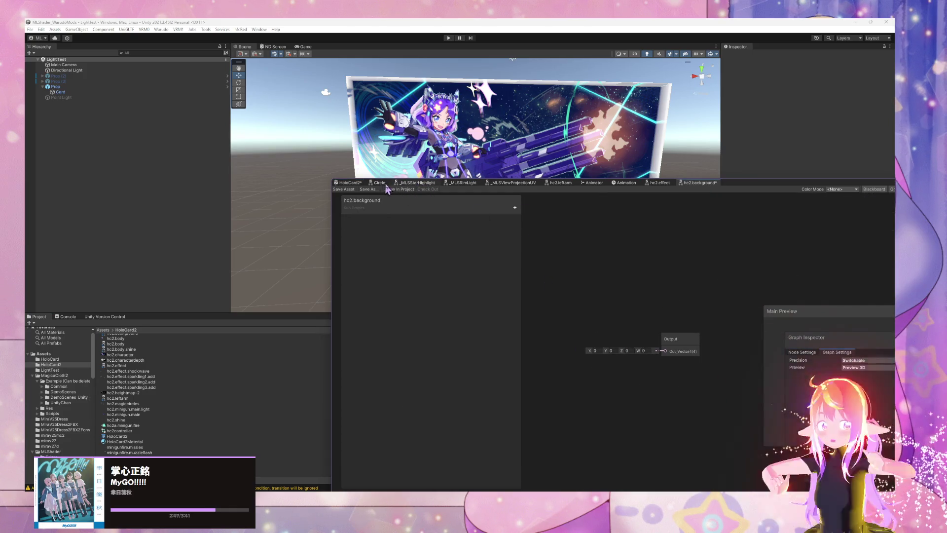
Close the _MLSStarHighlight, _MLSViewProjectionUV and other helper graph tabs
click(414, 184)
right_click(416, 183)
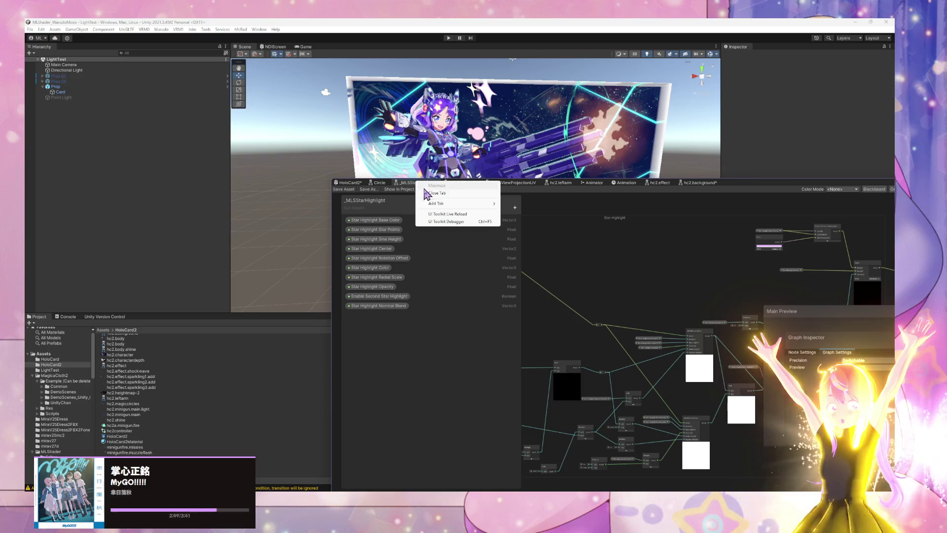
click(431, 193)
right_click(423, 183)
click(447, 193)
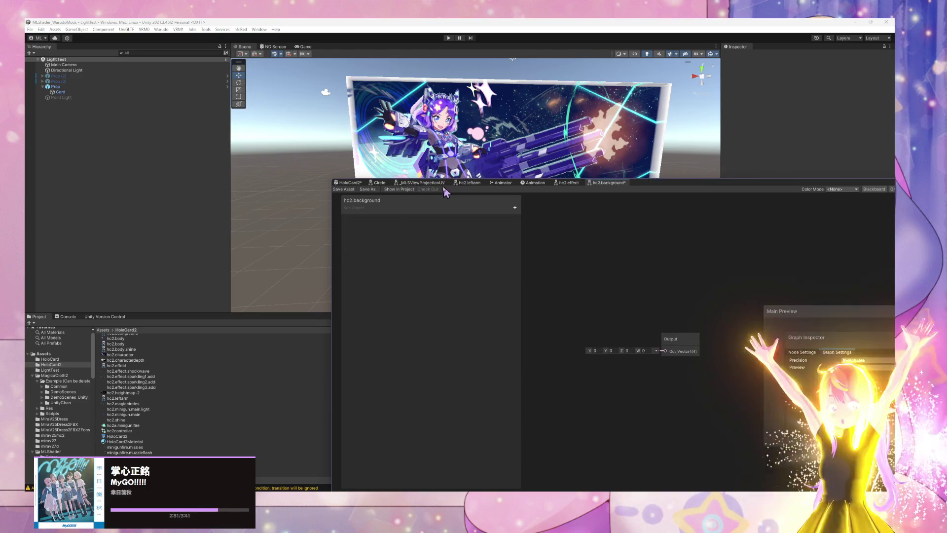
right_click(439, 183)
click(455, 194)
right_click(419, 182)
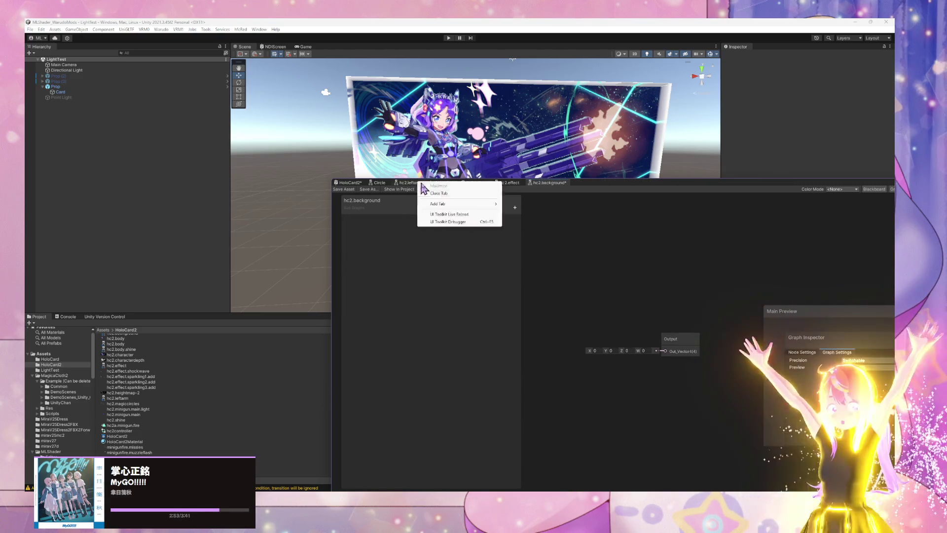
Close the hc2.leftarm and Circle graphs and add a Vector4 Input property to hc2.background
click(435, 193)
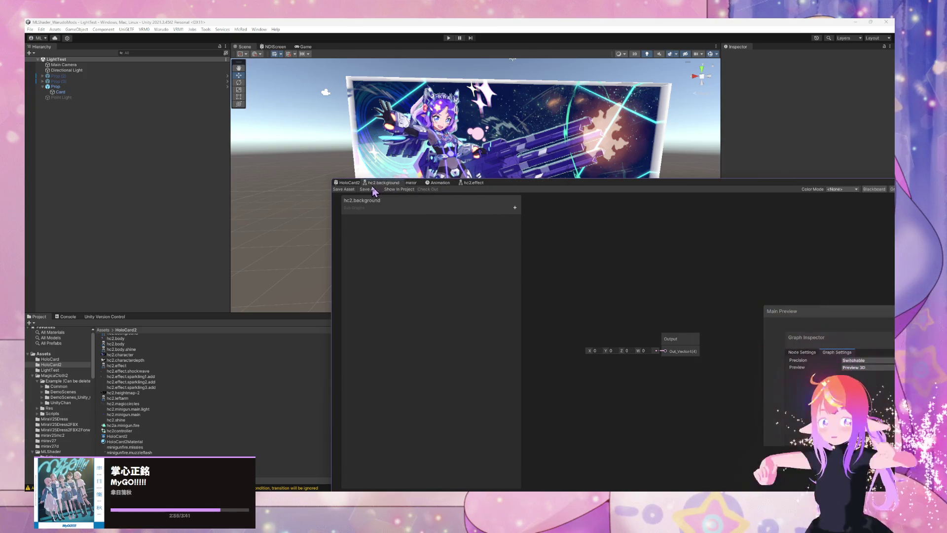
right_click(379, 183)
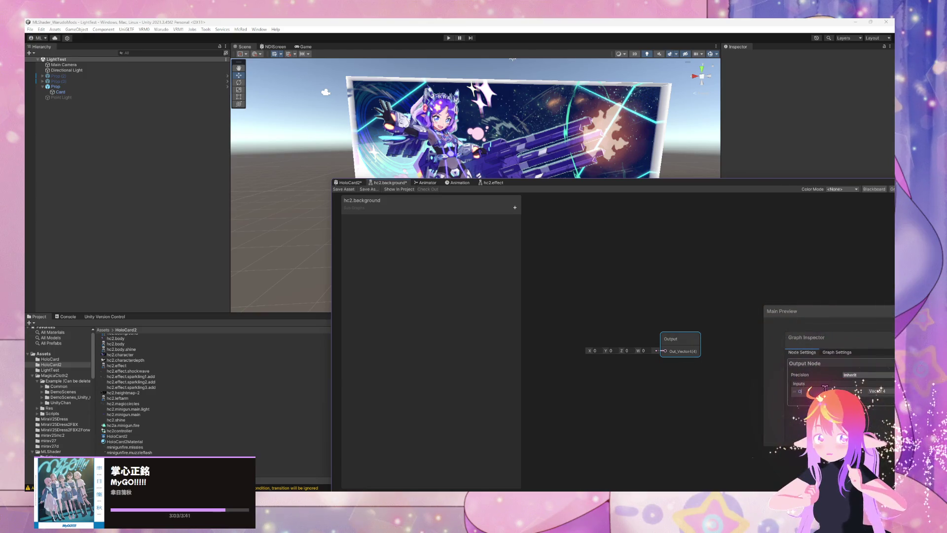
click(515, 208)
click(531, 245)
text(Input)
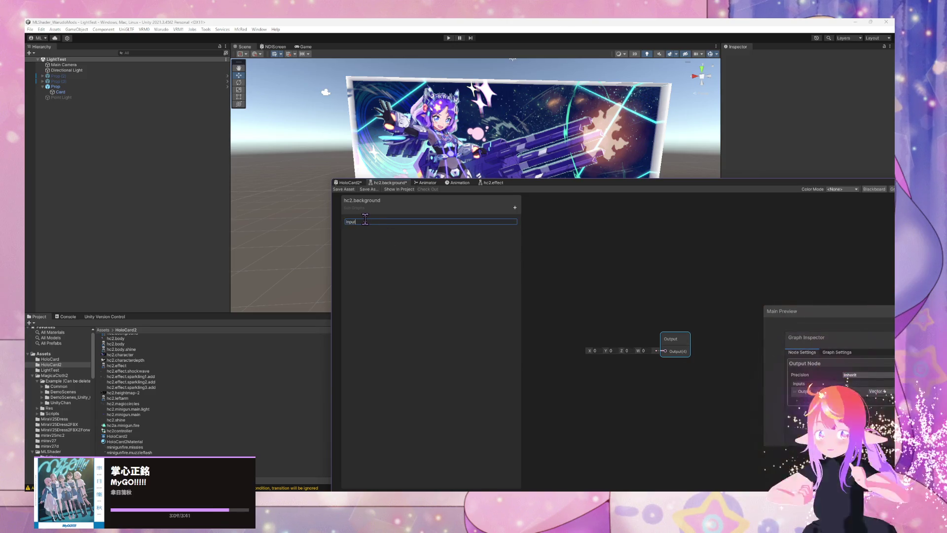
Add two Vector3 properties named UV and Non POM UV to the hc2.background Blackboard
click(514, 208)
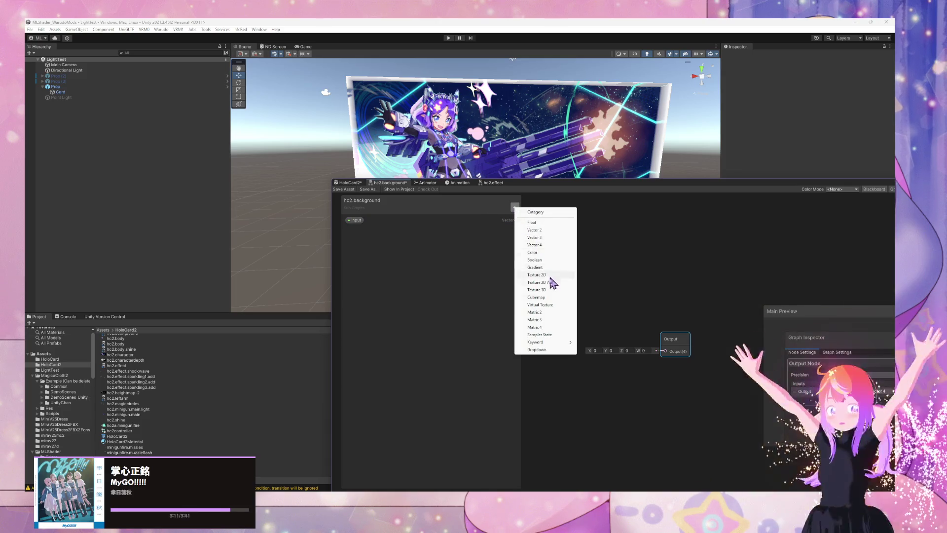
click(558, 238)
text(UV)
key(Return)
click(514, 207)
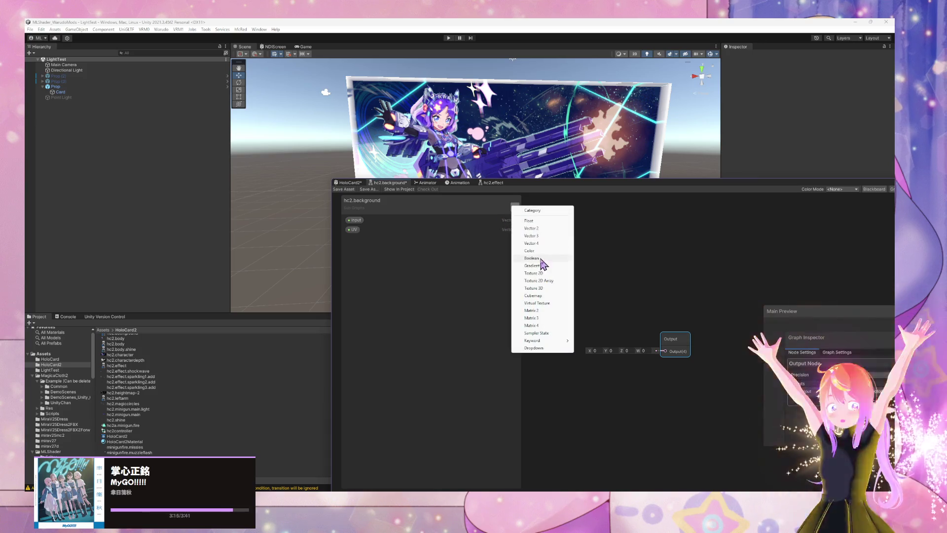
click(544, 236)
text(on)
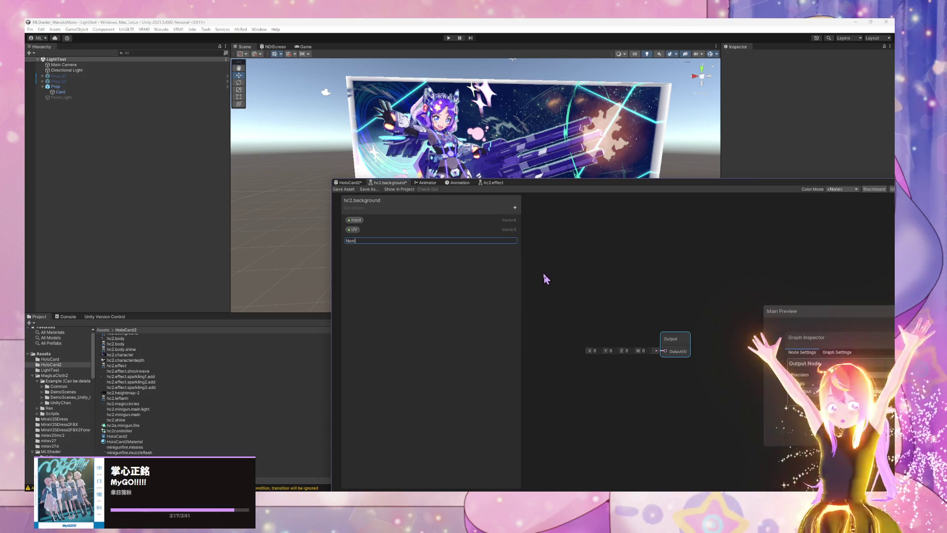
text( POM UV)
key(Return)
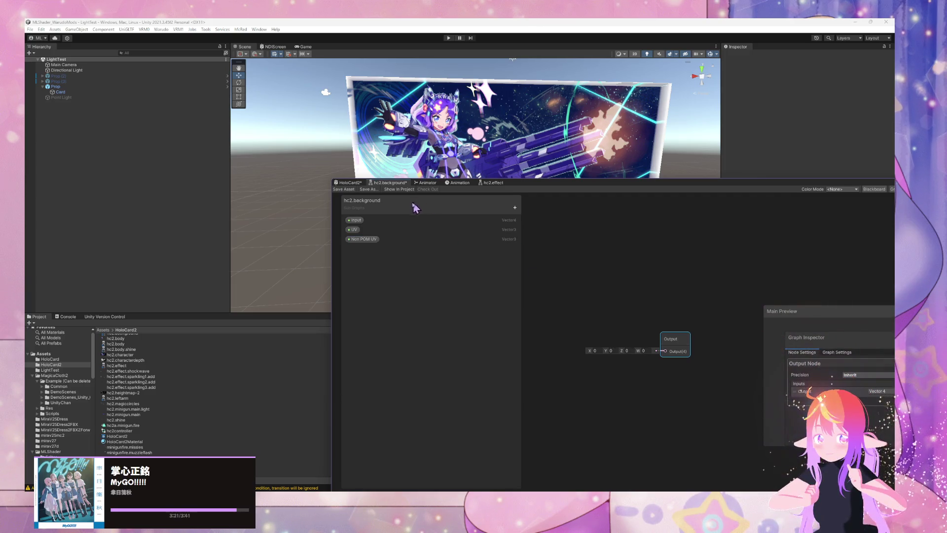
click(359, 183)
Locate the hc2.background node in the HoloCard2 Background group, then revisit the hc2.background sub graph
mouse_move(828, 224)
mouse_down()
mouse_move(613, 377)
mouse_move(597, 282)
mouse_move(439, 314)
mouse_move(705, 348)
mouse_up()
mouse_move(691, 380)
mouse_down()
mouse_move(632, 341)
mouse_move(656, 316)
mouse_move(681, 325)
mouse_move(616, 309)
mouse_up()
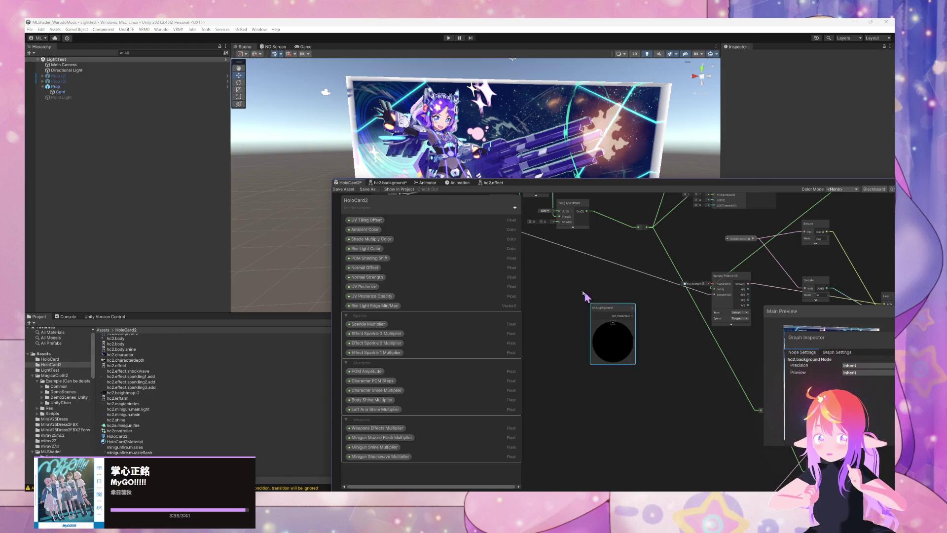
click(386, 184)
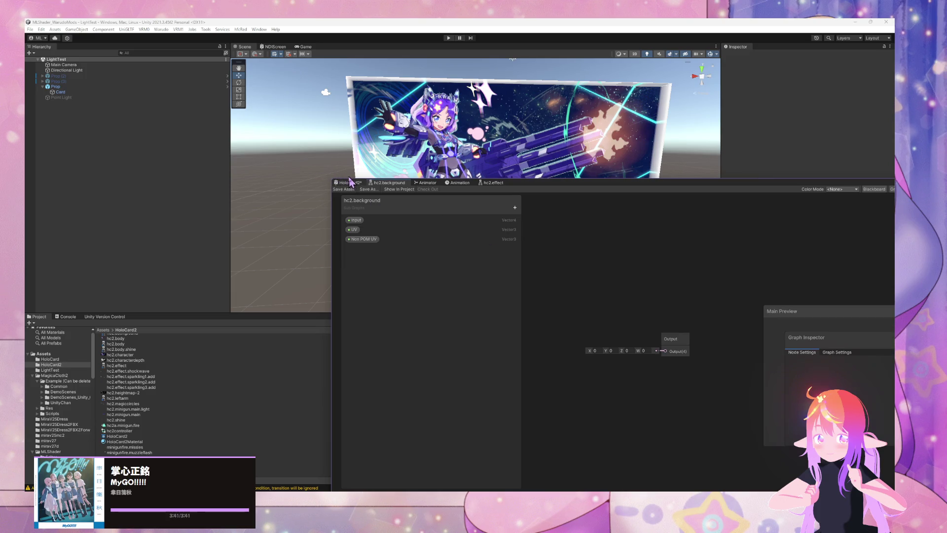
click(350, 182)
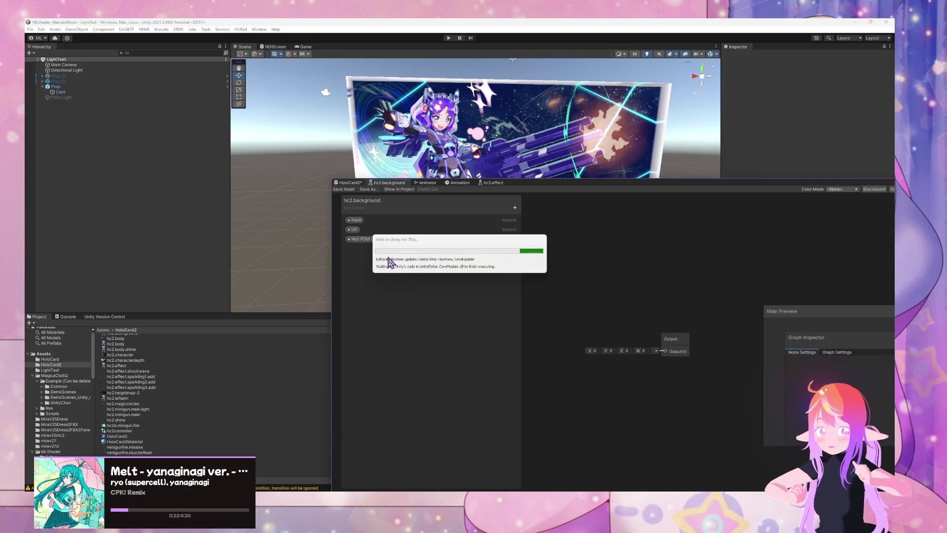
Bring the Warudo editor window to the front while Unity finishes updating
mouse_move(595, 531)
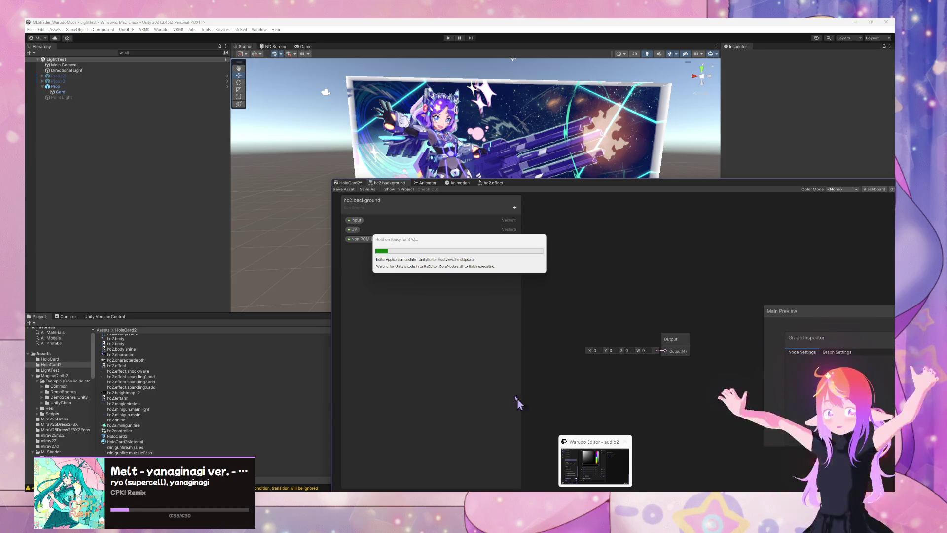
click(595, 462)
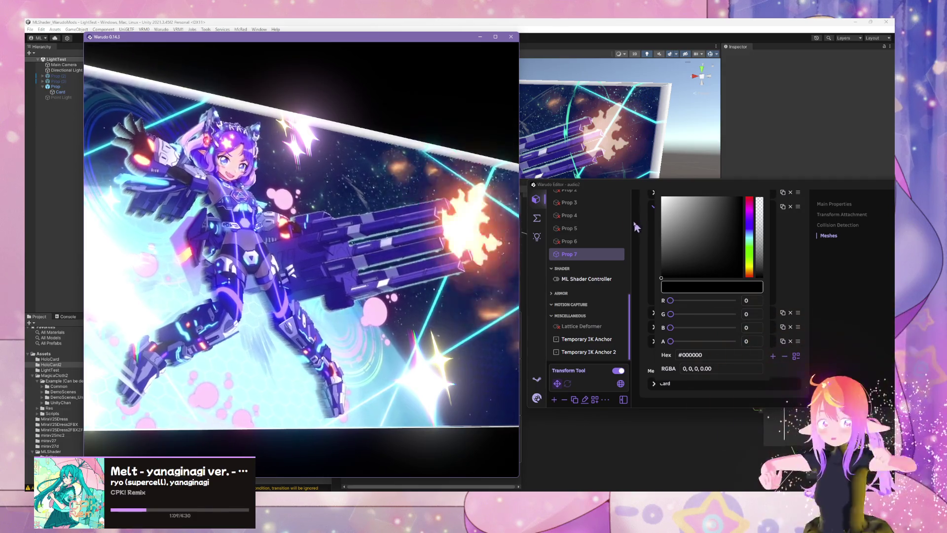
key(alt+Tab)
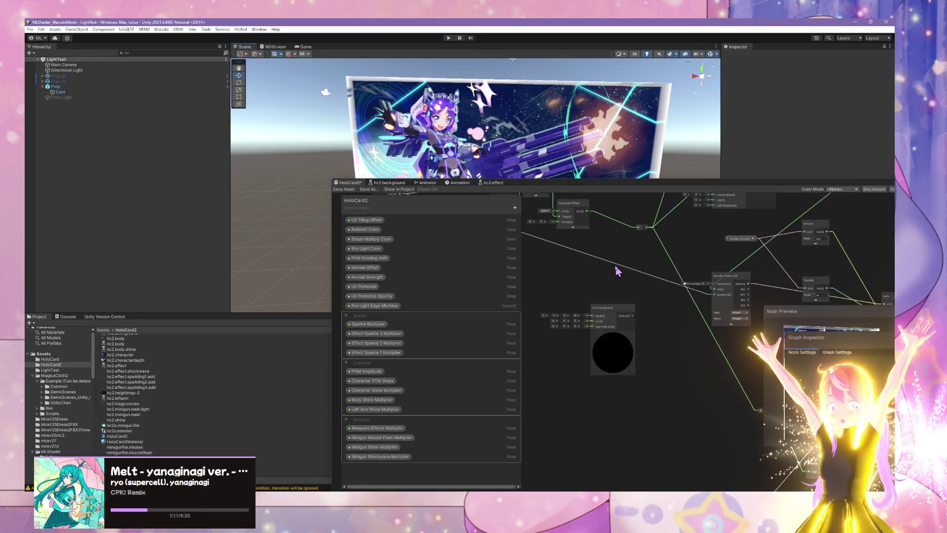
Play the hc2a.minigun.fire animation clip preview
mouse_move(625, 267)
mouse_down()
mouse_move(620, 342)
mouse_move(567, 363)
mouse_move(721, 236)
mouse_move(658, 349)
mouse_move(543, 345)
mouse_move(560, 291)
mouse_move(636, 239)
mouse_move(662, 249)
mouse_move(693, 242)
mouse_move(720, 213)
mouse_up()
mouse_move(594, 357)
mouse_down()
mouse_move(614, 365)
mouse_move(631, 354)
mouse_up()
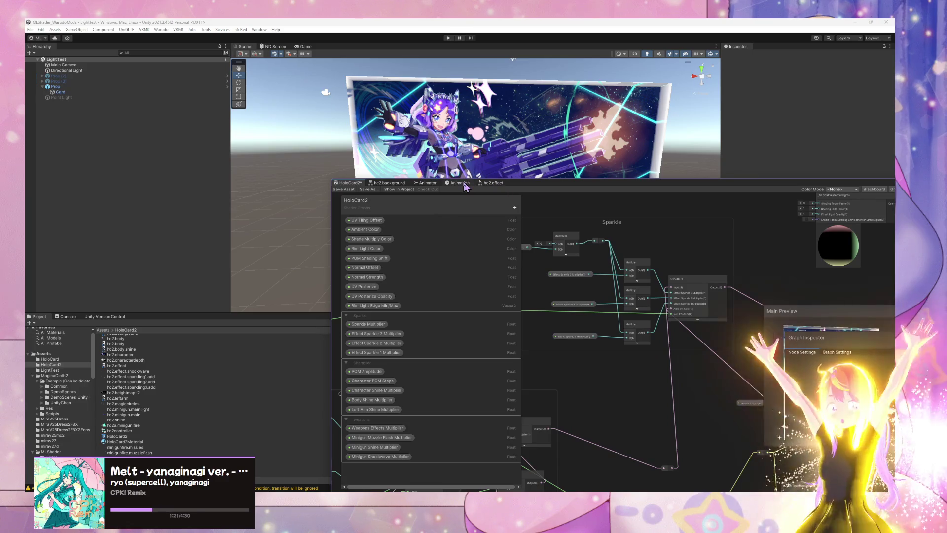
click(457, 183)
click(381, 190)
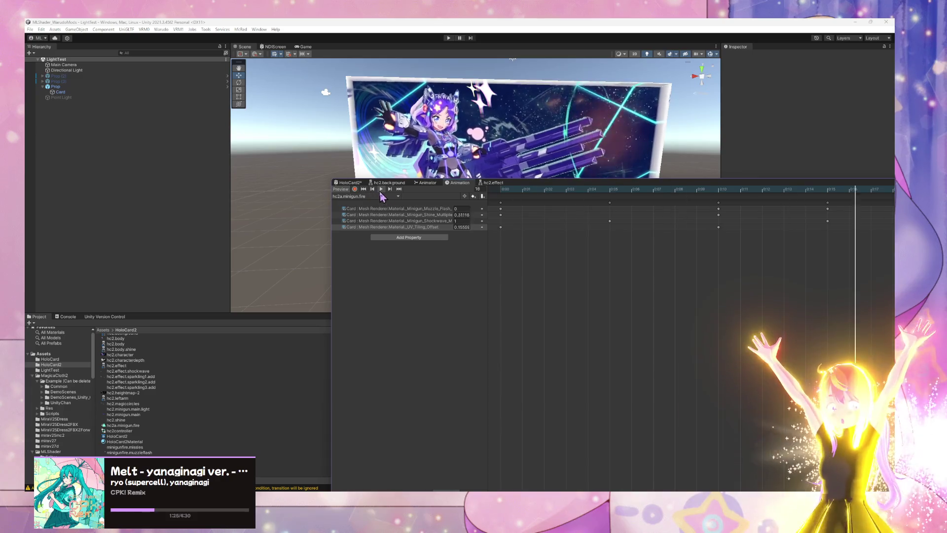
Undock the Animation window, select the Card to show its HoloCard2 material, and view the Animator
click(634, 154)
mouse_move(457, 183)
mouse_down()
mouse_move(221, 262)
mouse_move(233, 249)
mouse_up()
click(123, 92)
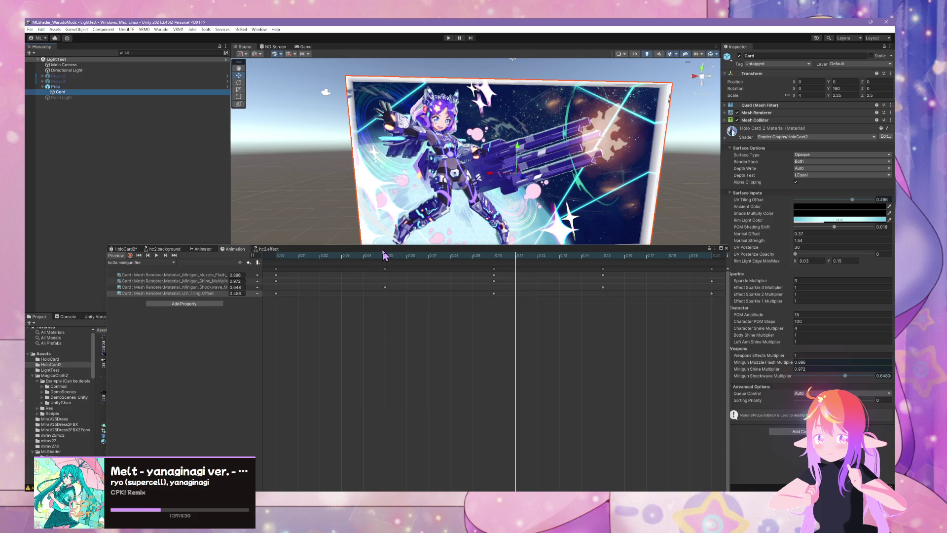
drag(384, 251, 485, 229)
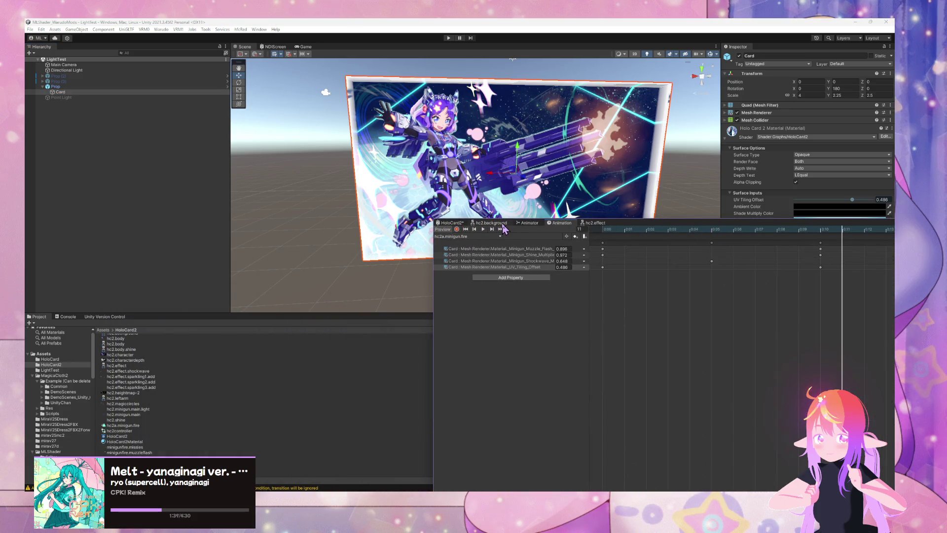
click(503, 223)
click(524, 223)
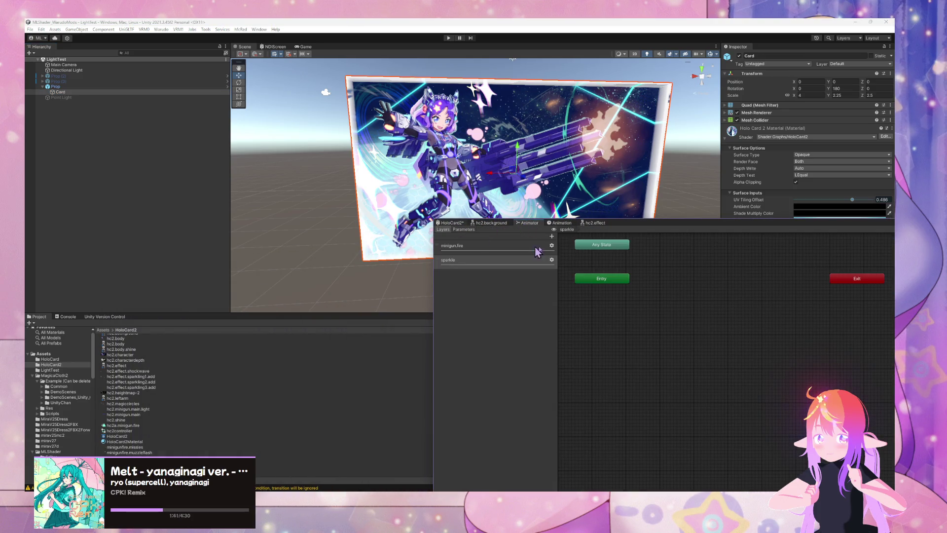
Open the hc2.effect sub graph from HoloCard2 and view its Shockwave and Sparkle nodes
click(450, 223)
scroll(715, 296, up, 2)
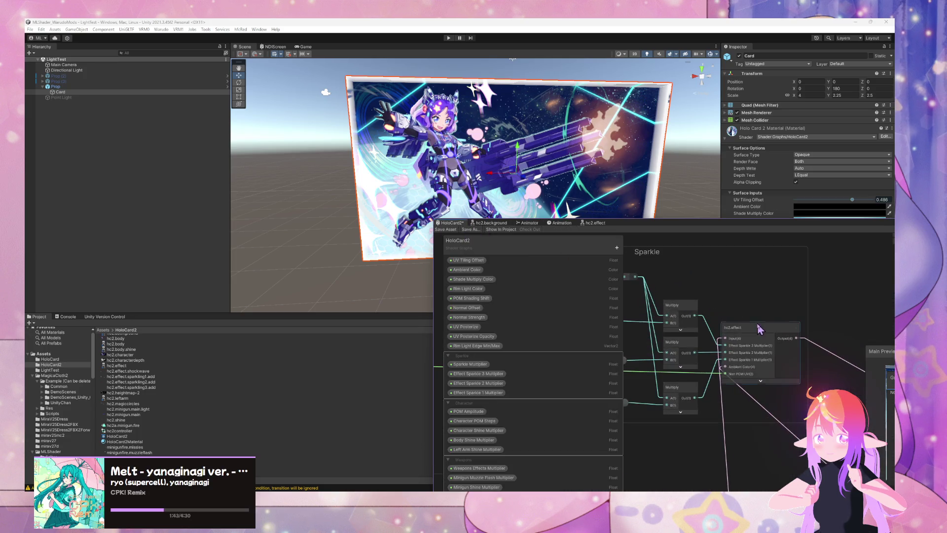
double_click(762, 328)
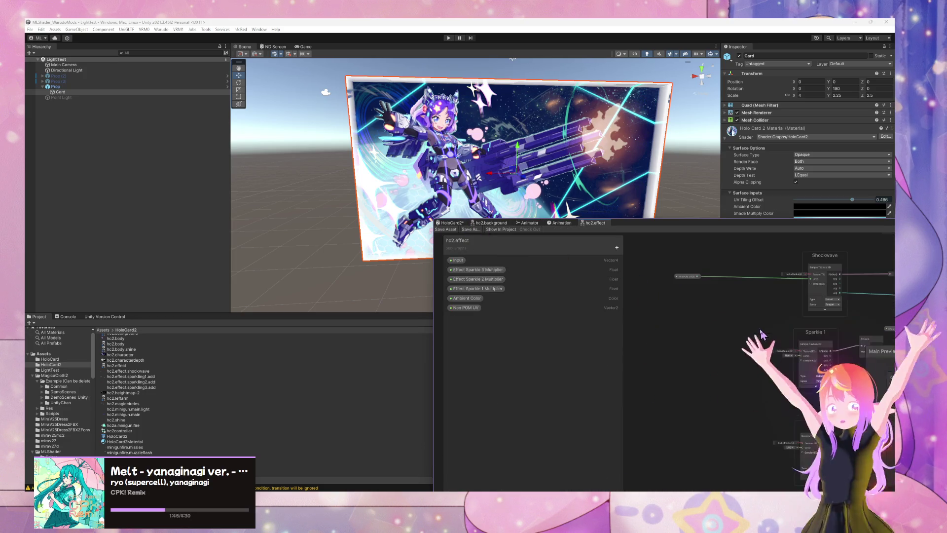
drag(659, 334, 667, 368)
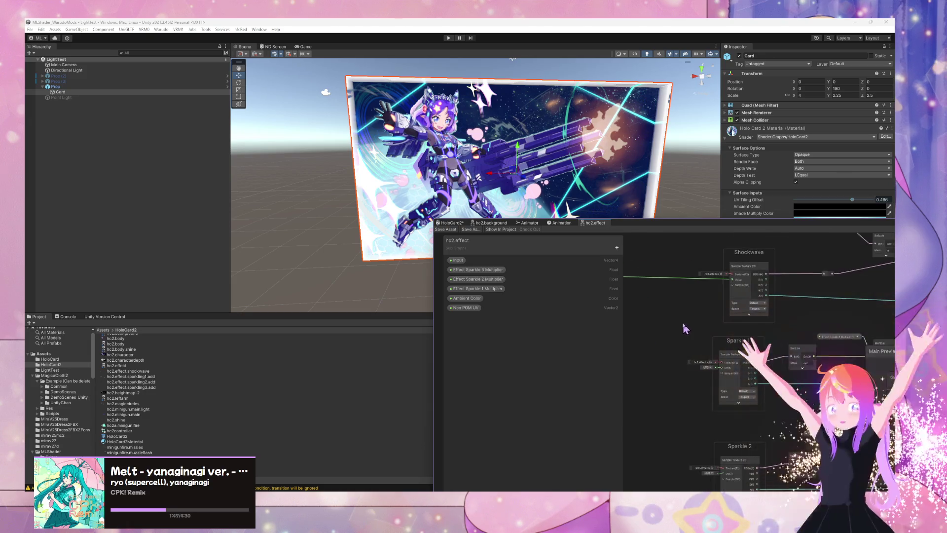
mouse_move(746, 347)
mouse_down()
mouse_move(719, 339)
mouse_move(737, 323)
mouse_up()
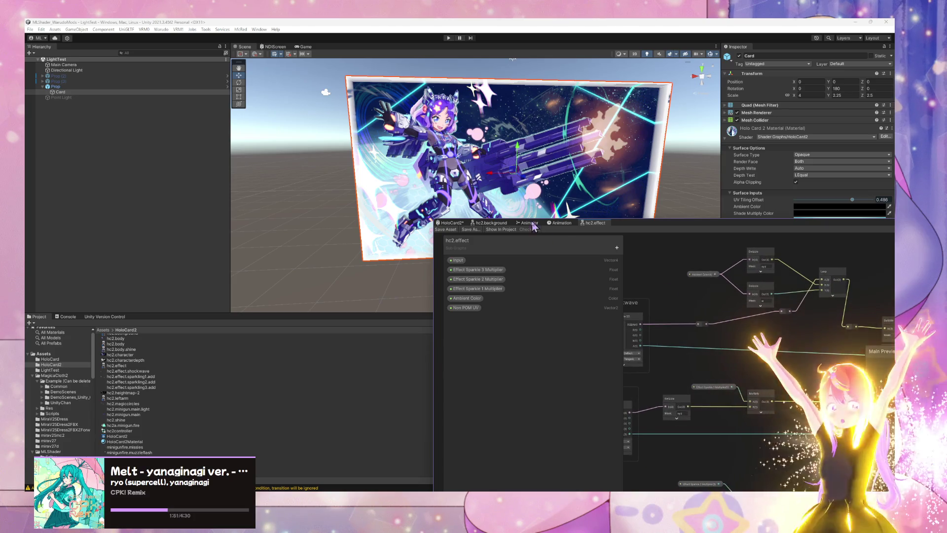
Zoom into the HoloCard2 minigun effect nodes and select the Weapons Effects Multiplier node
click(457, 224)
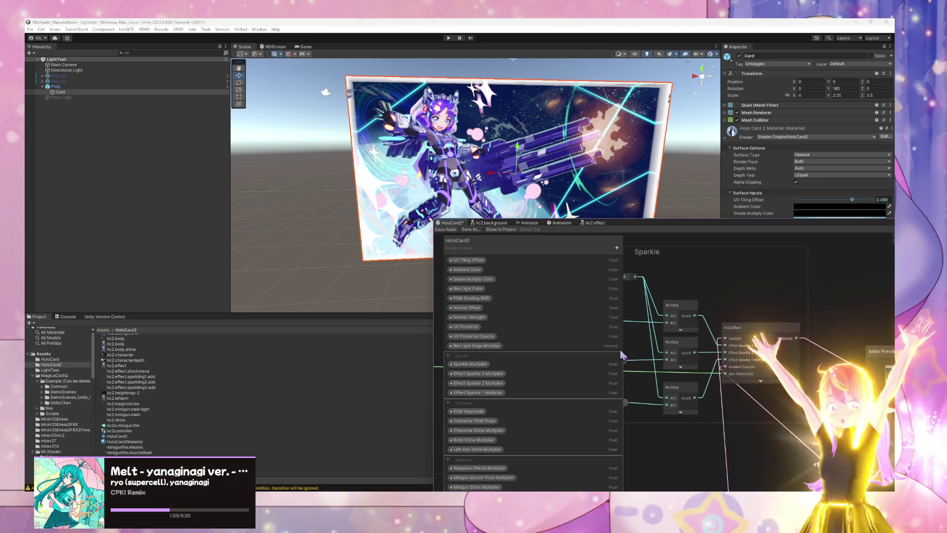
scroll(683, 459, down, 5)
scroll(765, 382, up, 5)
scroll(696, 350, up, 3)
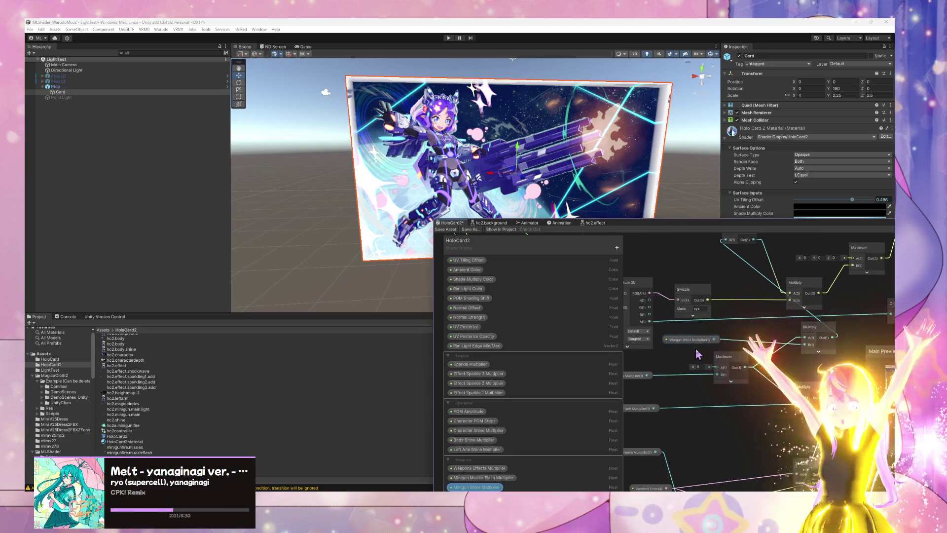
scroll(696, 351, down, 3)
scroll(785, 364, up, 3)
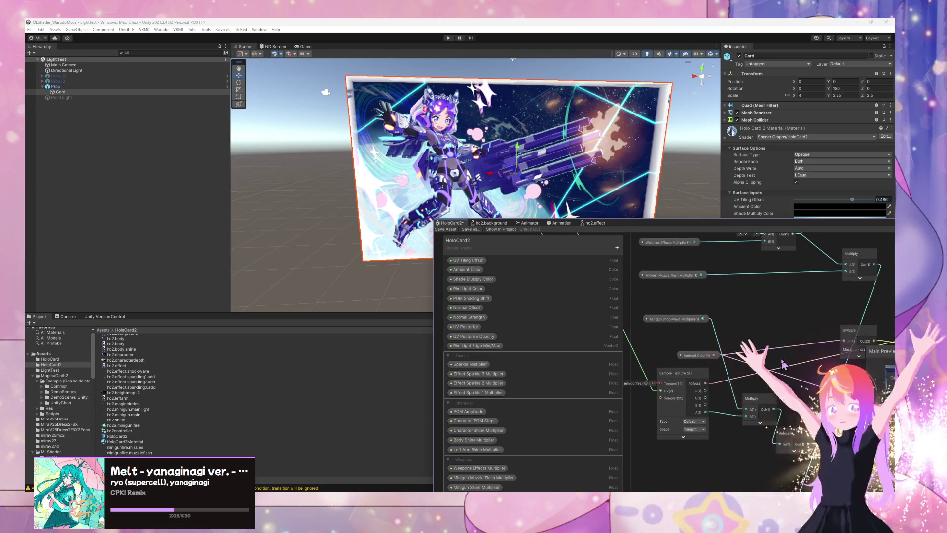
scroll(785, 364, down, 2)
drag(756, 384, 738, 394)
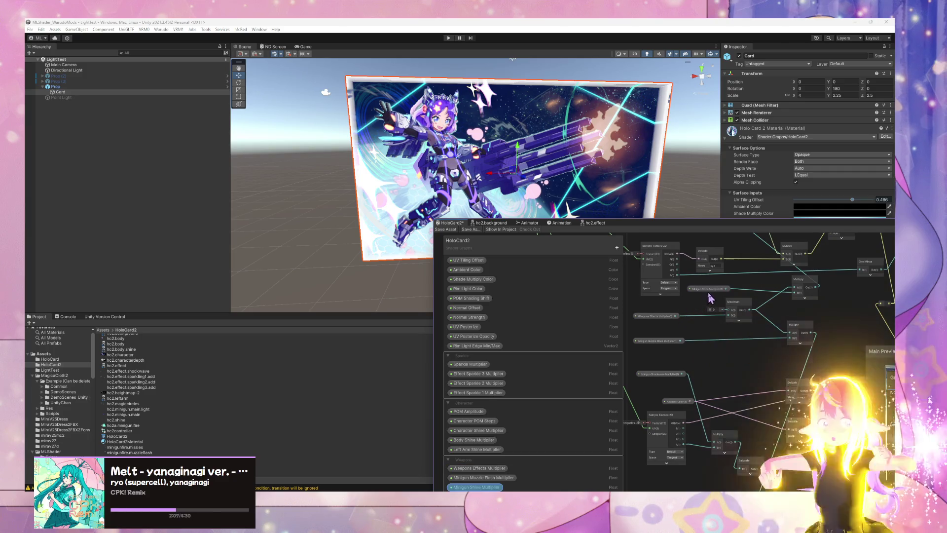
drag(709, 295, 713, 296)
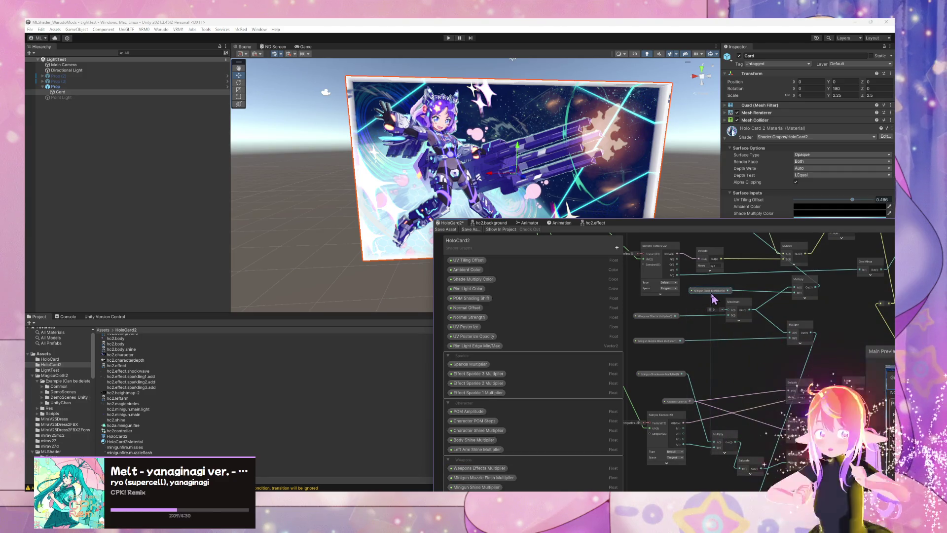
click(661, 317)
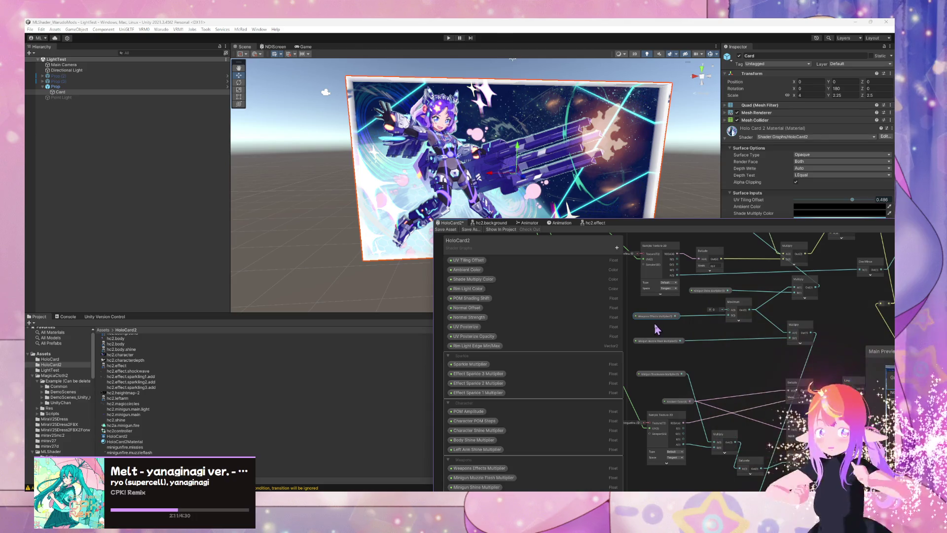
Look over the upper minigun nodes, then return to the hc2.effect sub graph
scroll(671, 316, up, 5)
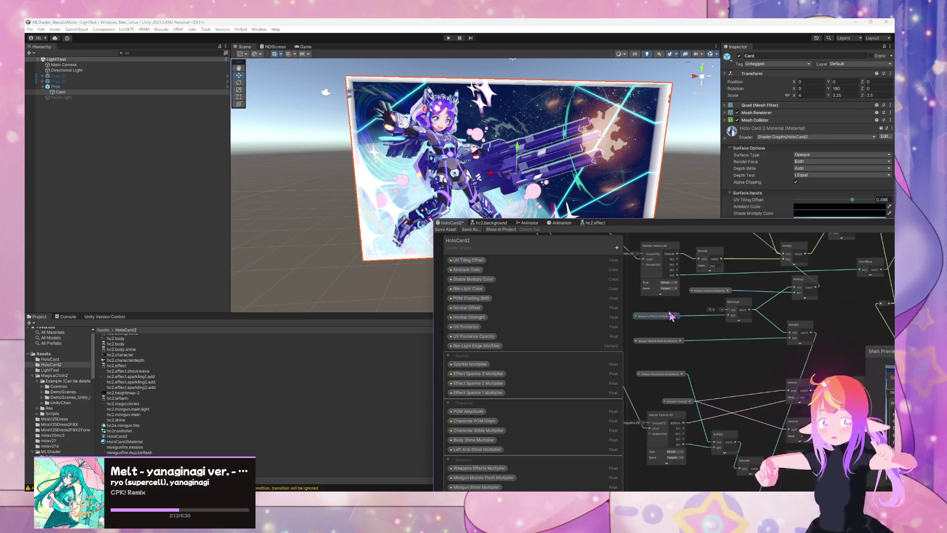
scroll(671, 317, down, 6)
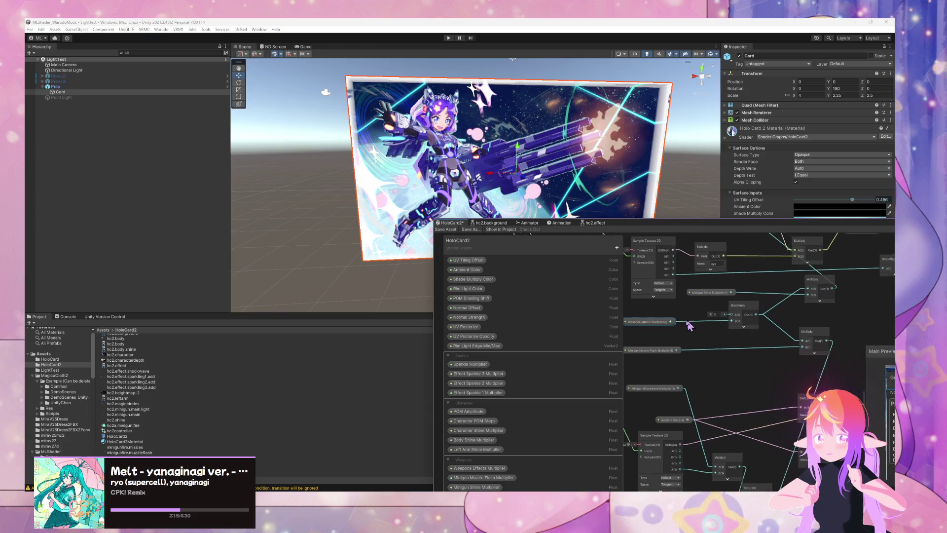
drag(715, 336, 694, 309)
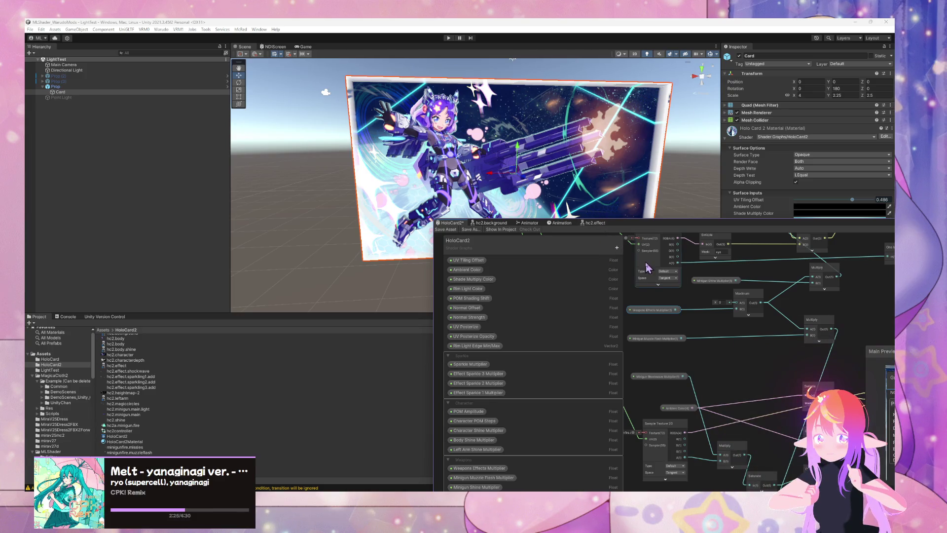
mouse_move(722, 296)
mouse_down()
mouse_move(678, 355)
mouse_move(765, 363)
mouse_up()
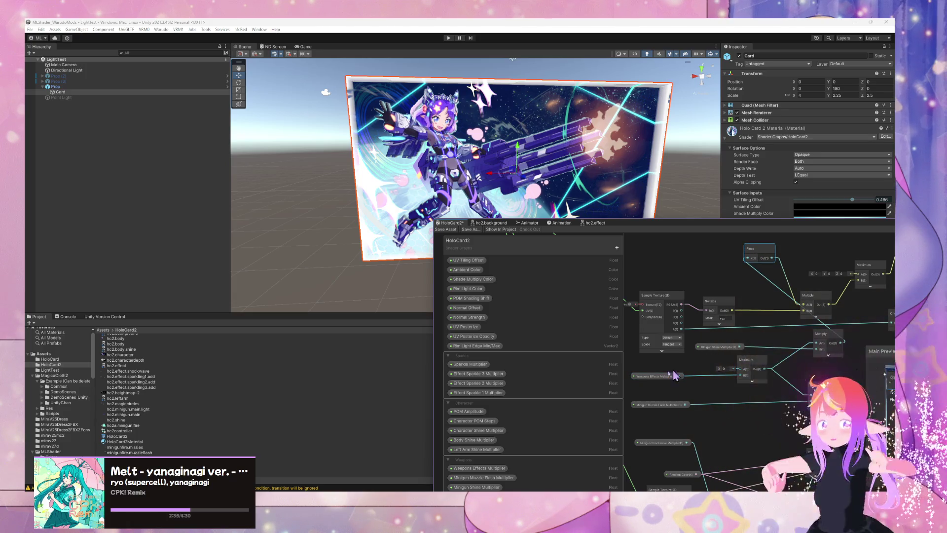
click(594, 224)
Delete the Ambient Color, two Swizzle and Lerp nodes from the hc2.effect sub graph
drag(649, 271, 698, 283)
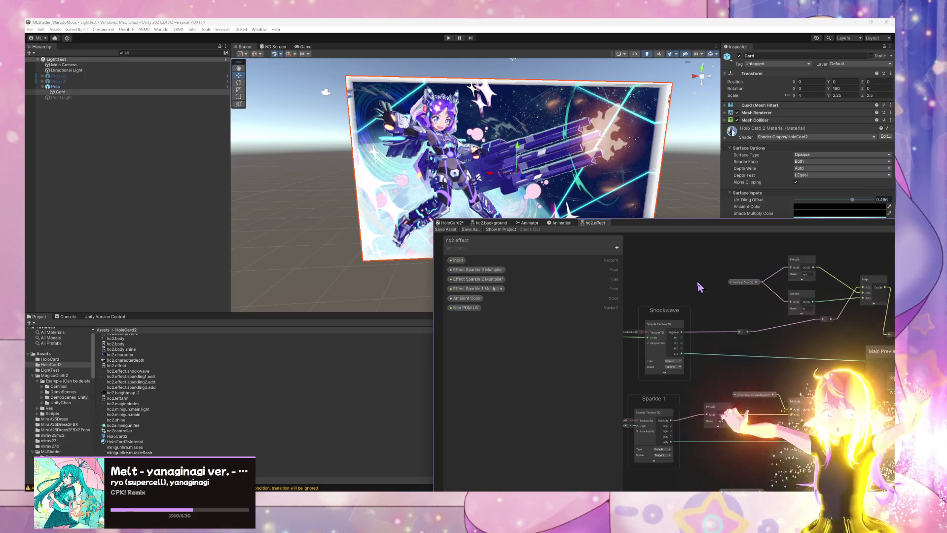
click(451, 223)
drag(704, 315, 732, 329)
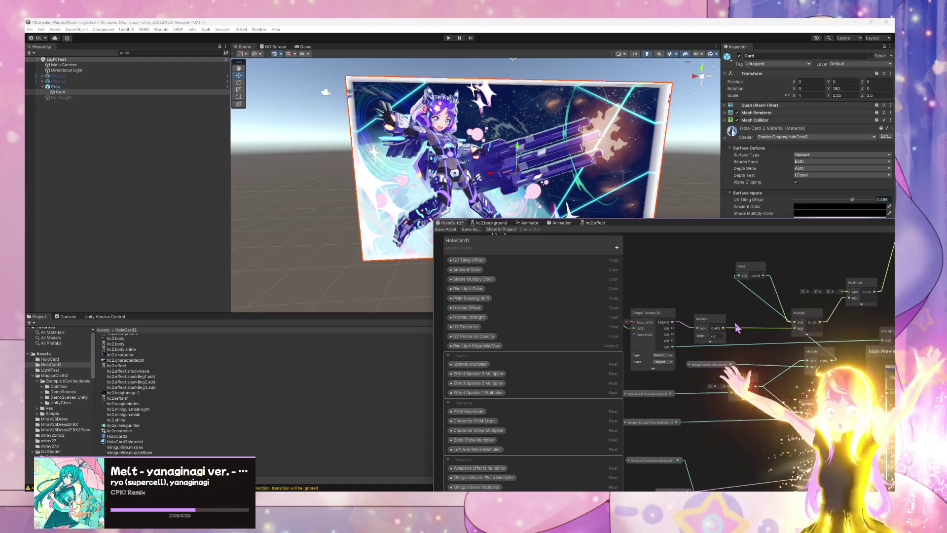
click(599, 223)
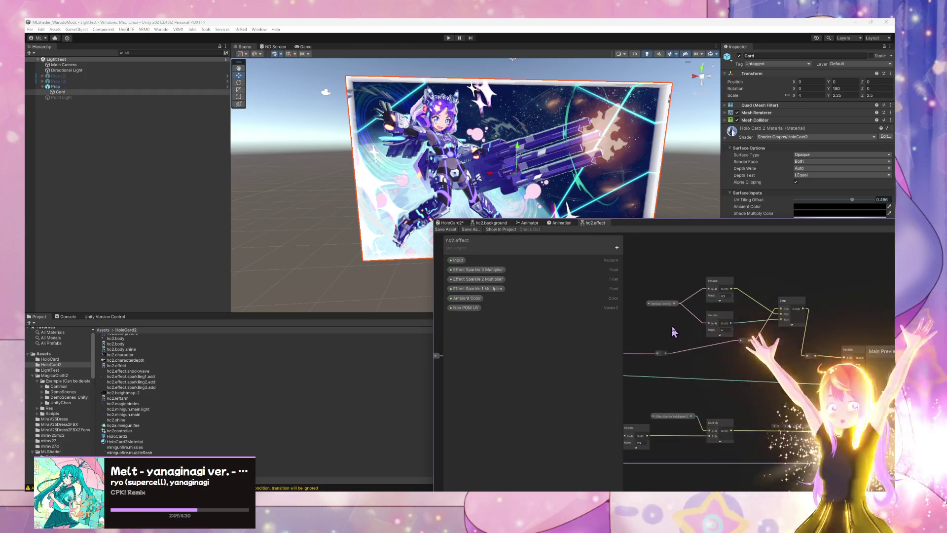
drag(724, 306, 815, 327)
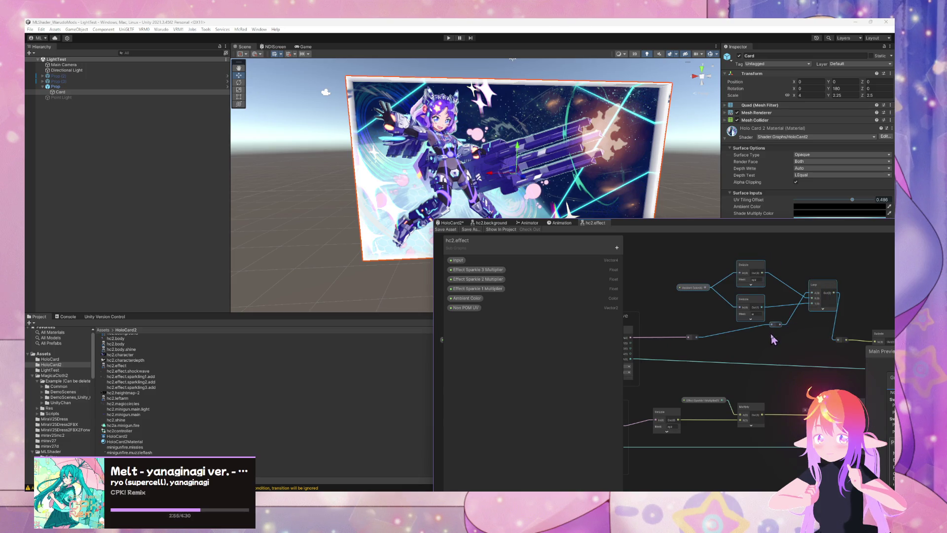
drag(773, 339, 814, 340)
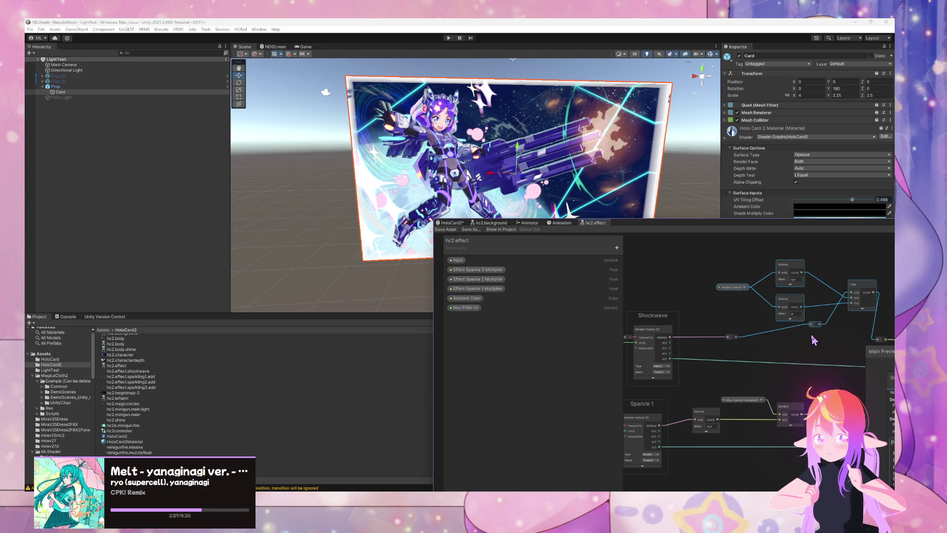
drag(825, 345, 794, 343)
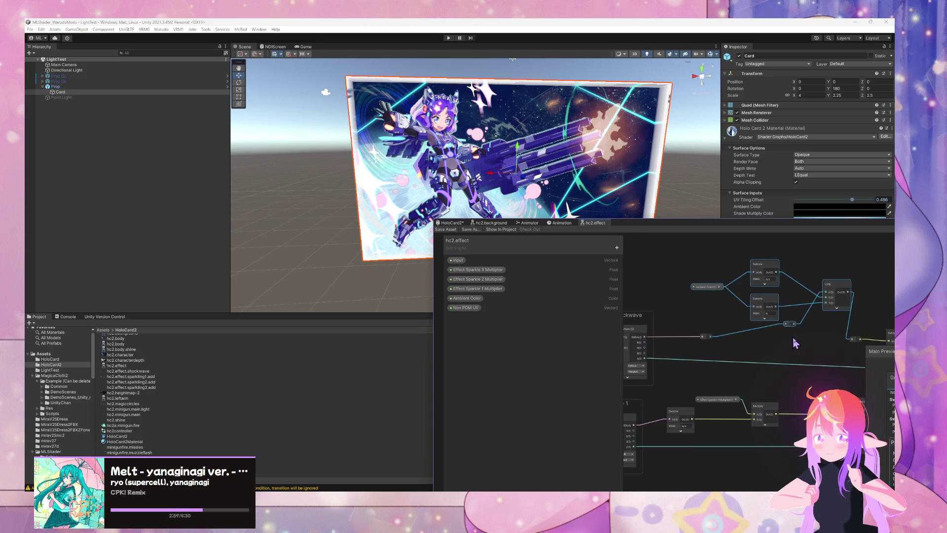
key(Delete)
drag(773, 287, 795, 315)
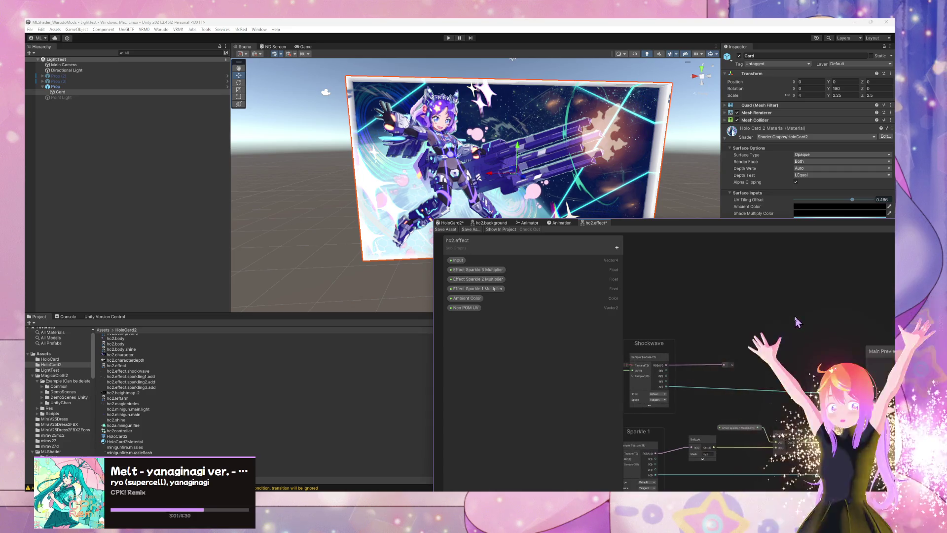
scroll(780, 298, down, 3)
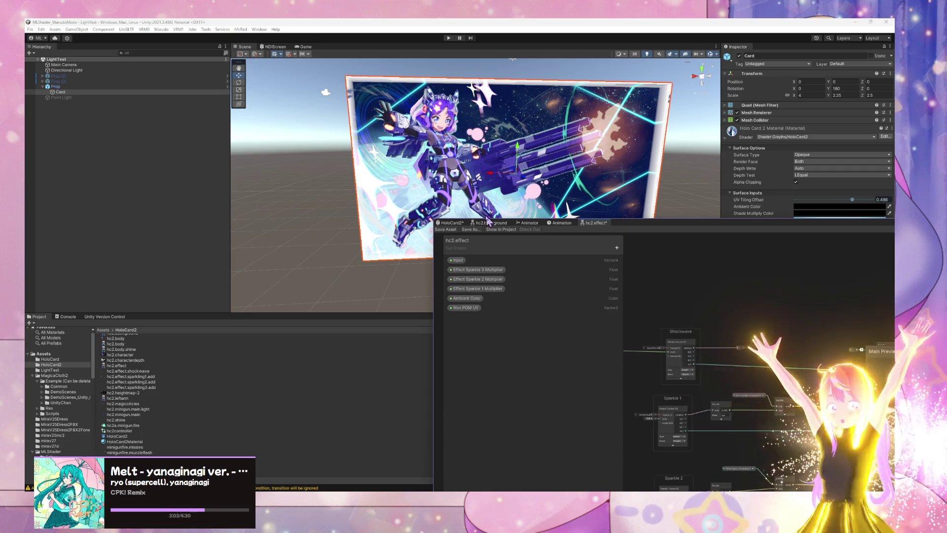
Marquee-select a node cluster in HoloCard2 and reposition the weapons multiplier property nodes
click(451, 222)
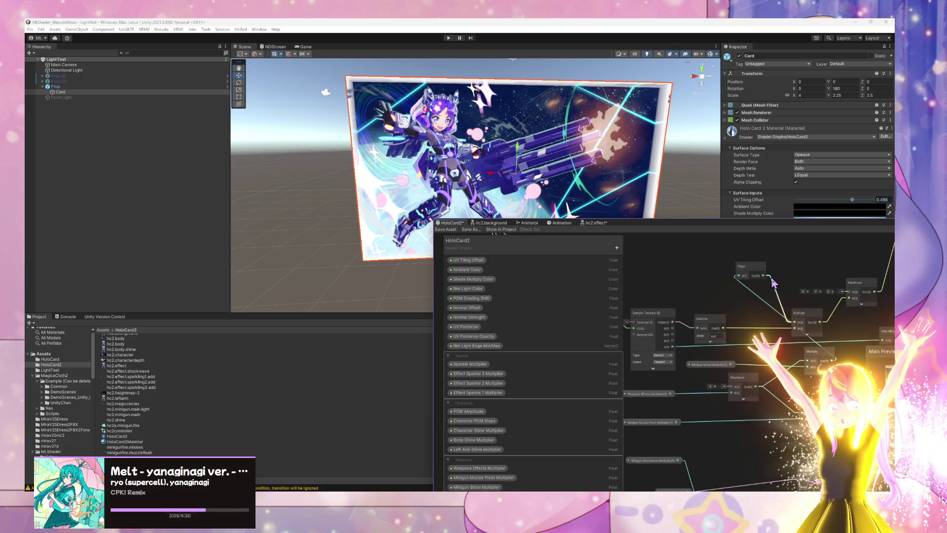
scroll(718, 280, down, 2)
drag(702, 296, 854, 338)
scroll(859, 340, up, 3)
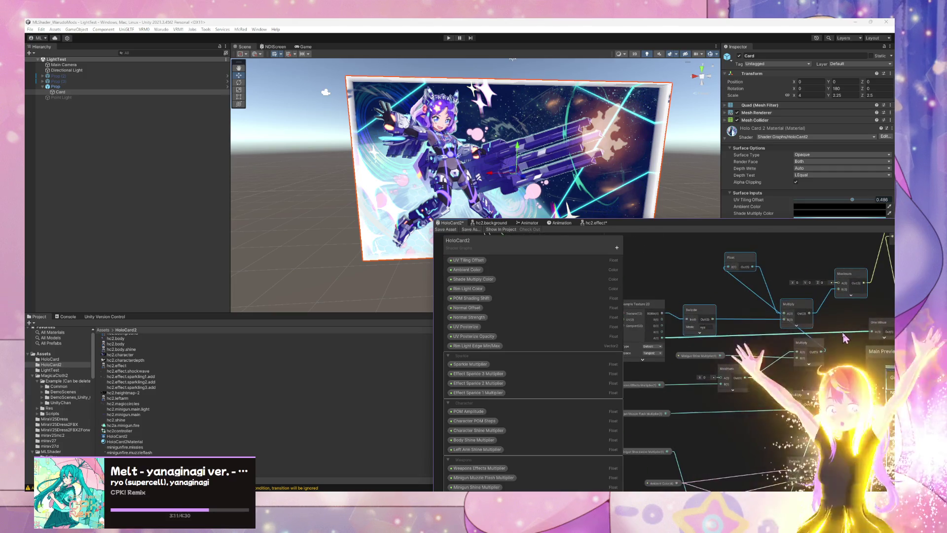
scroll(838, 269, down, 3)
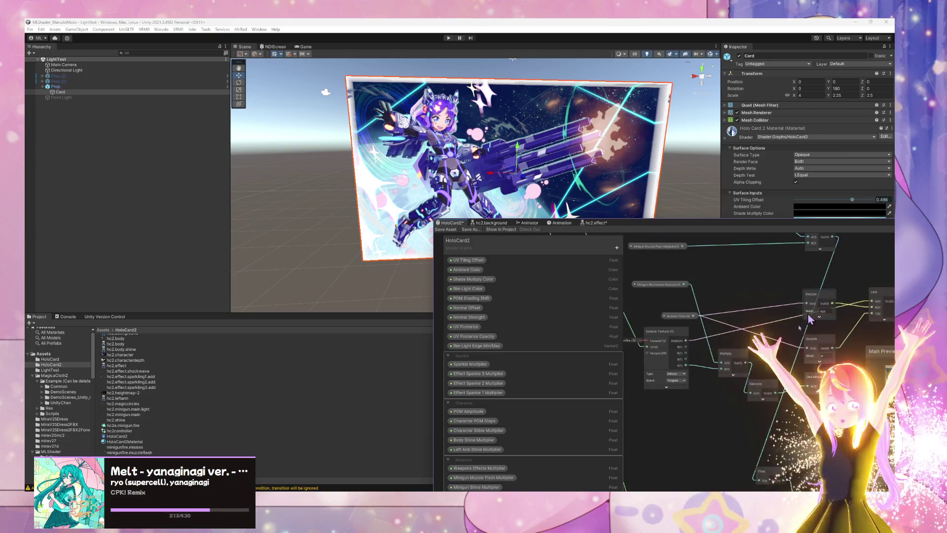
scroll(774, 385, up, 2)
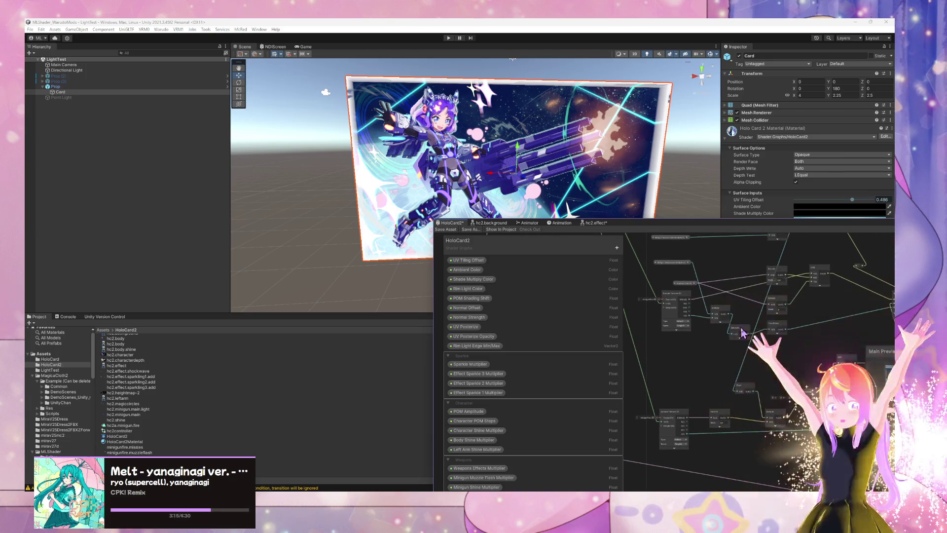
scroll(716, 314, down, 2)
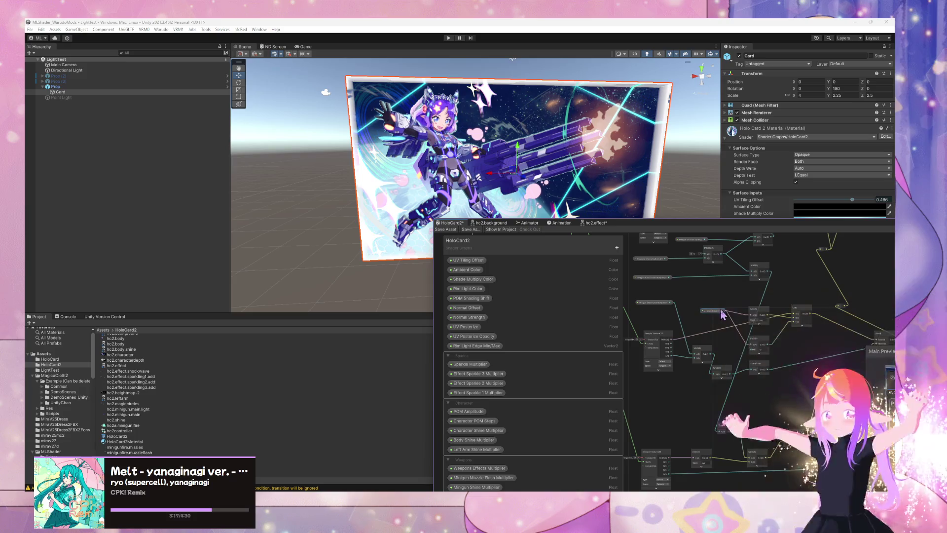
scroll(714, 314, up, 2)
drag(759, 333, 762, 322)
drag(660, 320, 676, 343)
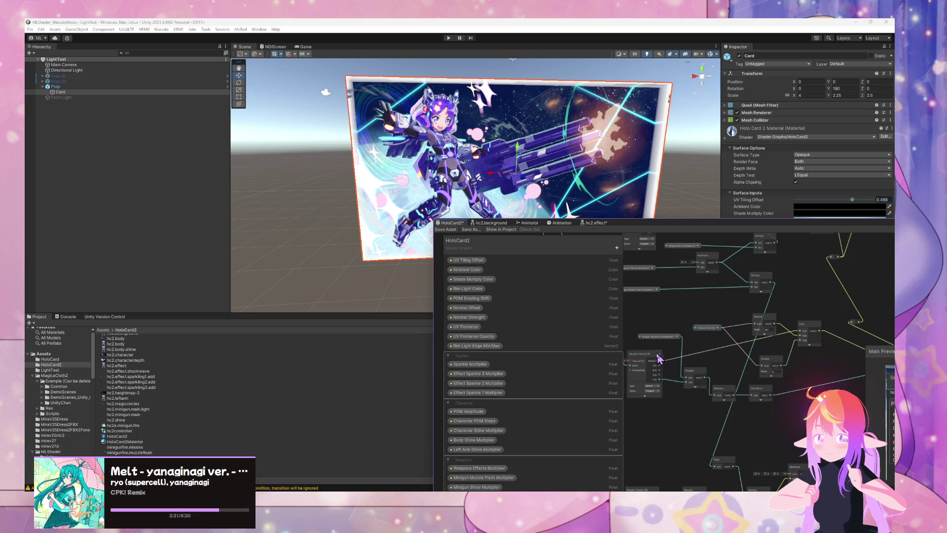
scroll(665, 352, down, 2)
scroll(676, 321, down, 2)
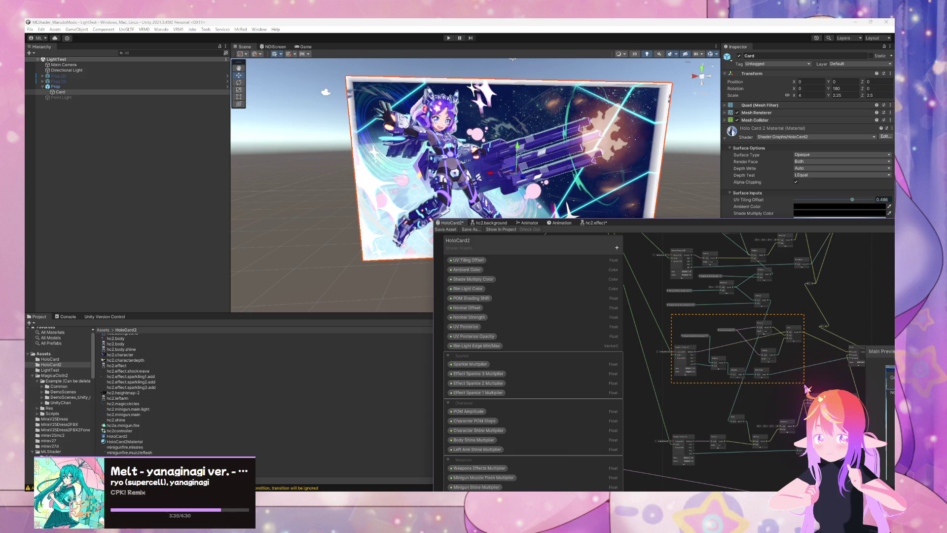
Delete the Shockwave group from the hc2.effect sub graph
click(594, 223)
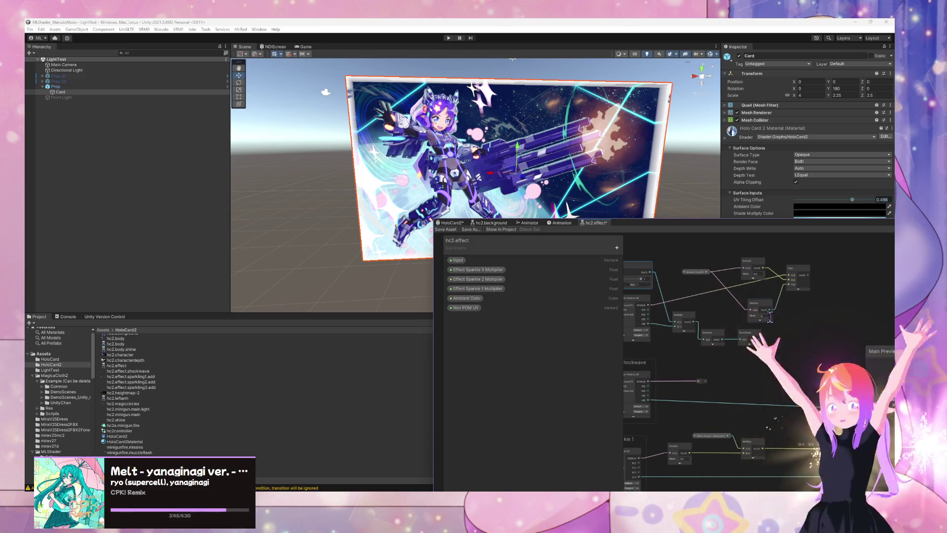
scroll(754, 354, up, 1)
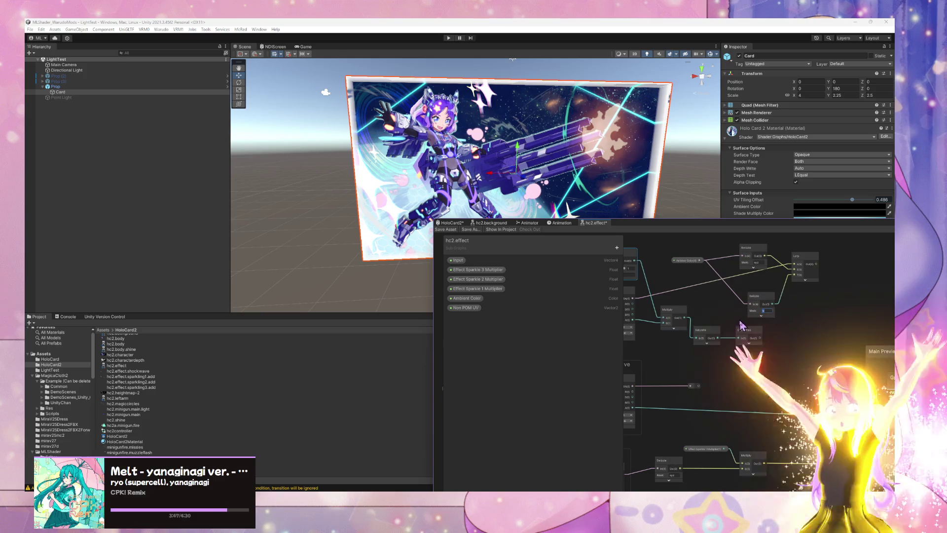
click(777, 303)
mouse_move(648, 358)
mouse_down()
mouse_move(759, 324)
mouse_move(806, 344)
mouse_move(718, 329)
mouse_move(613, 336)
mouse_up()
click(649, 380)
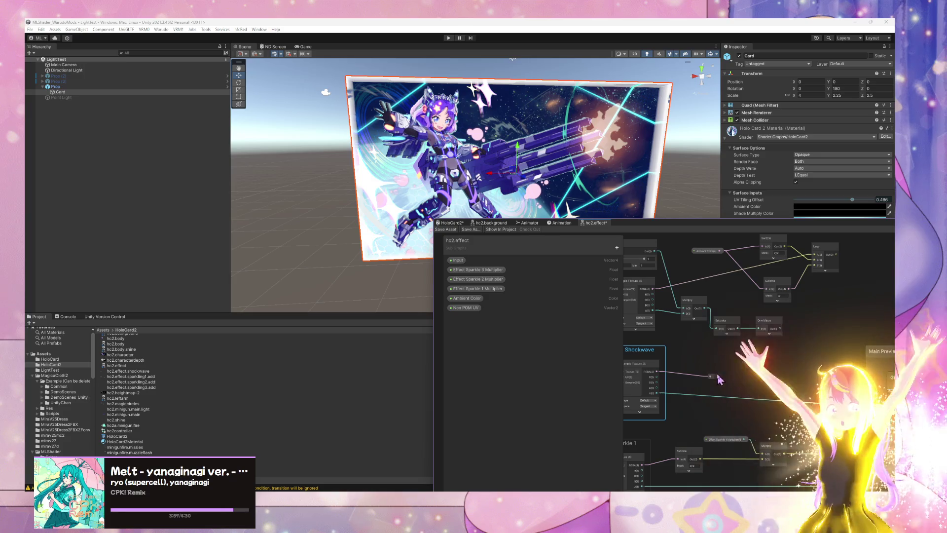
mouse_move(685, 367)
mouse_down()
mouse_move(729, 360)
mouse_move(680, 345)
mouse_up()
drag(728, 366, 669, 368)
drag(842, 348, 782, 351)
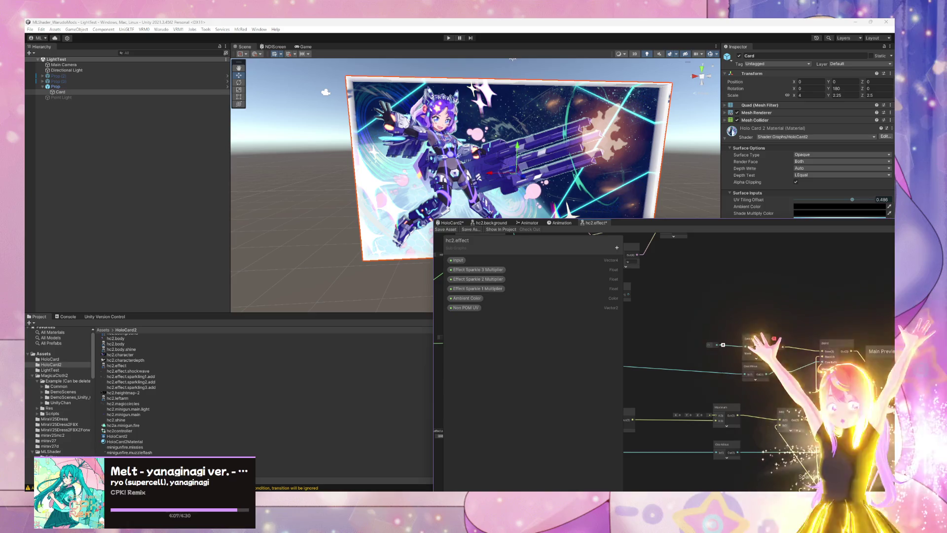
mouse_move(790, 316)
mouse_down()
mouse_move(816, 371)
mouse_move(719, 372)
mouse_move(801, 376)
mouse_move(737, 387)
mouse_move(730, 403)
mouse_up()
key(Delete)
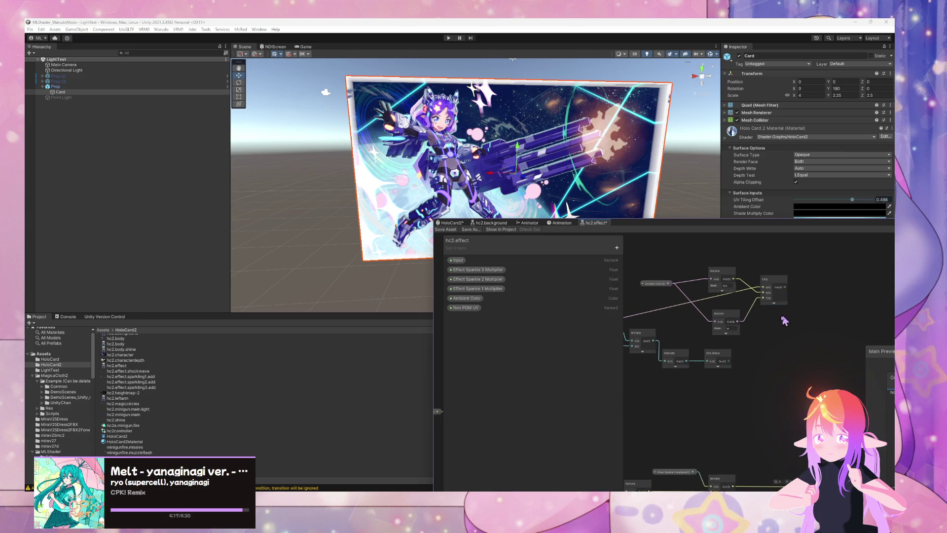
Inspect the remaining Sample Texture 2D, Non POM UV, Multiply and Saturate nodes
drag(732, 359, 712, 328)
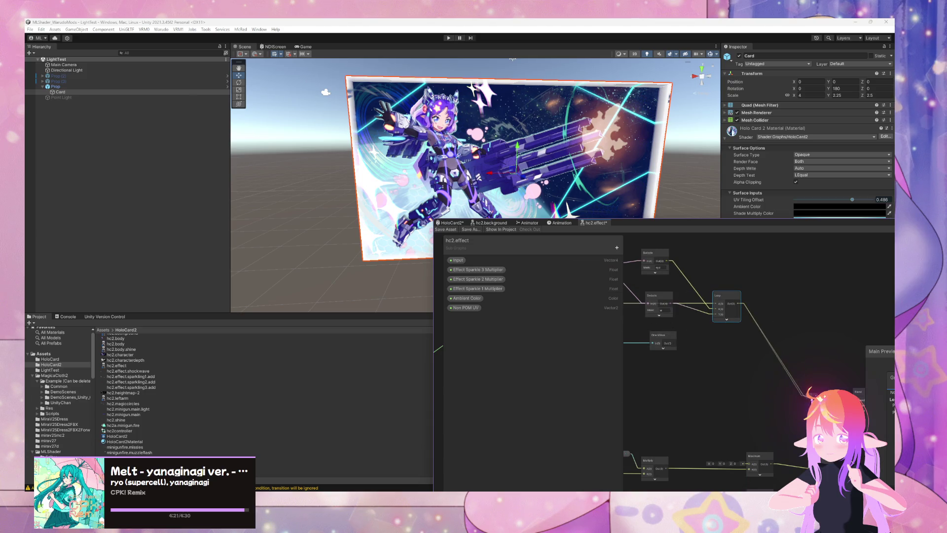
drag(895, 456, 697, 357)
drag(700, 406, 675, 330)
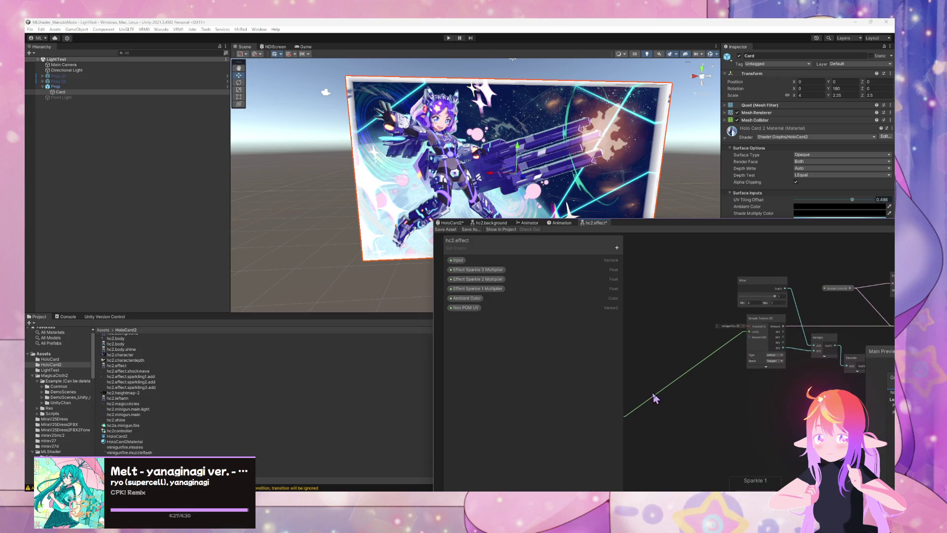
drag(670, 393, 704, 383)
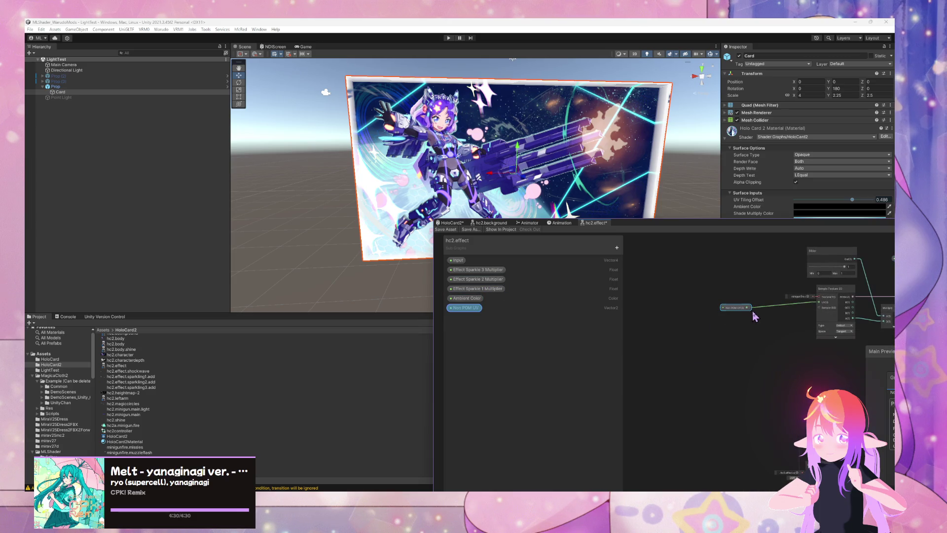
scroll(756, 309, up, 3)
Rename the hc2.effect Non POM UV property to UV in the Blackboard
click(617, 248)
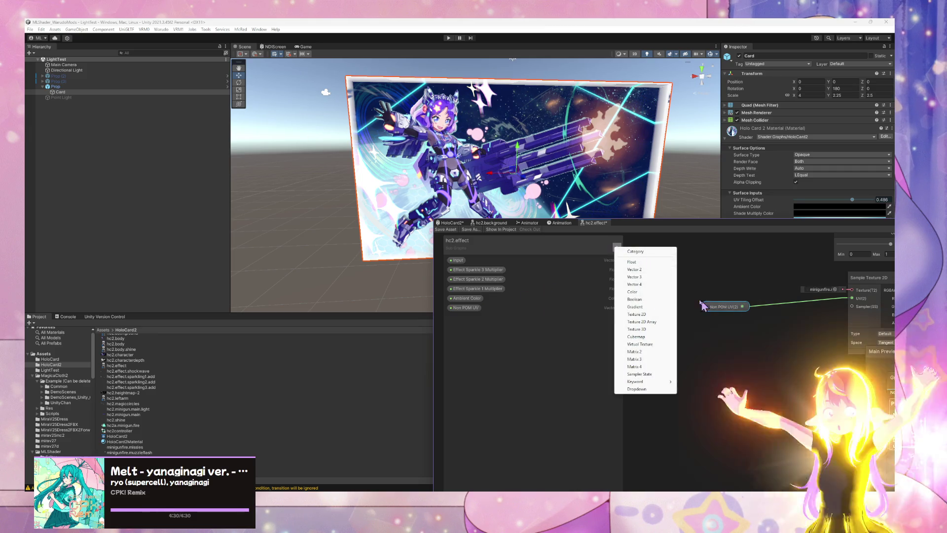
key(Escape)
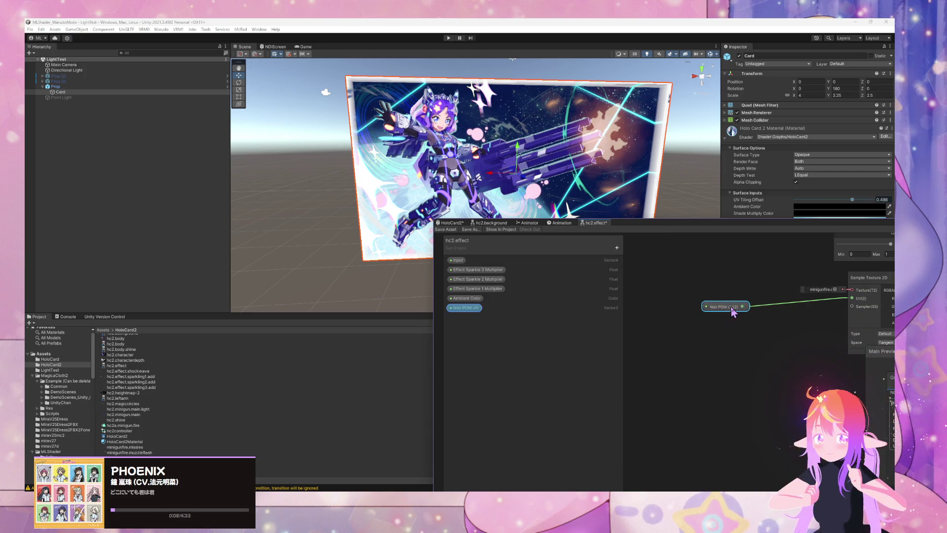
double_click(462, 310)
text(UV)
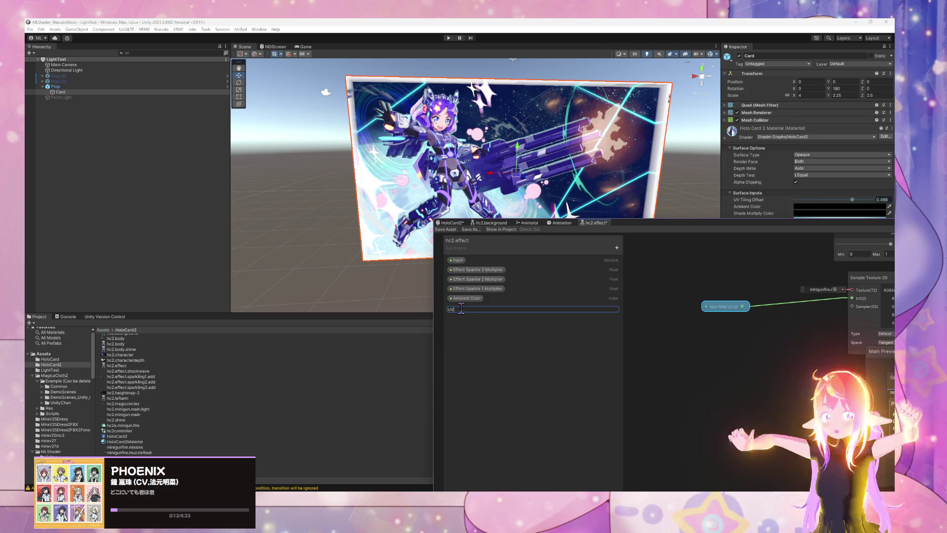
key(Return)
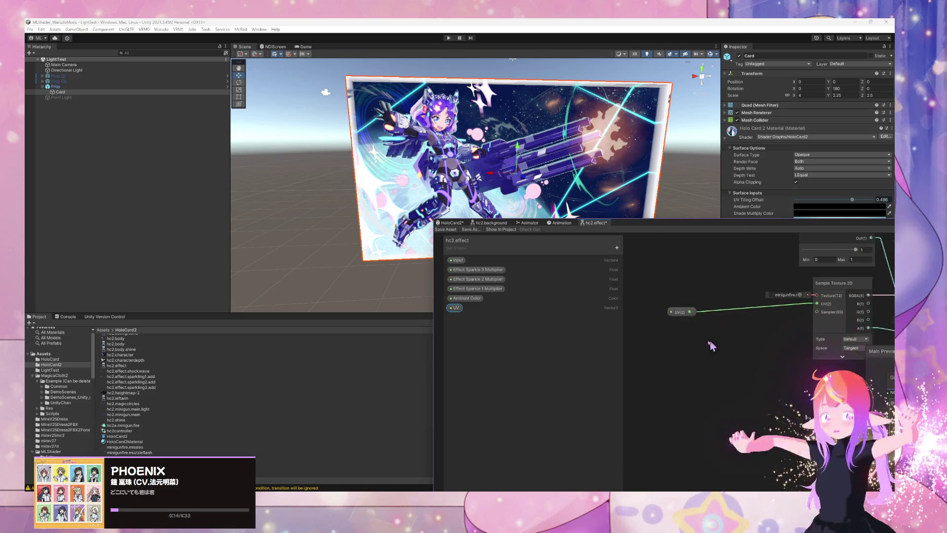
scroll(736, 343, down, 4)
mouse_move(766, 318)
mouse_down()
mouse_move(746, 380)
mouse_move(645, 312)
mouse_move(583, 322)
mouse_move(795, 363)
mouse_move(805, 357)
mouse_up()
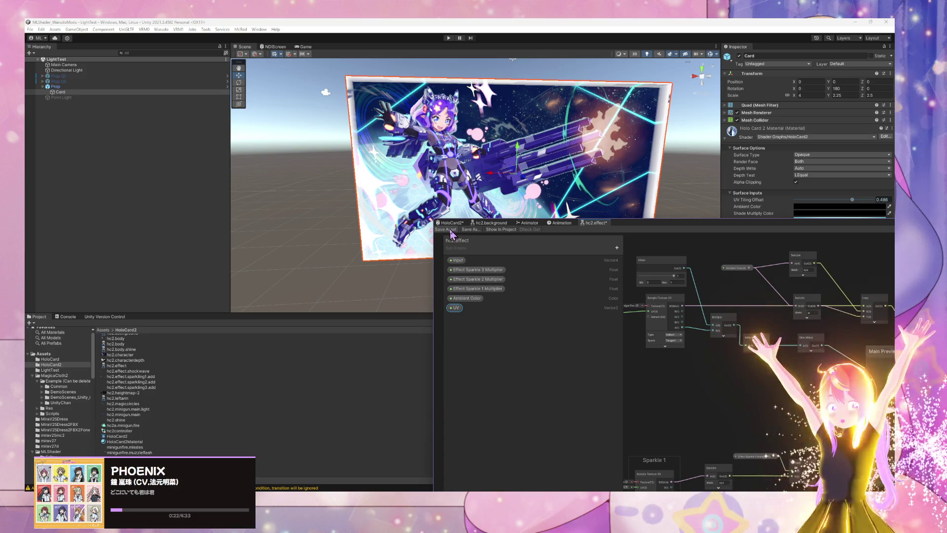
Convert the Blob node into a float property named Effect Shockwave Multiplier and save hc2.effect
drag(685, 275, 701, 307)
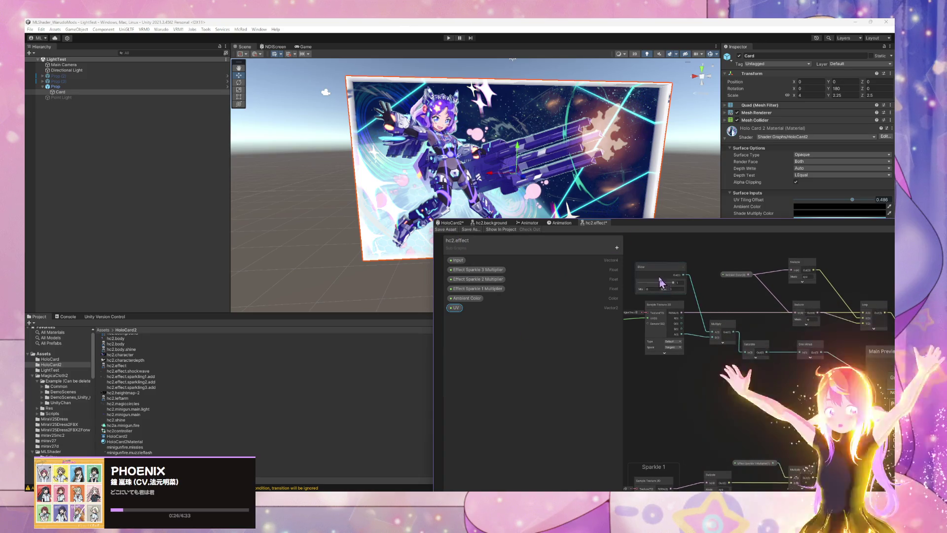
right_click(660, 276)
click(762, 365)
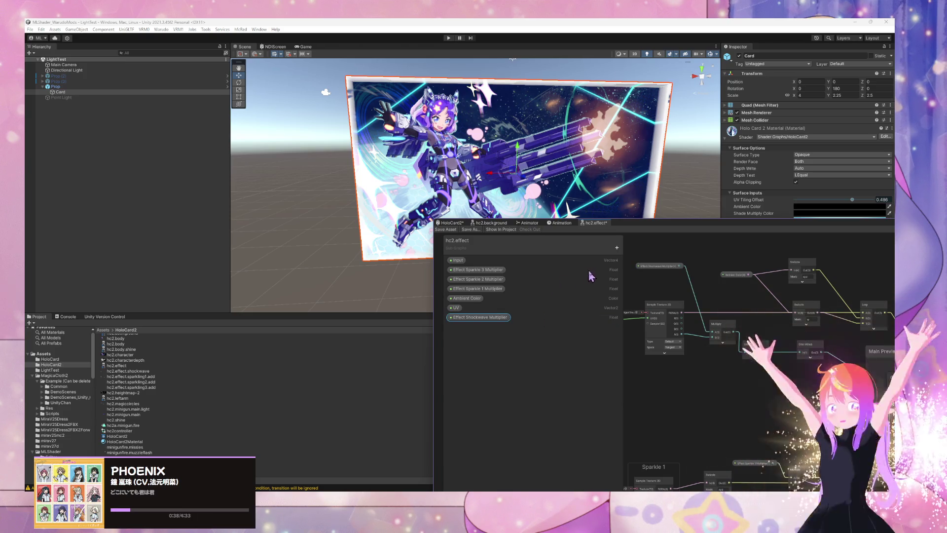
drag(591, 301, 666, 308)
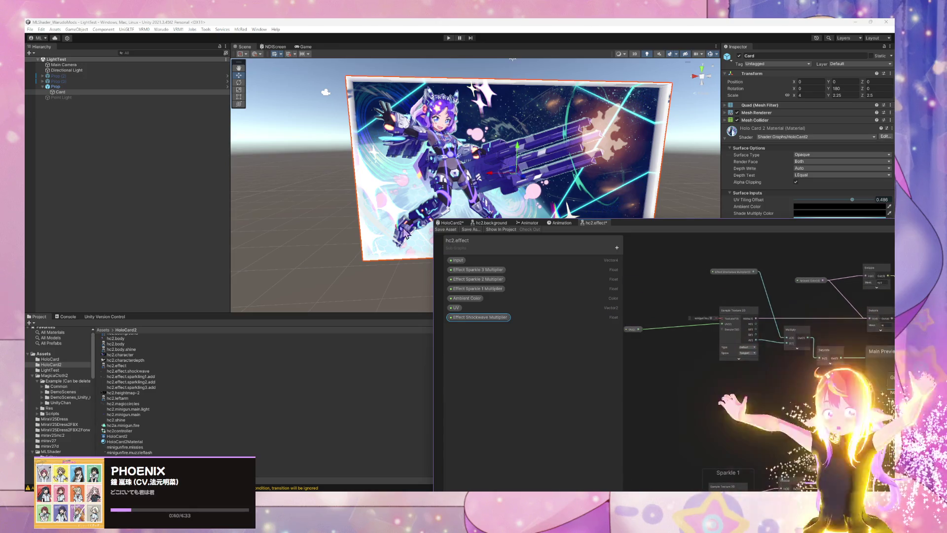
click(447, 229)
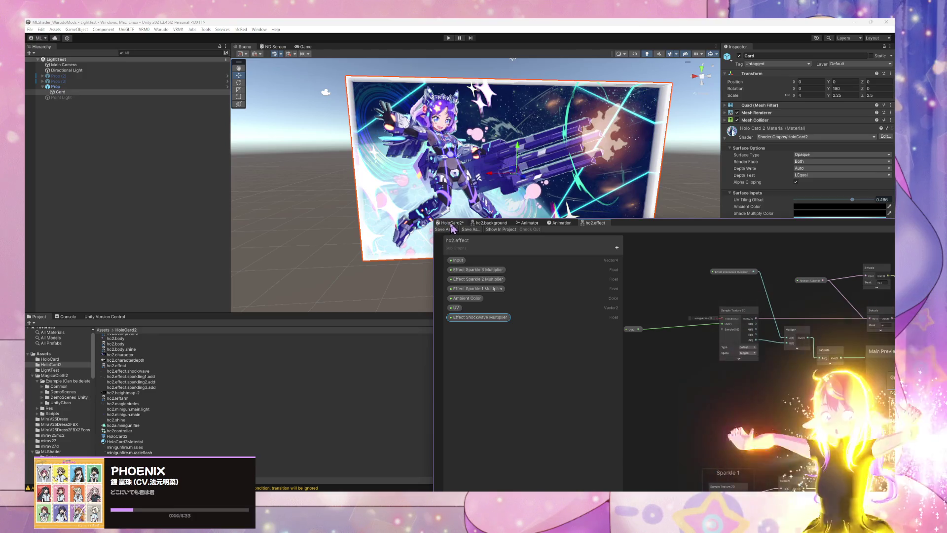
click(453, 229)
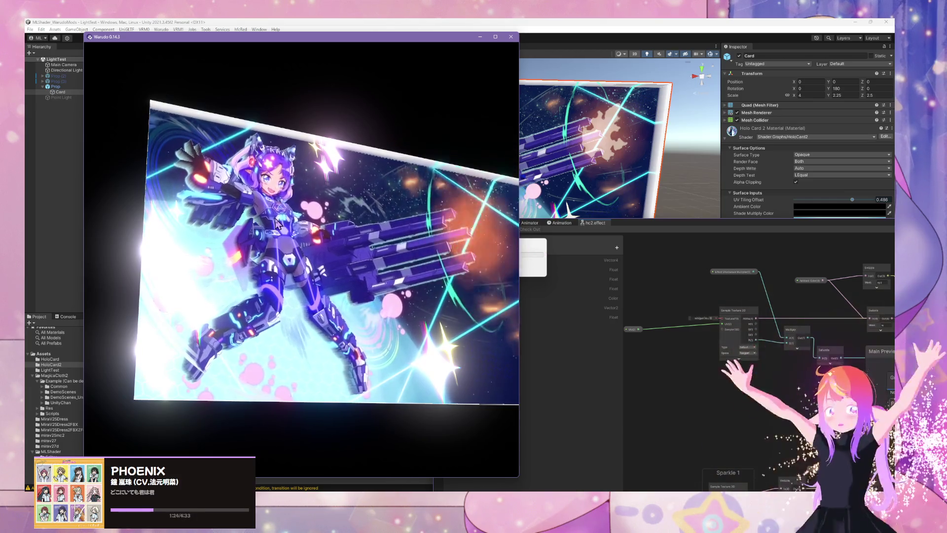
Check the updated holo card in Warudo, then bring Unity's Shader Graph back to the front
scroll(641, 276, up, 3)
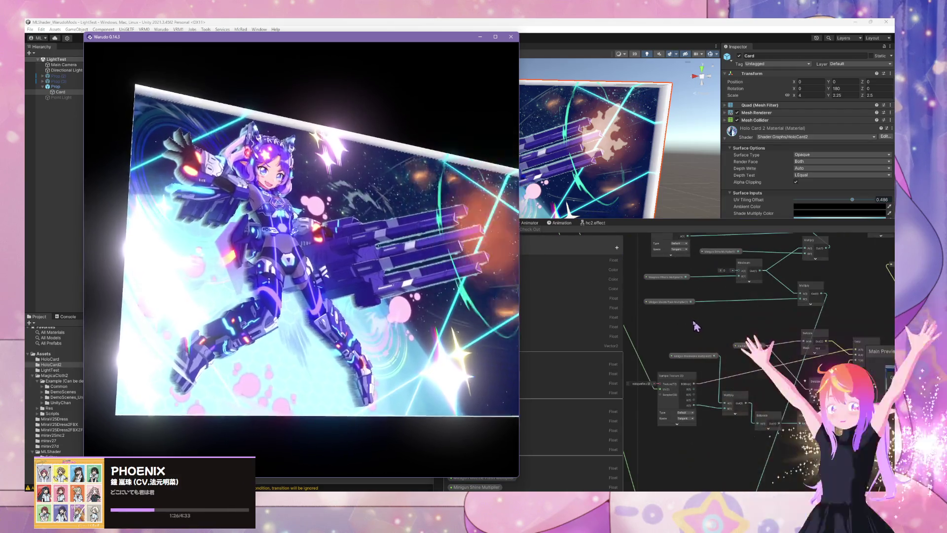
click(687, 296)
scroll(722, 292, up, 1)
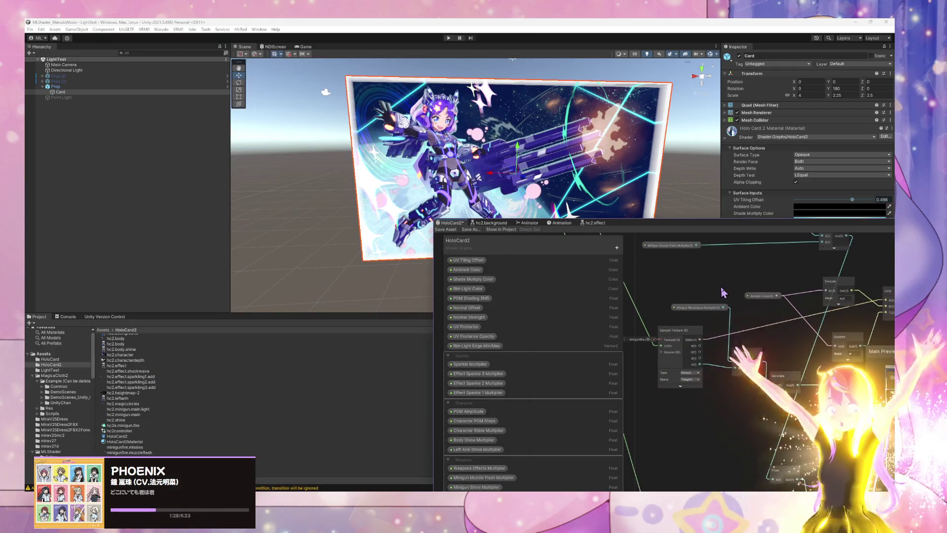
Add a new Float property named Effect Shockwave Multiplier to the HoloCard2 Blackboard
drag(721, 291, 679, 336)
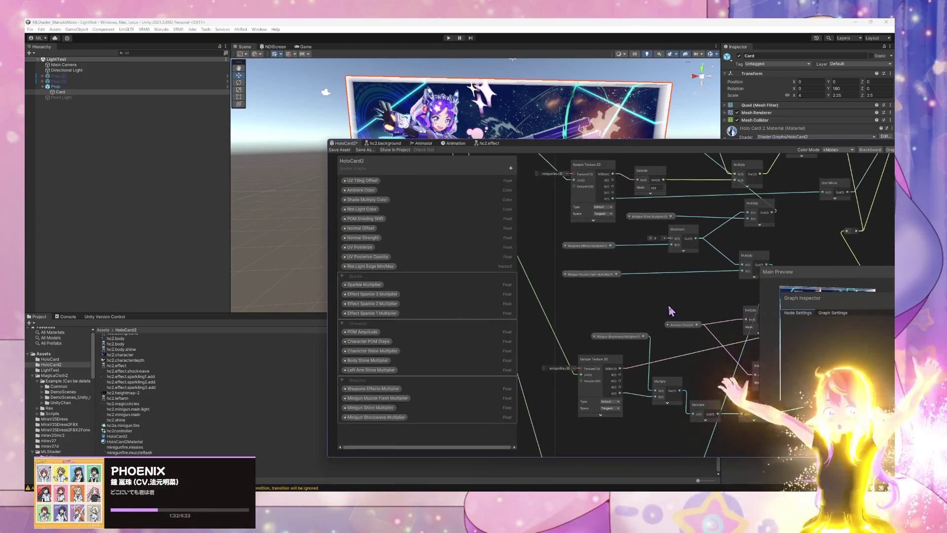
mouse_move(645, 274)
mouse_down()
mouse_move(626, 385)
mouse_move(700, 246)
mouse_move(661, 226)
mouse_move(735, 211)
mouse_up()
scroll(735, 211, down, 10)
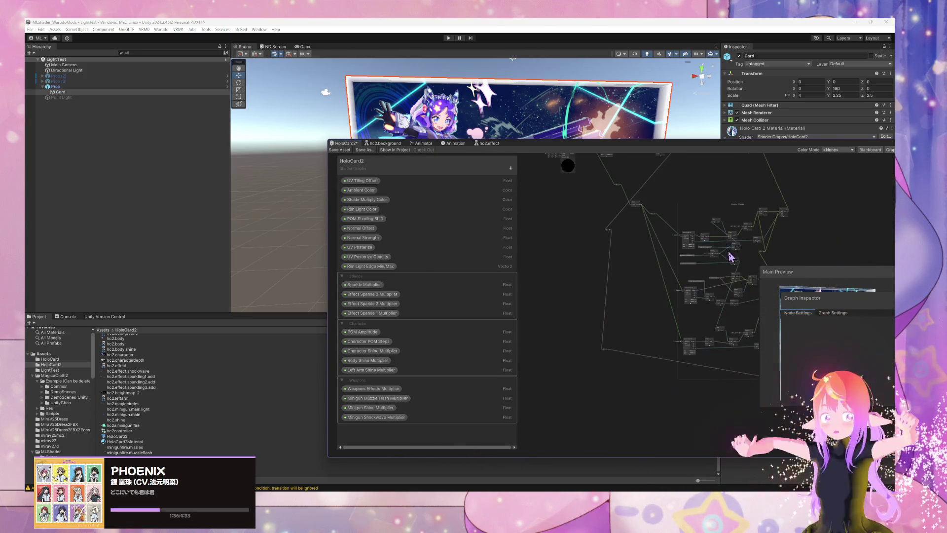
scroll(675, 327, up, 10)
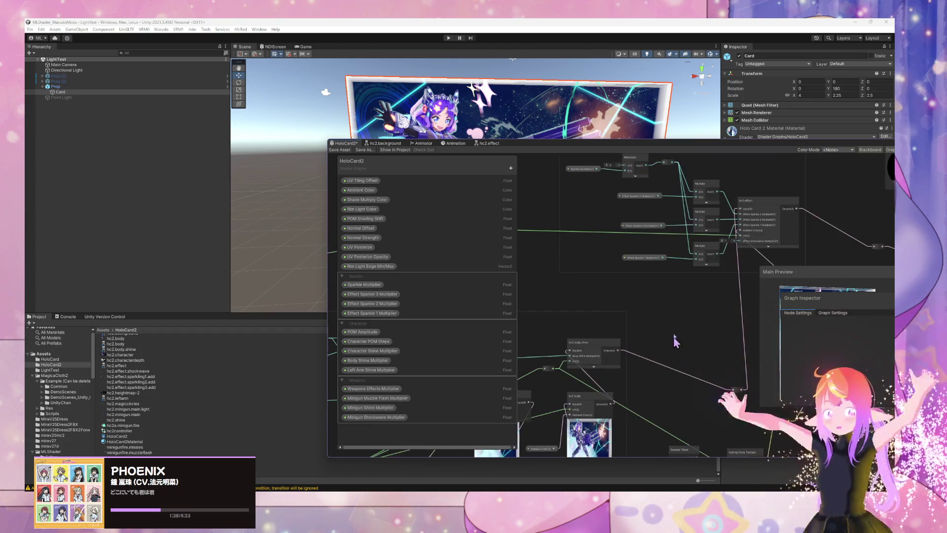
drag(672, 324, 650, 354)
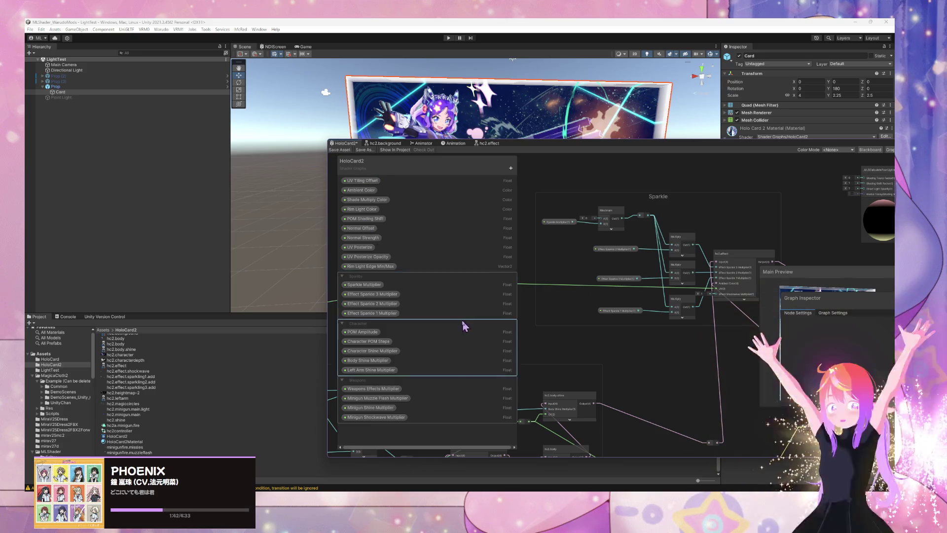
click(511, 169)
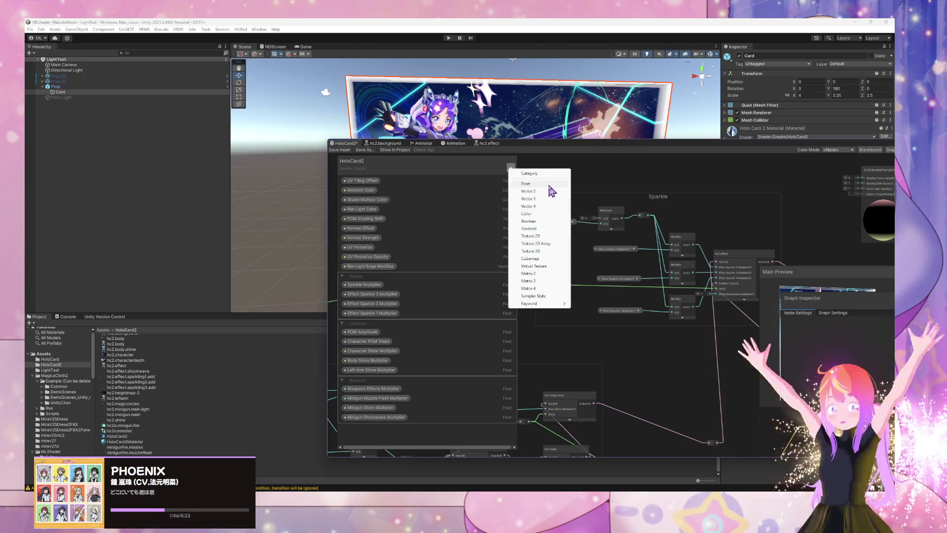
click(549, 185)
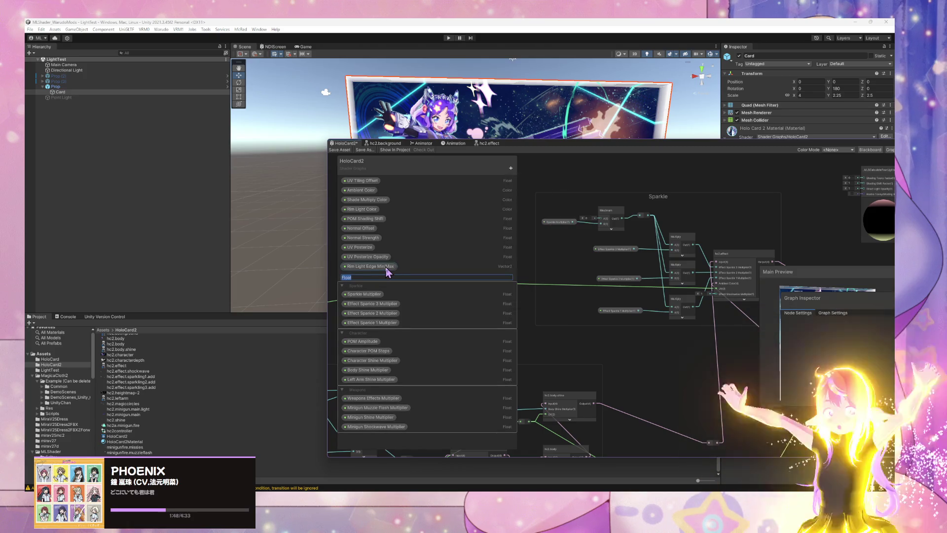
key(BackSpace)
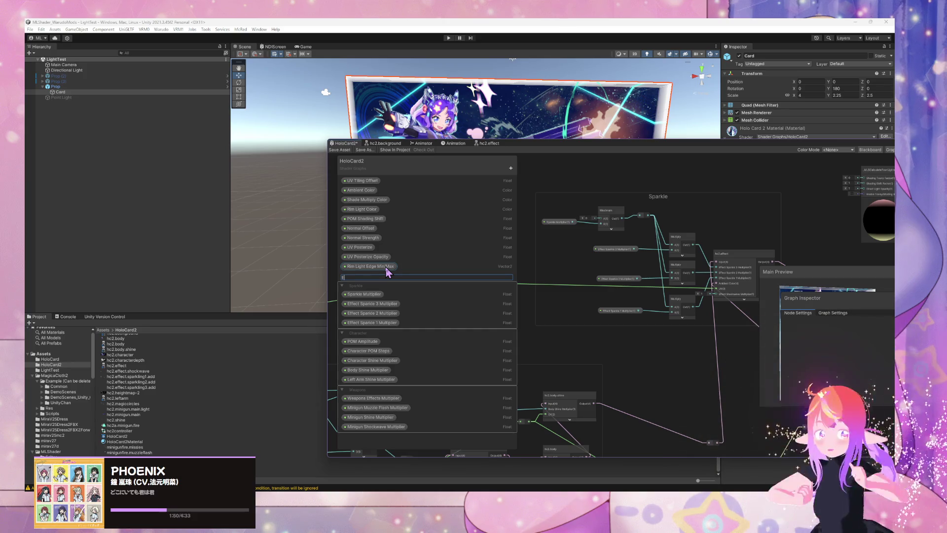
text(ffect Sh)
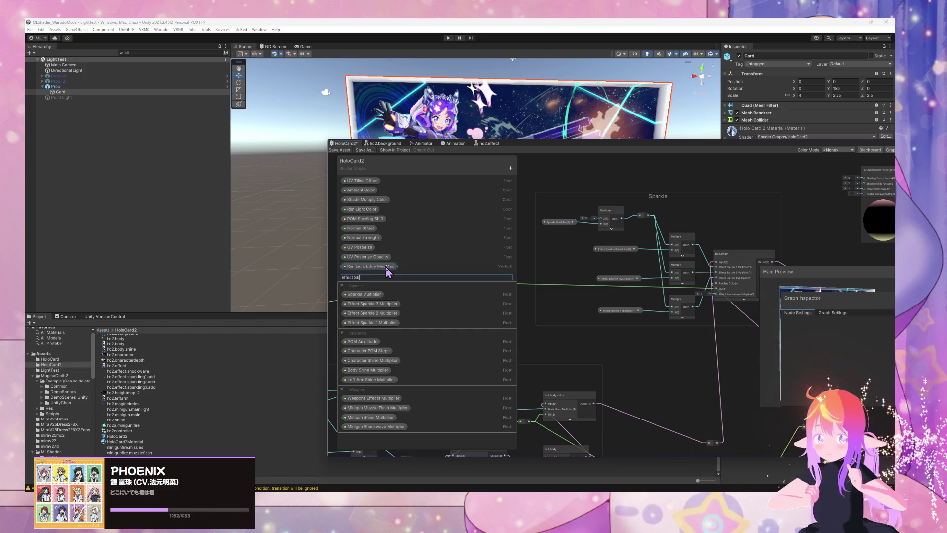
text(gwave Multiplier)
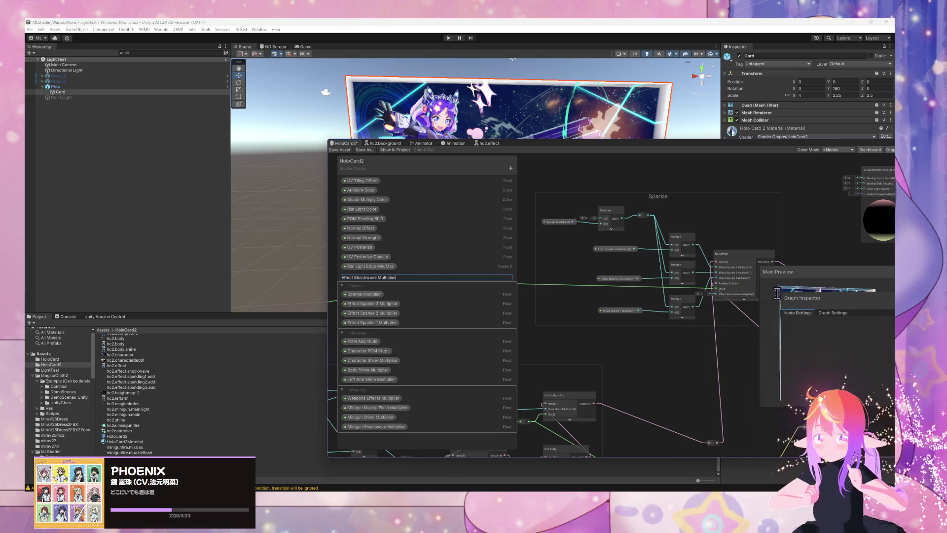
key(Return)
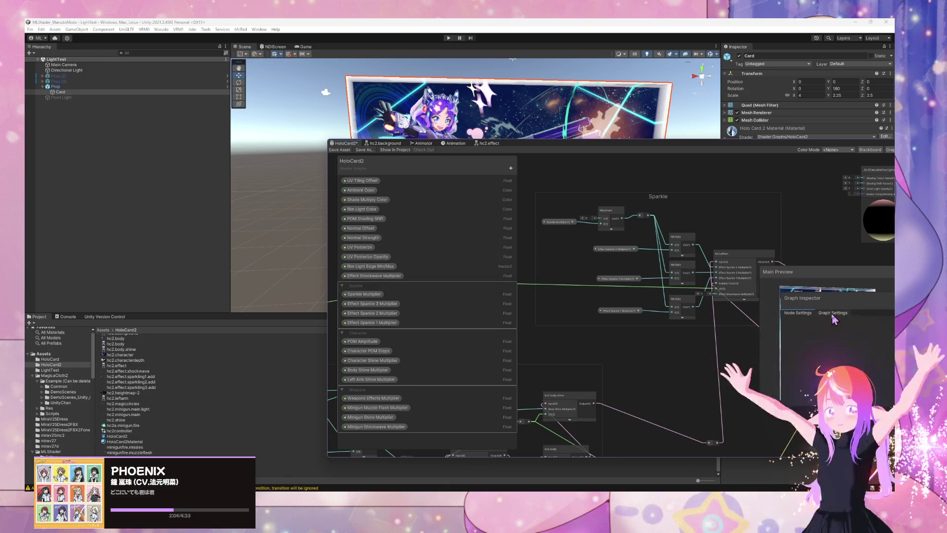
Wire Effect Shockwave Multiplier into hc2.effect's matching input and save HoloCard2
click(374, 276)
drag(601, 296, 717, 295)
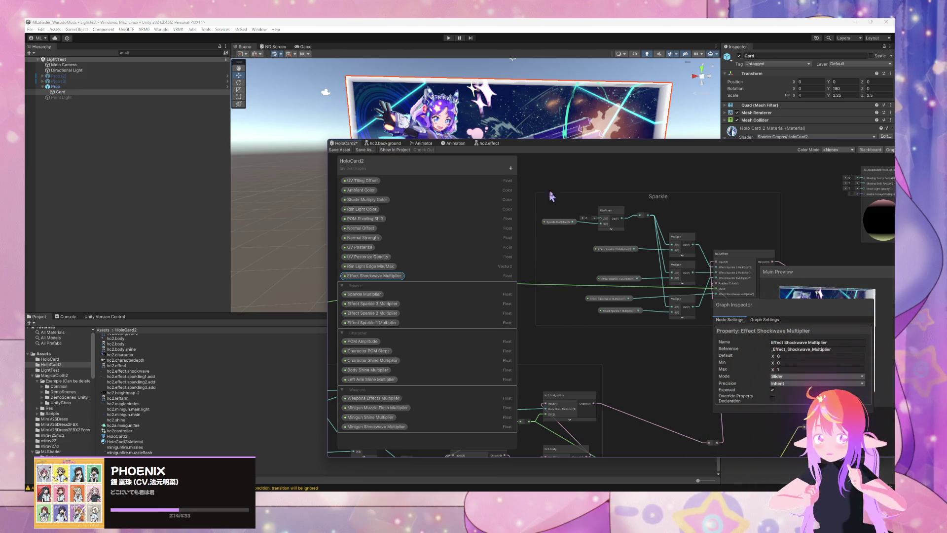
click(342, 150)
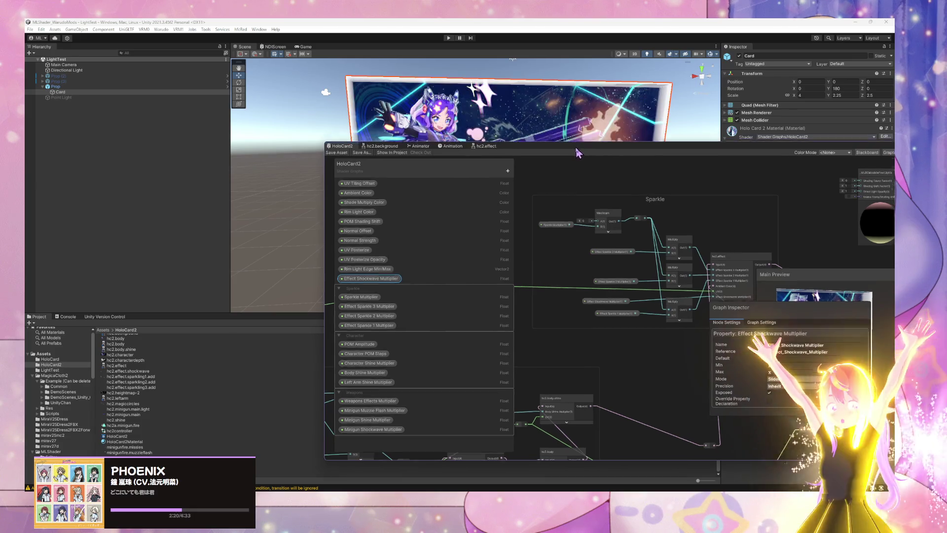
Look over the hc2.effect subgraph, then bring up the minigun fire animation timeline
drag(491, 148, 432, 244)
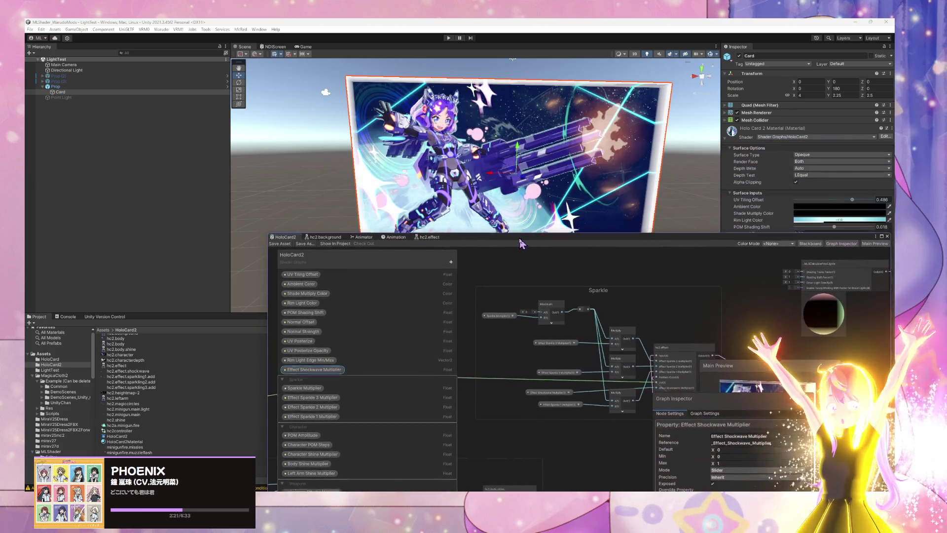
click(429, 240)
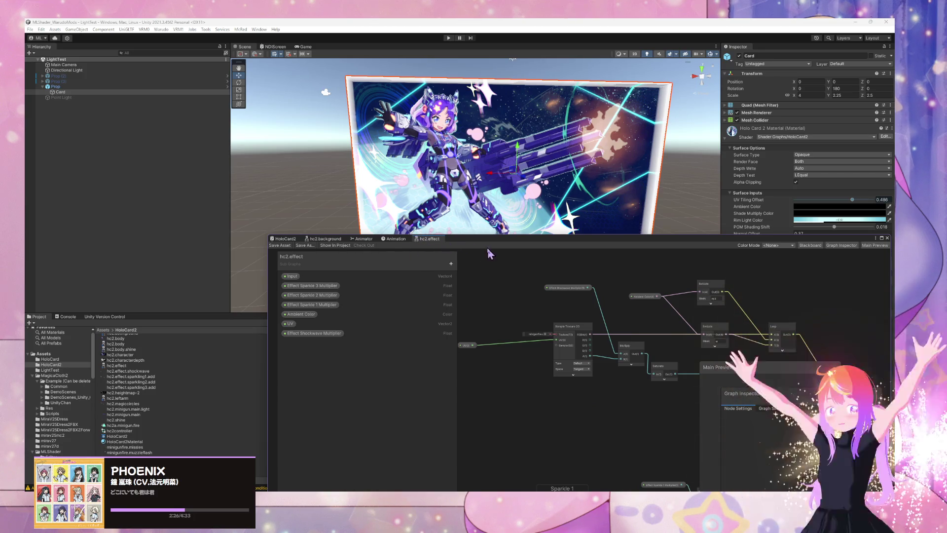
mouse_move(501, 258)
mouse_down()
mouse_move(526, 298)
mouse_move(558, 280)
mouse_move(458, 265)
mouse_up()
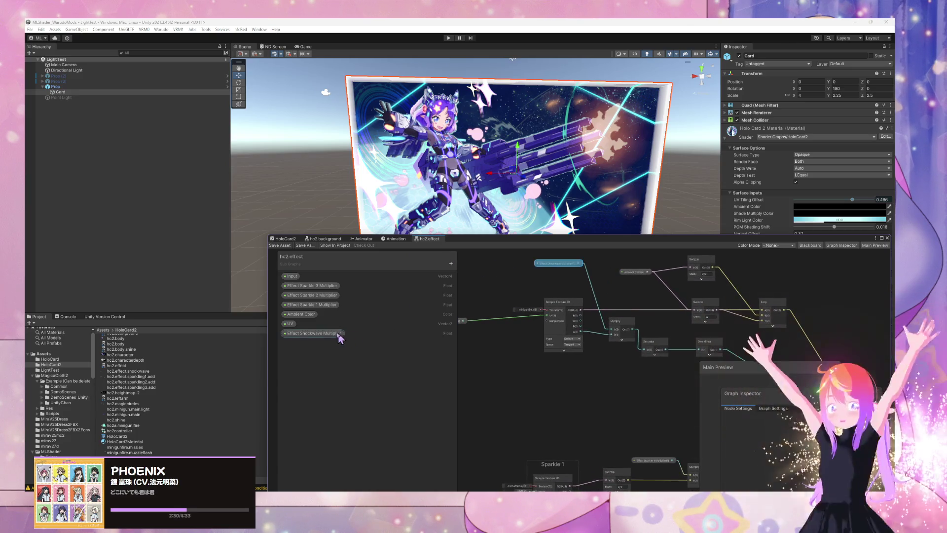
click(393, 239)
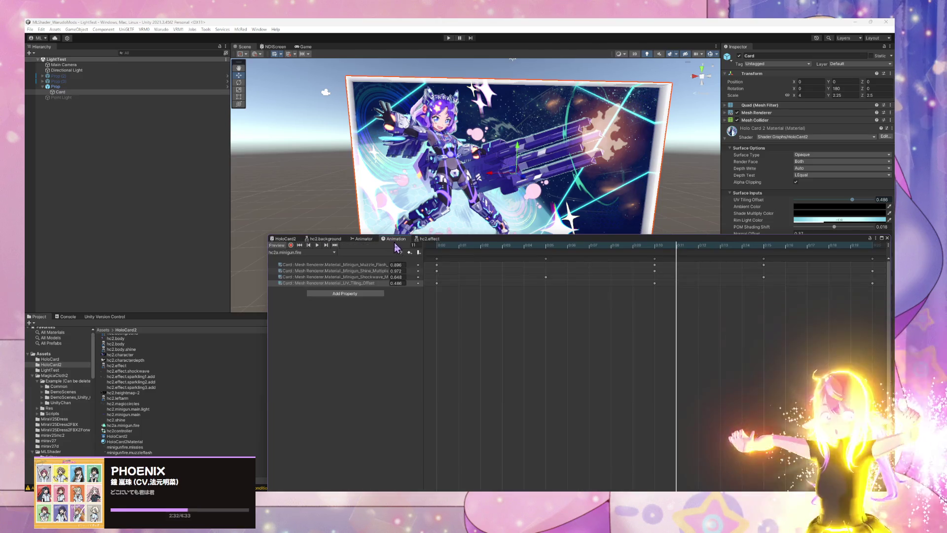
Preview the minigun fire clip, pause near frame 19, and set Effect Shockwave Multiplier to 1
click(316, 245)
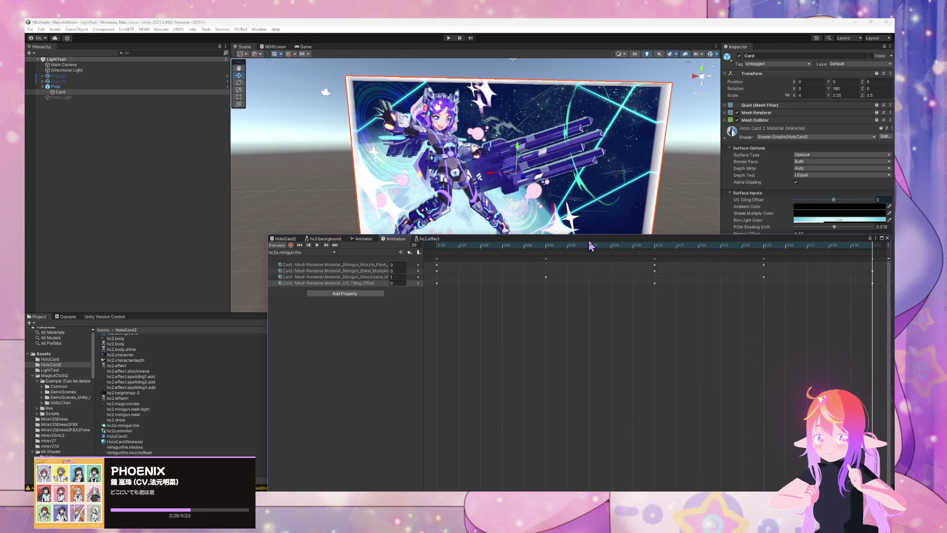
drag(588, 241, 423, 254)
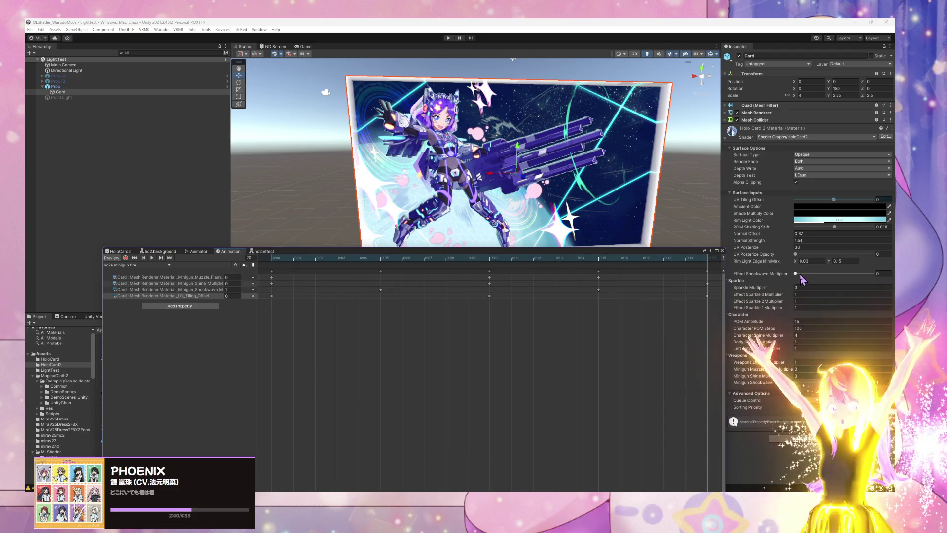
click(709, 273)
key(comma)
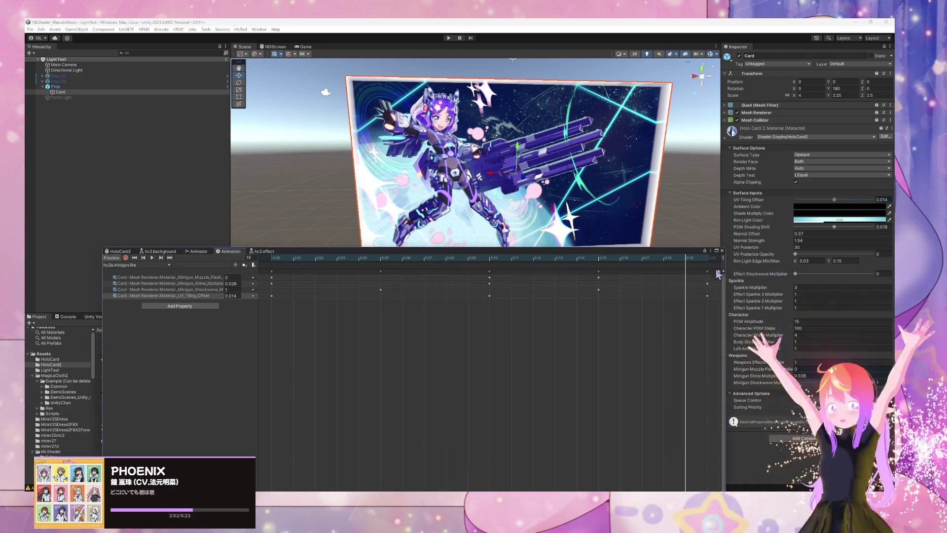
click(690, 270)
Scrub back through the clip and key Effect Shockwave Multiplier at 0 on frame 5
mouse_move(689, 270)
mouse_down()
mouse_move(271, 271)
mouse_move(578, 278)
mouse_move(281, 277)
mouse_up()
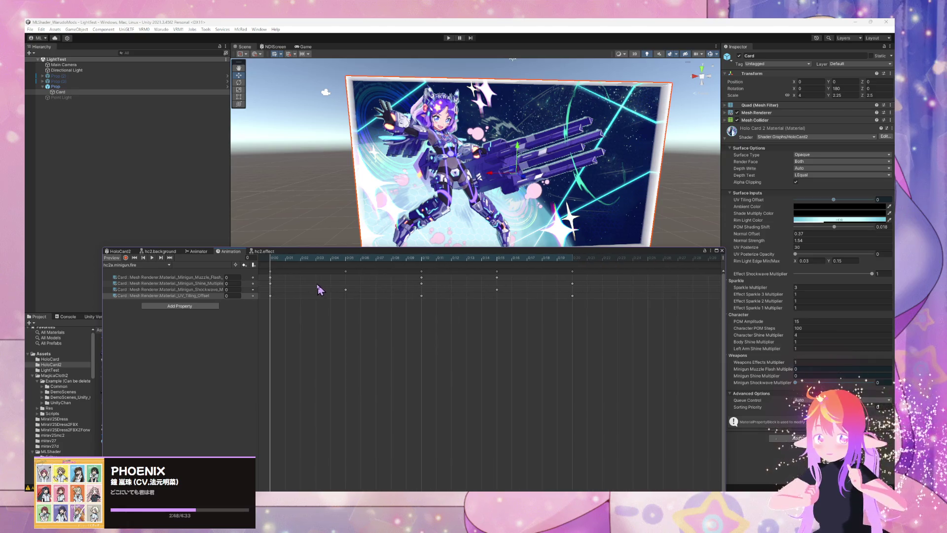
mouse_move(272, 260)
mouse_down()
mouse_move(429, 280)
mouse_move(567, 282)
mouse_move(264, 273)
mouse_move(391, 286)
mouse_move(347, 288)
mouse_up()
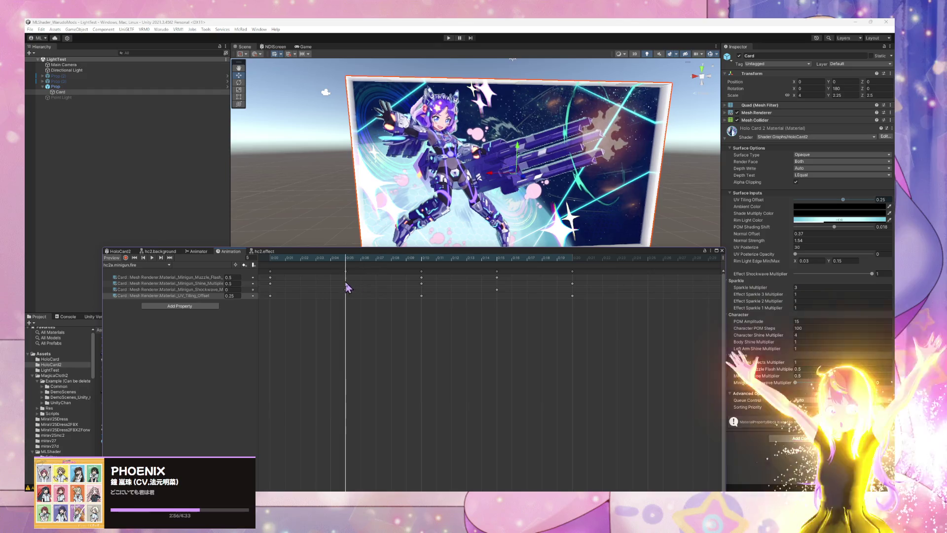
scroll(293, 281, down, 5)
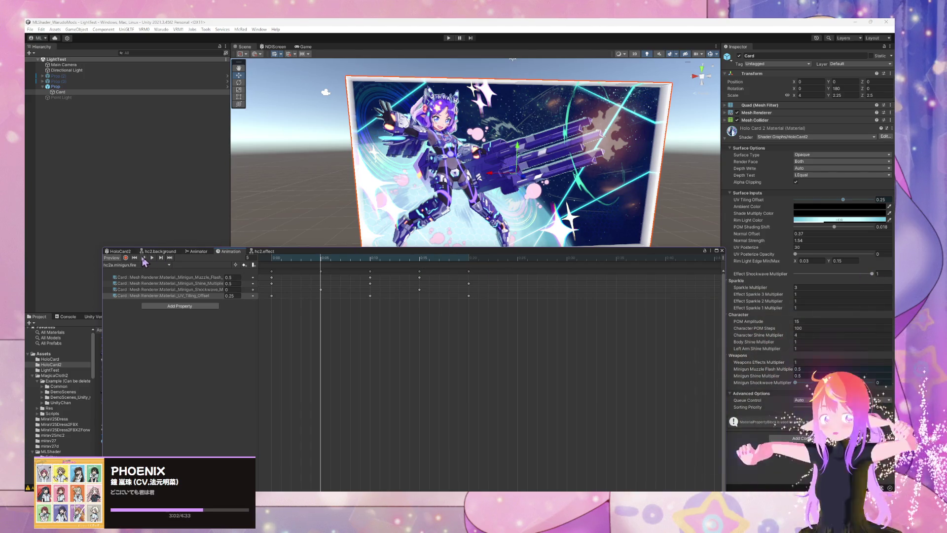
drag(871, 275, 670, 272)
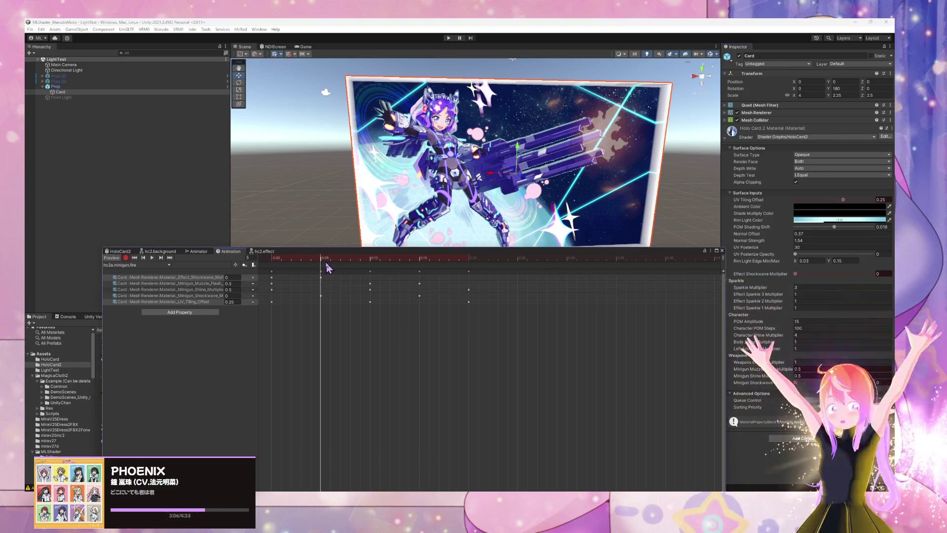
Key Effect Shockwave Multiplier at 1 on frame 15 and back to 0 on frame 20
click(374, 269)
click(420, 271)
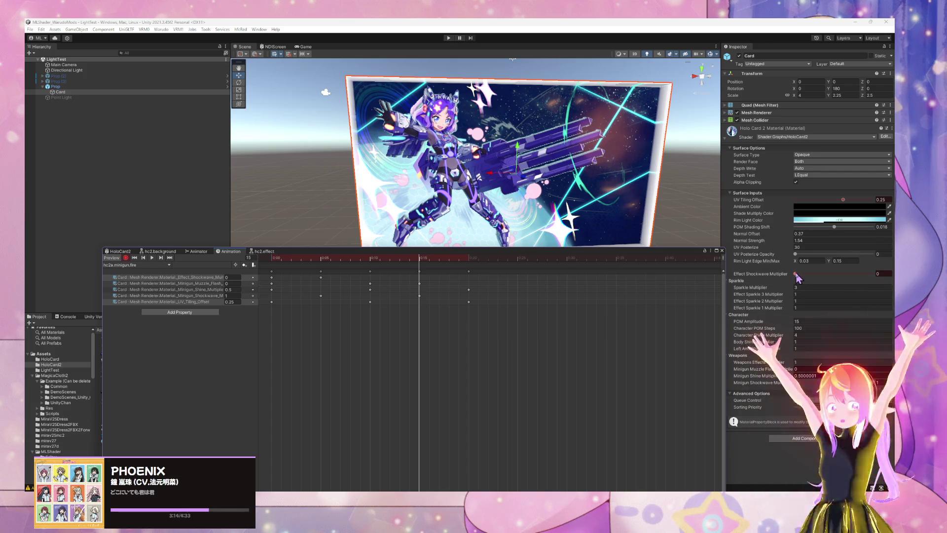
drag(796, 274, 872, 274)
drag(421, 255, 499, 274)
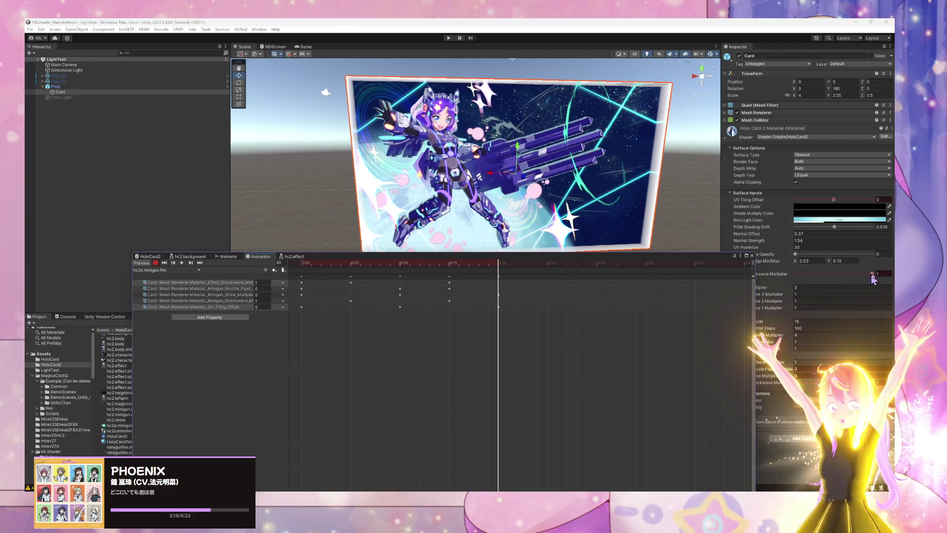
drag(867, 279, 795, 276)
Play the minigun fire clip to check the shockwave, then stop it at frame 0
click(182, 263)
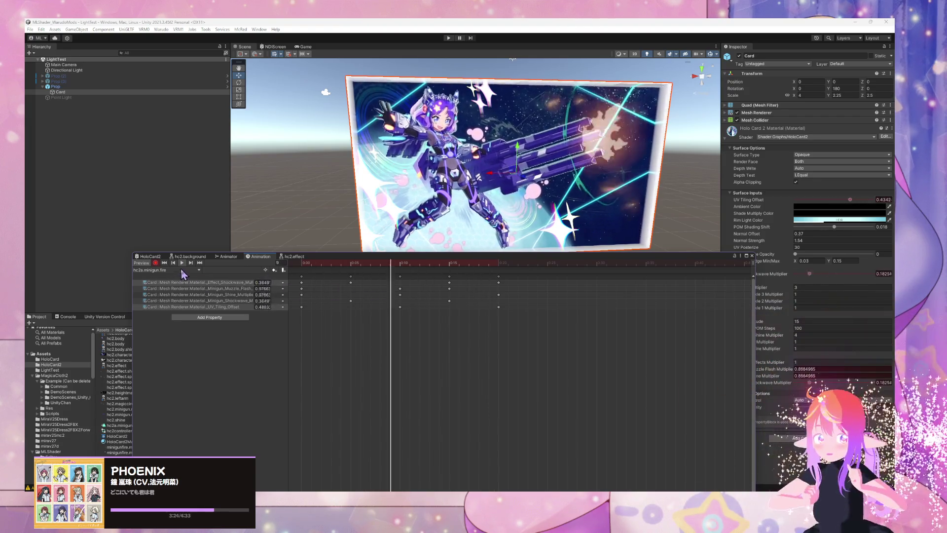
click(164, 263)
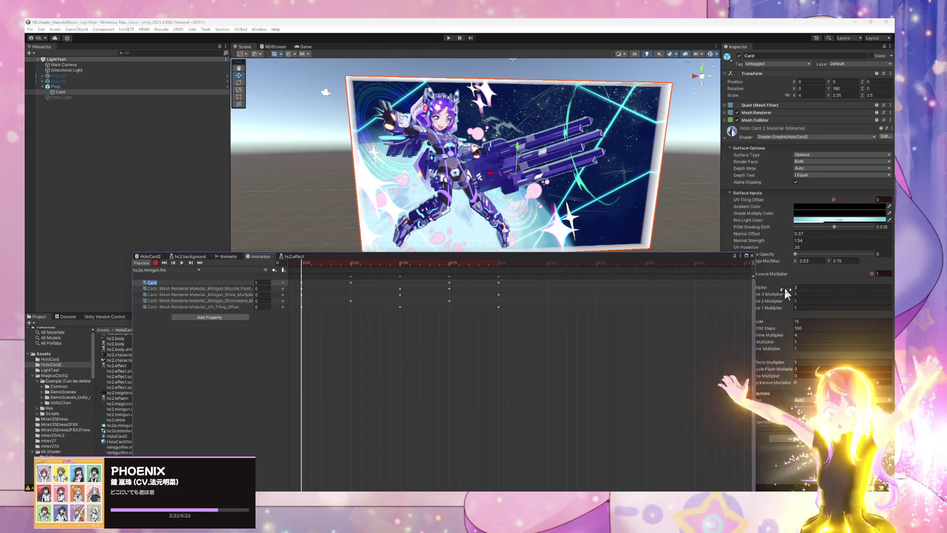
drag(308, 267, 512, 276)
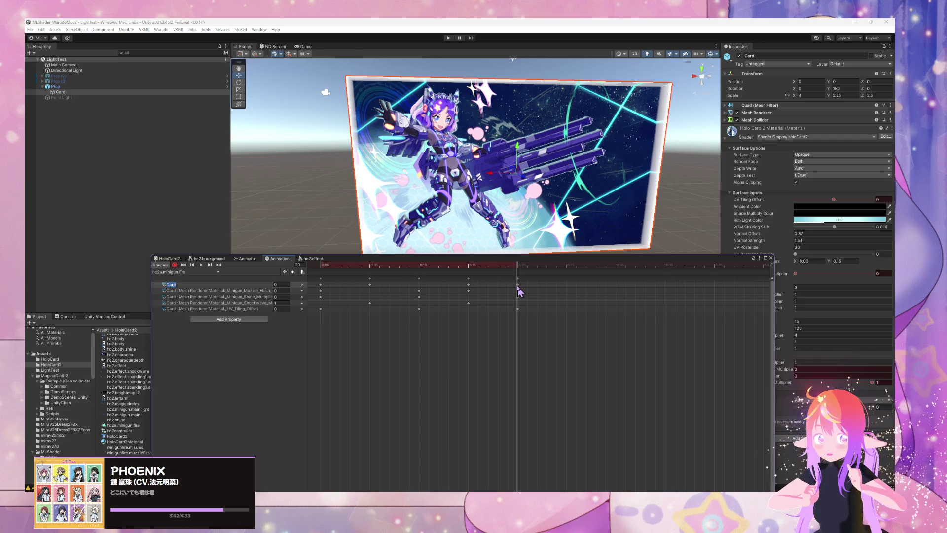
Move the first Effect Shockwave Multiplier key from frame 5 to frame 14
click(469, 284)
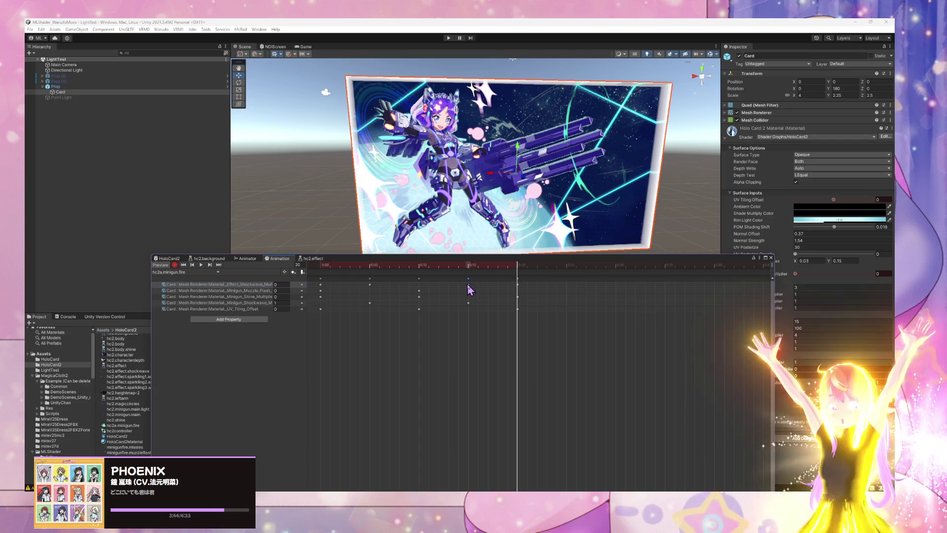
click(517, 286)
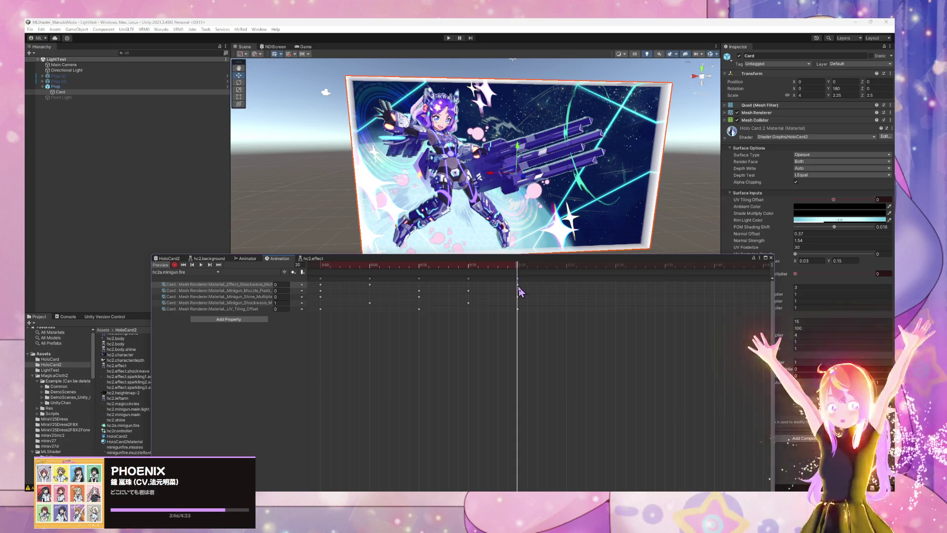
drag(523, 270, 314, 270)
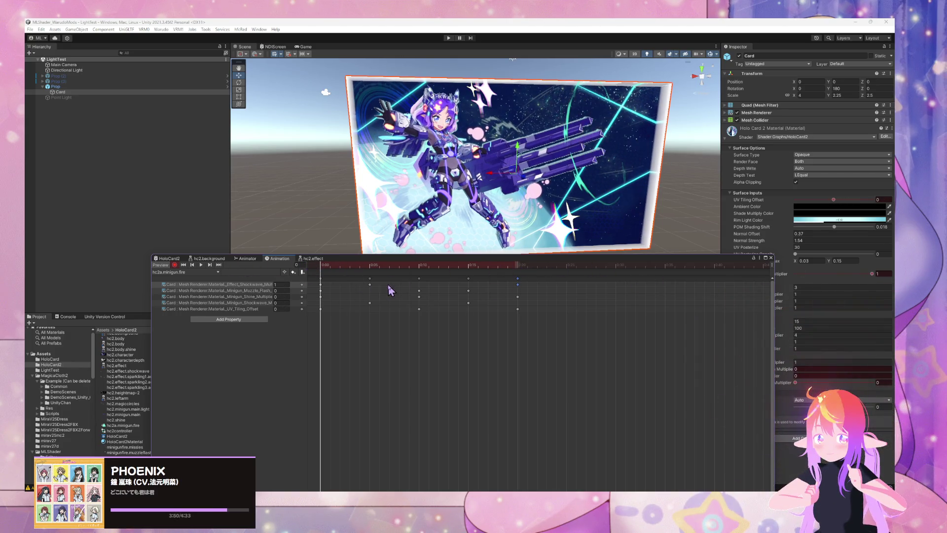
drag(371, 286, 463, 291)
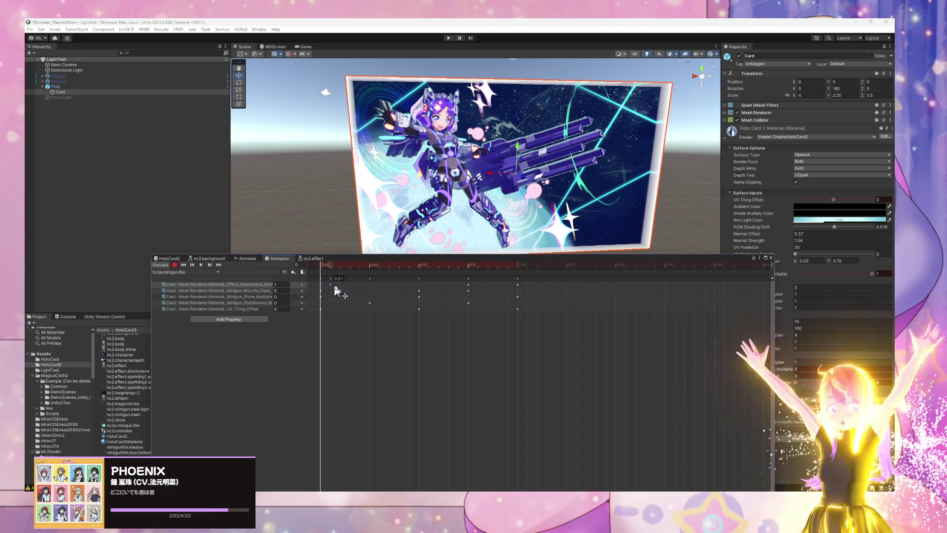
Play and stop the edited clip, then return to the hc2.effect graph
click(201, 265)
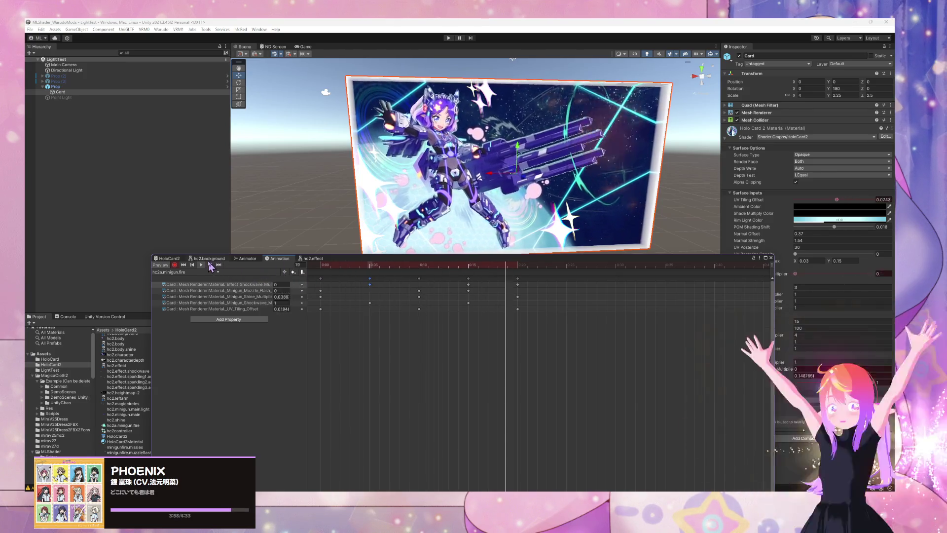
click(184, 265)
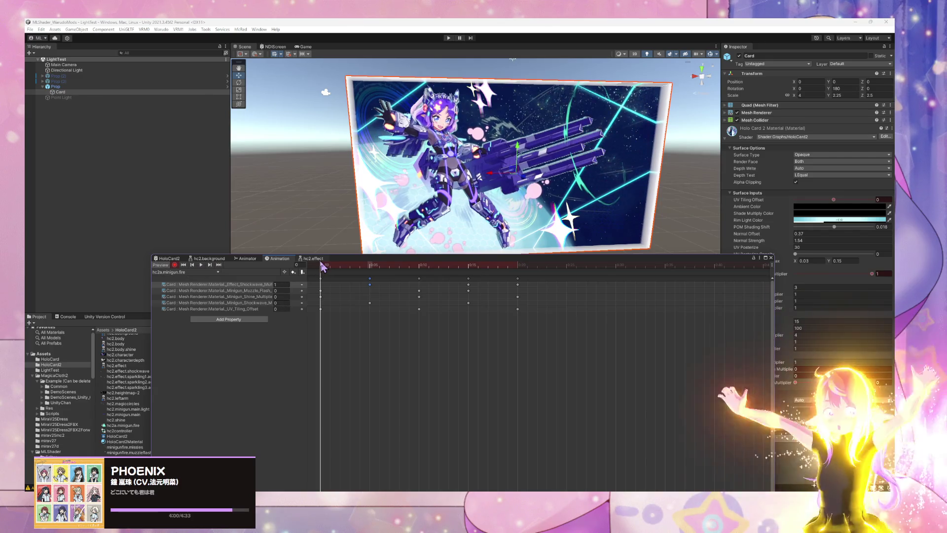
click(314, 259)
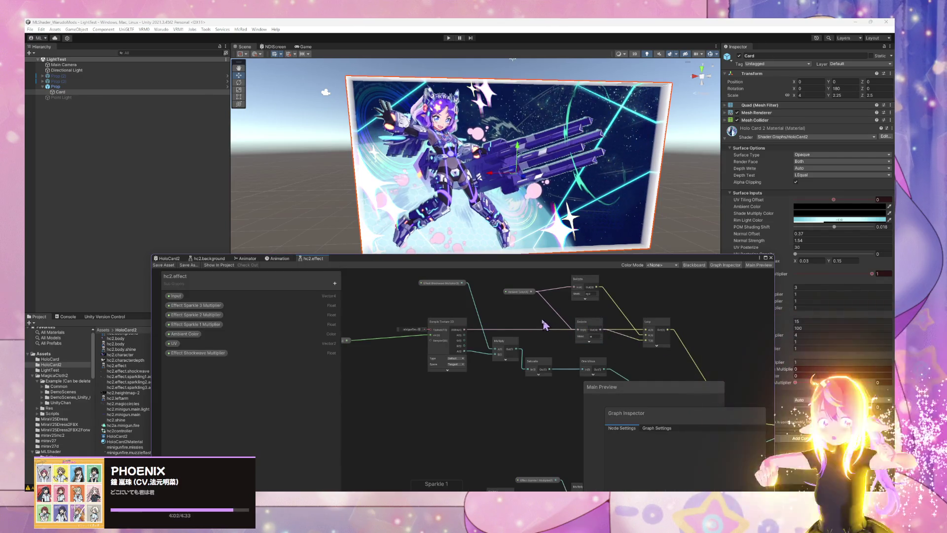
Lower the Effect Shockwave Multiplier node, then select Effect Sparkle 3 Multiplier in HoloCard2's Sparkle group
scroll(544, 324, up, 5)
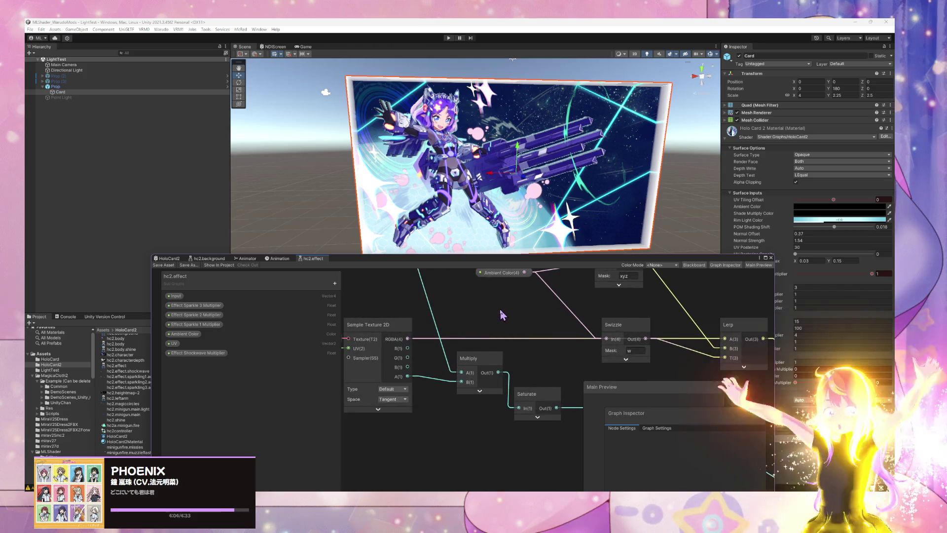
scroll(501, 314, down, 2)
scroll(503, 314, down, 2)
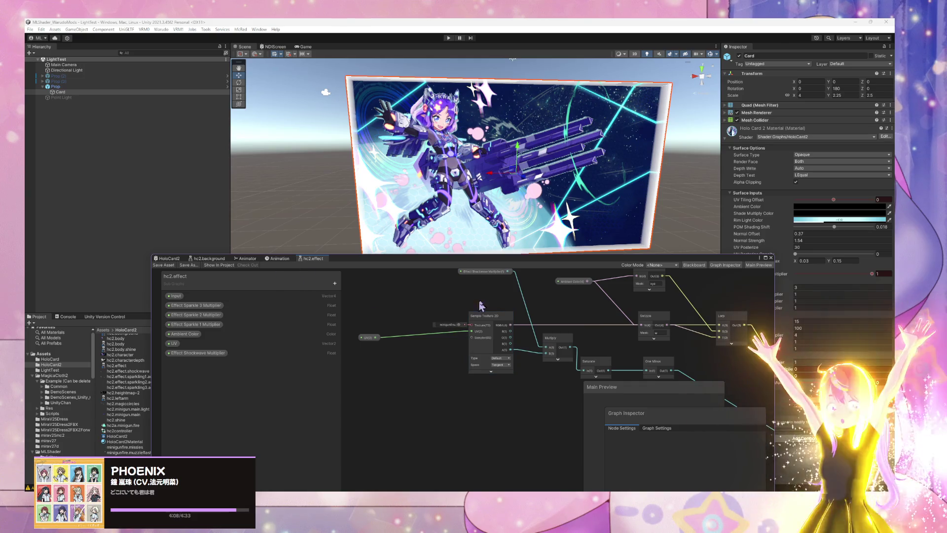
scroll(477, 306, up, 3)
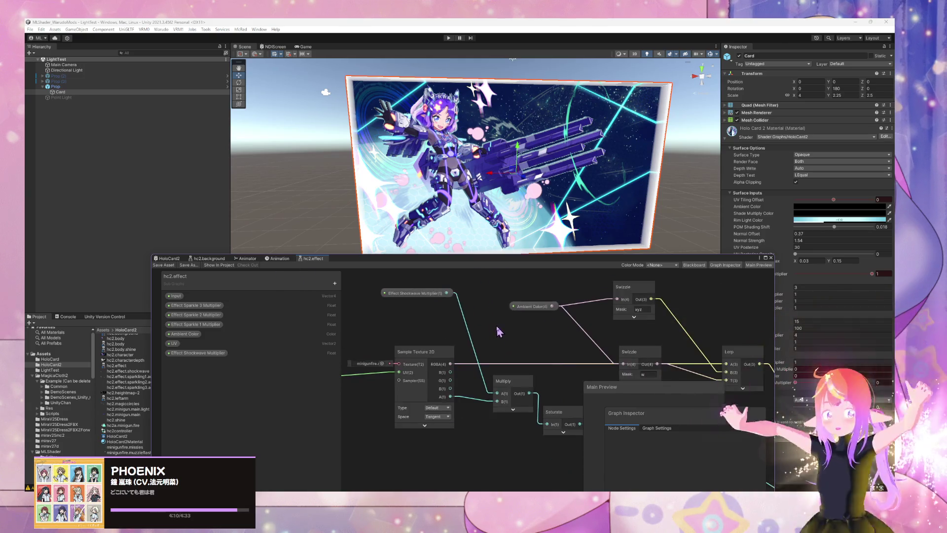
drag(435, 301, 434, 321)
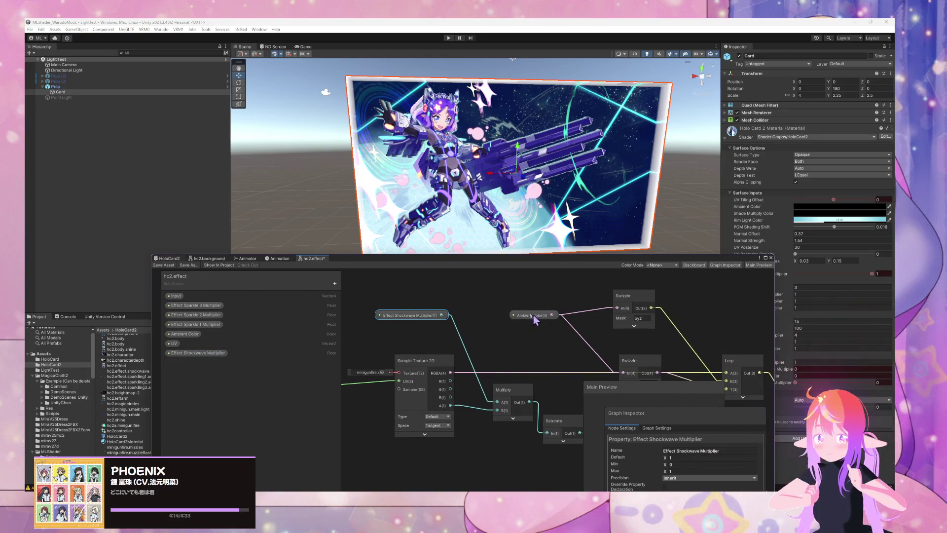
click(168, 258)
click(440, 363)
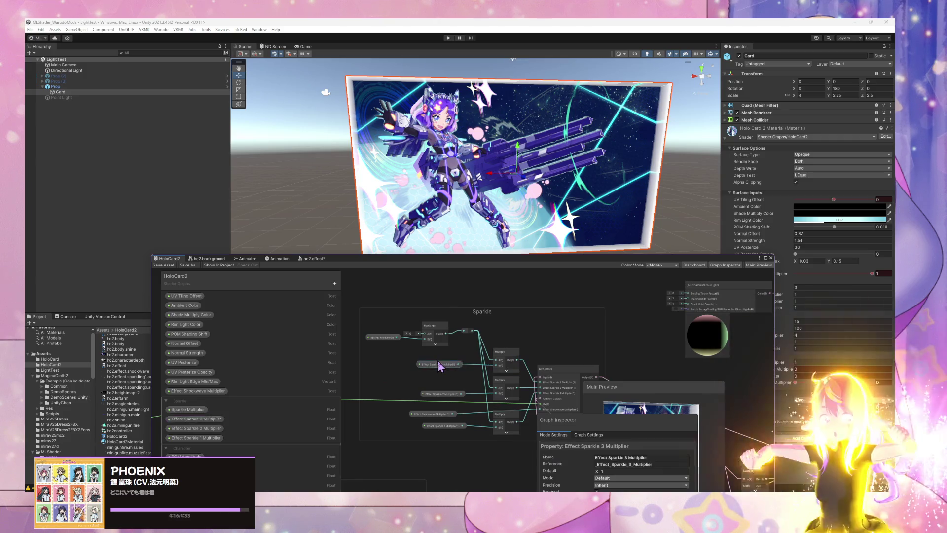
Make the Effect Shockwave Multiplier property a 0–1 slider and save HoloCard2
drag(560, 340, 548, 309)
drag(437, 372, 449, 379)
click(450, 379)
scroll(409, 160, up, 5)
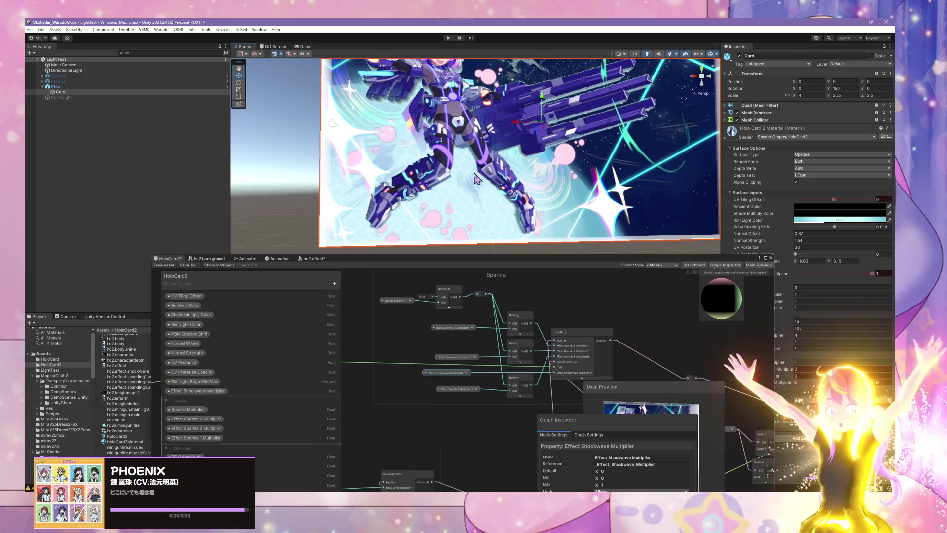
click(167, 265)
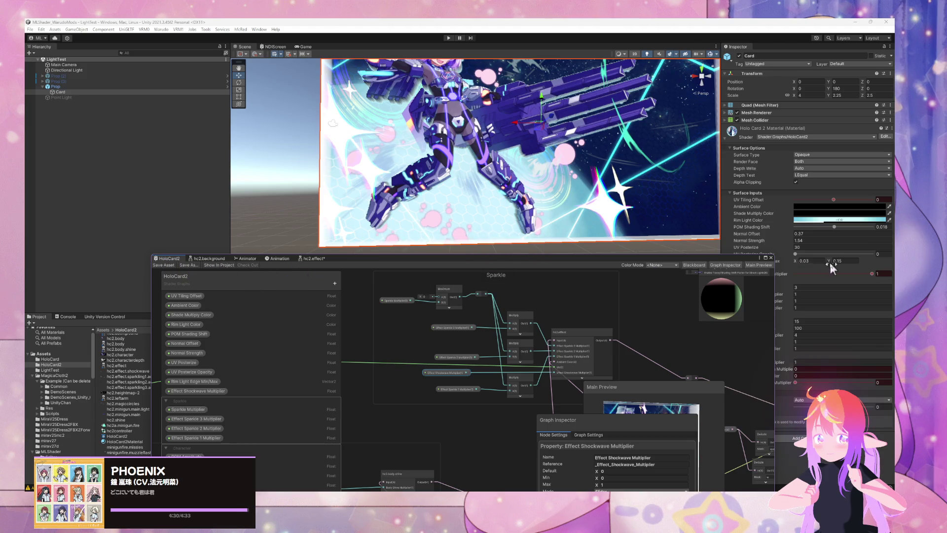
Re-check the Effect Shockwave Multiplier property settings in the Graph Inspector
drag(675, 266, 643, 259)
drag(415, 350, 416, 347)
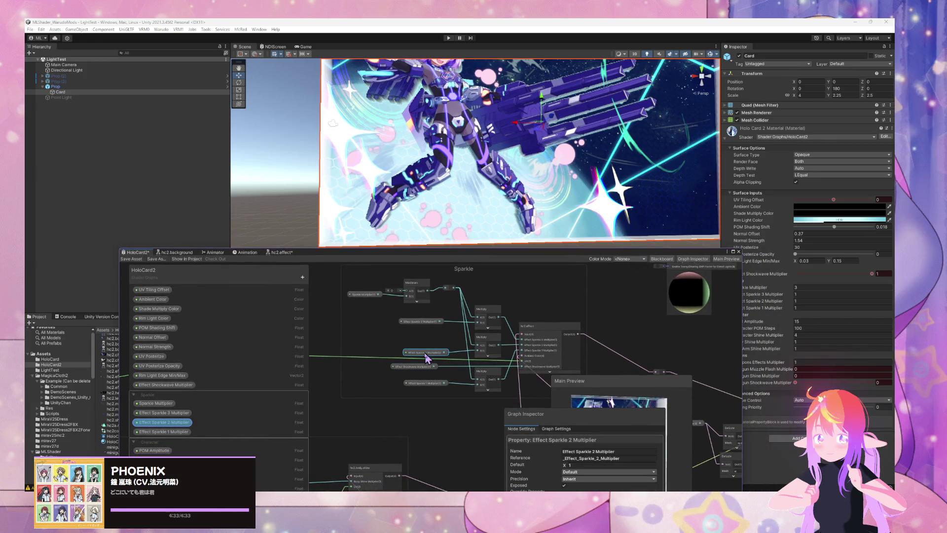
click(408, 368)
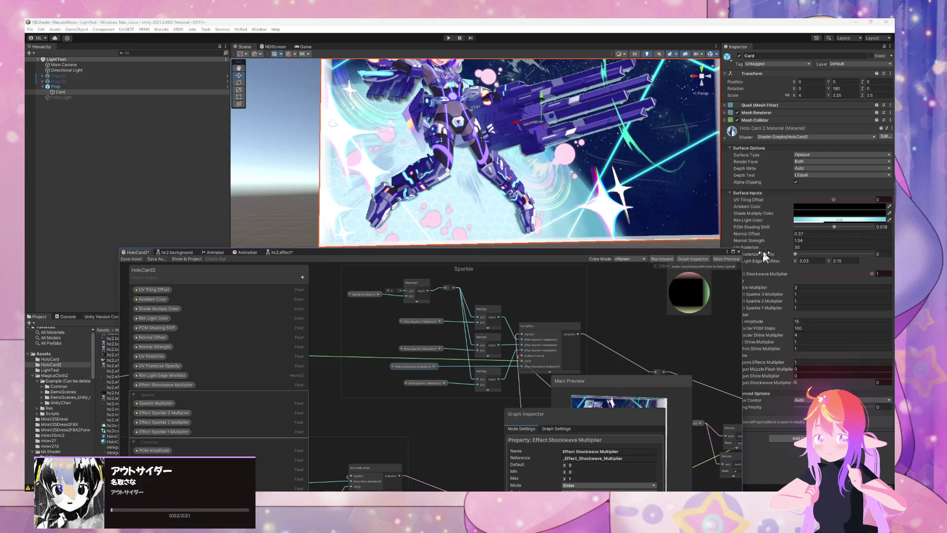
click(248, 253)
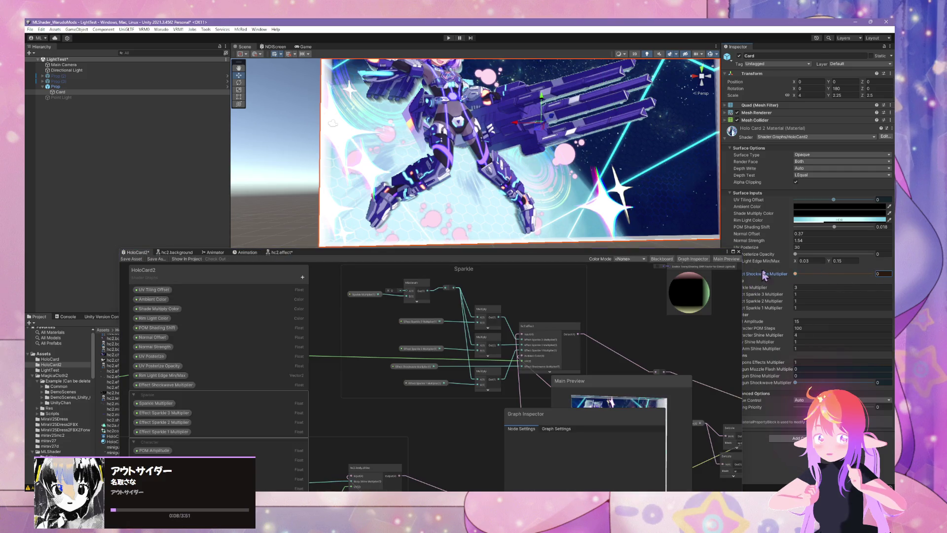
Try Effect Shockwave Multiplier at 1, 0 and 0.65, and lower Minigun Shockwave Multiplier to 0
click(872, 274)
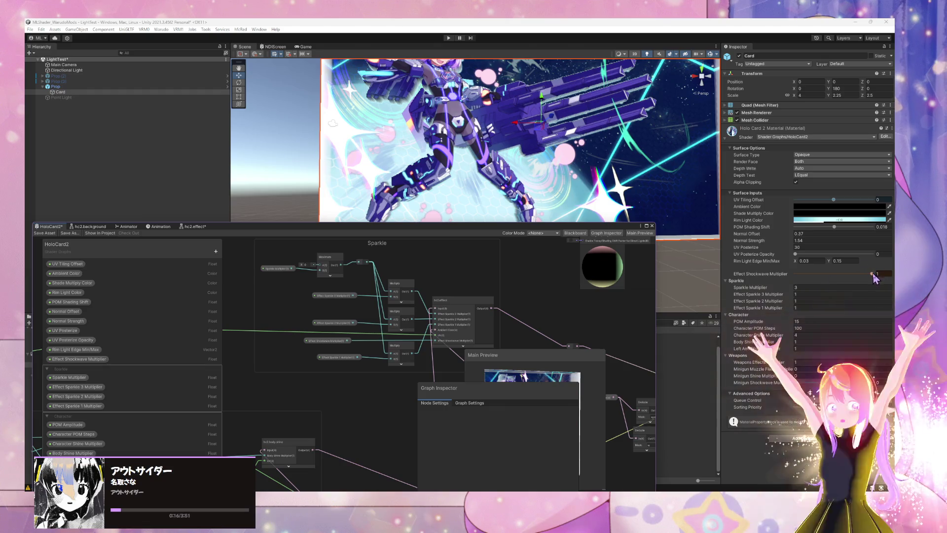
click(795, 274)
click(879, 274)
text(0.65)
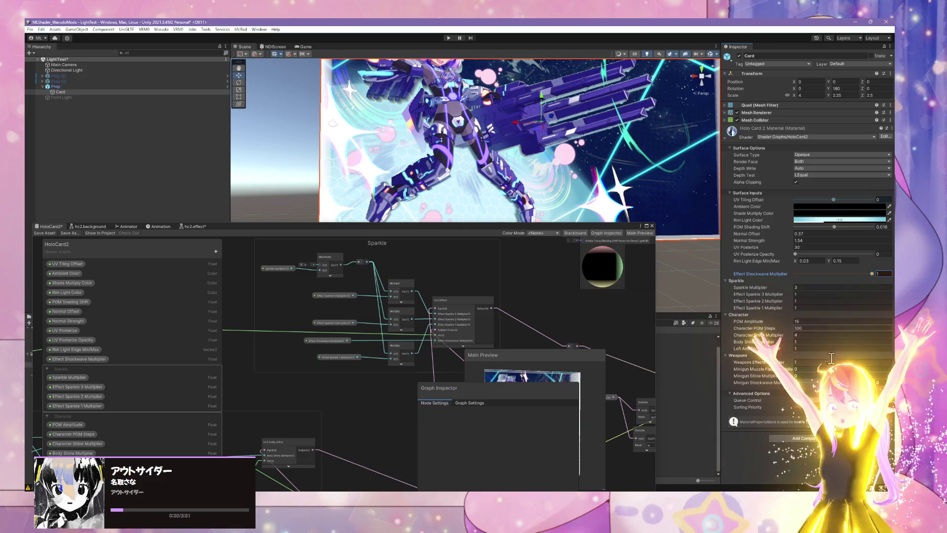
click(815, 383)
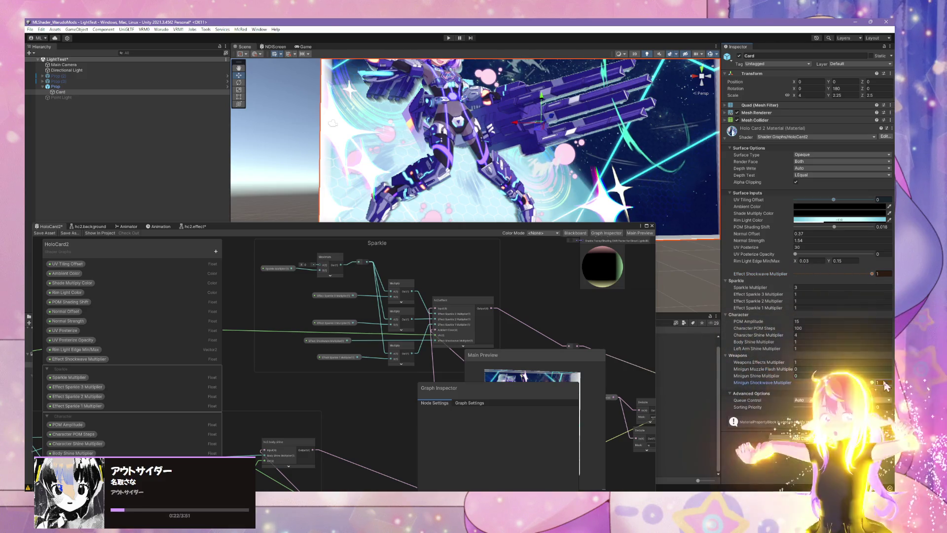
drag(814, 383, 795, 383)
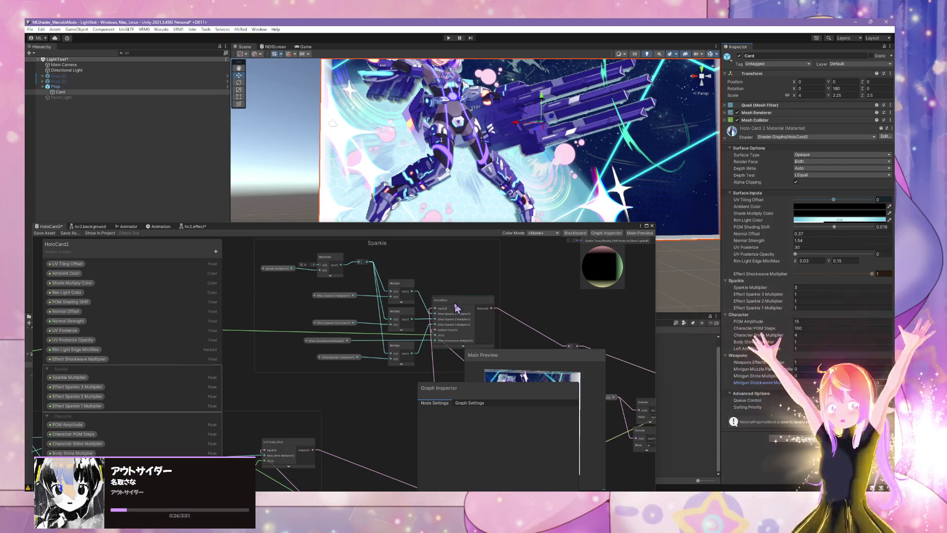
mouse_move(453, 230)
mouse_down()
mouse_move(608, 201)
mouse_move(585, 201)
mouse_up()
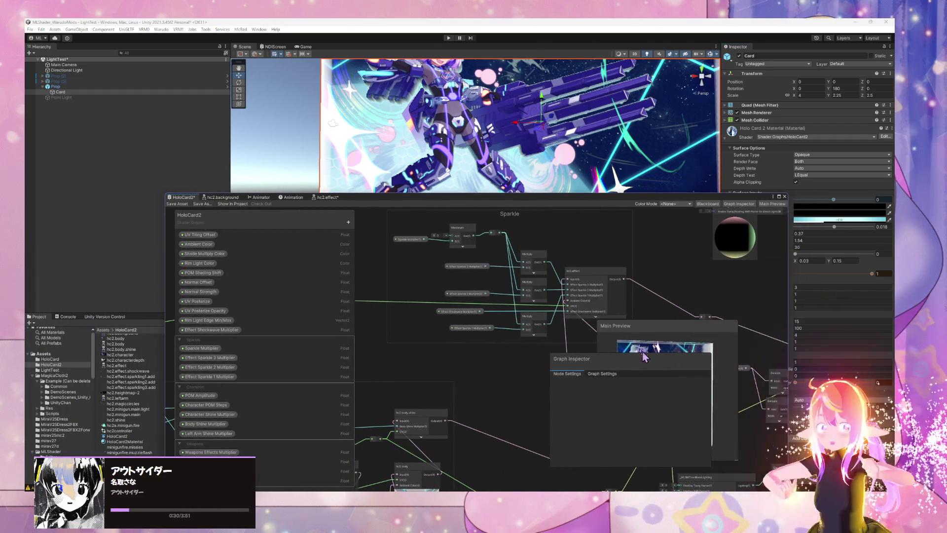
Switch hc2.effect's Sample Texture 2D to hc2.effect.shockwave and save the subgraph
double_click(571, 279)
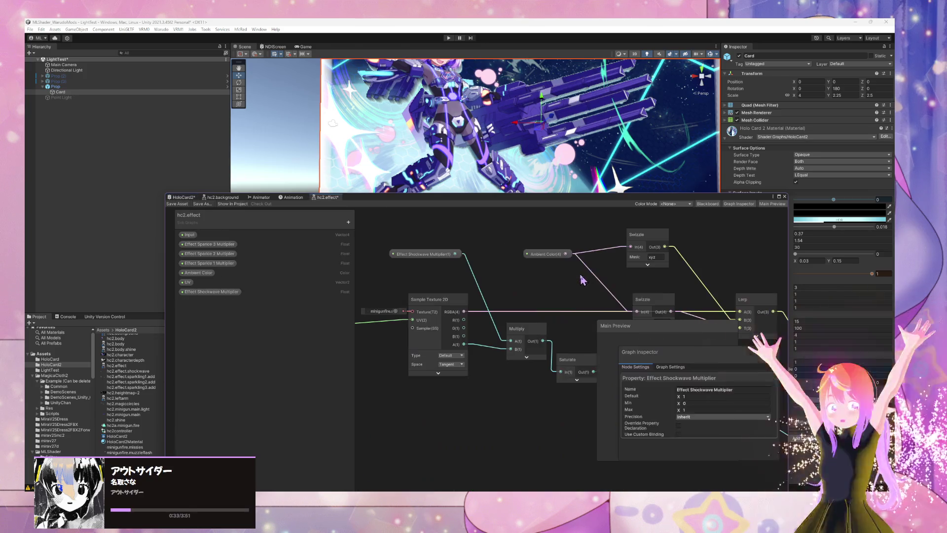
click(396, 312)
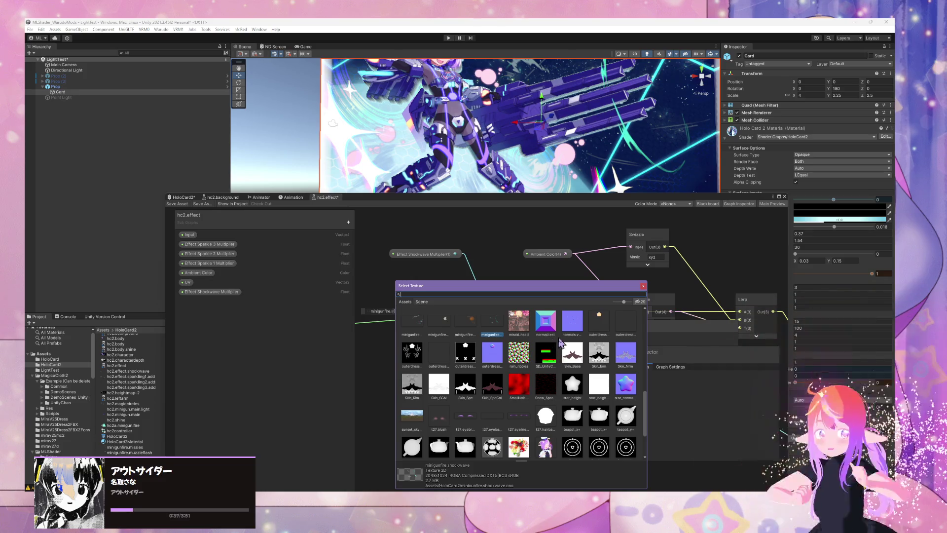
text(shock)
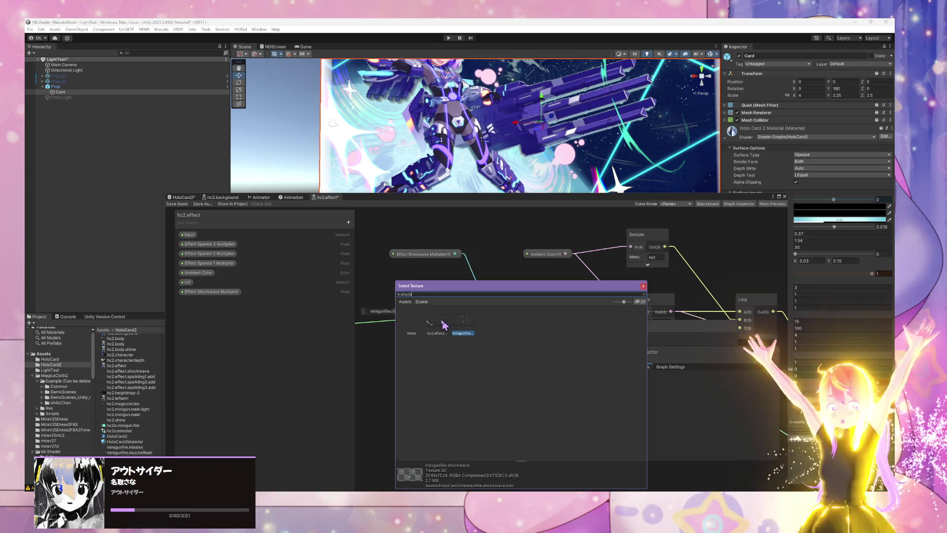
click(438, 321)
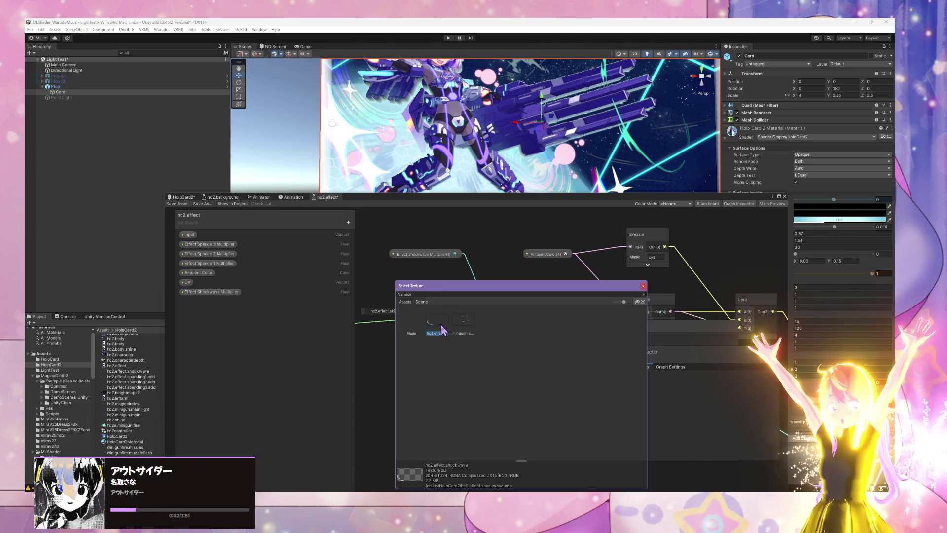
double_click(441, 325)
drag(436, 307, 429, 313)
click(178, 203)
drag(245, 193, 164, 235)
click(216, 238)
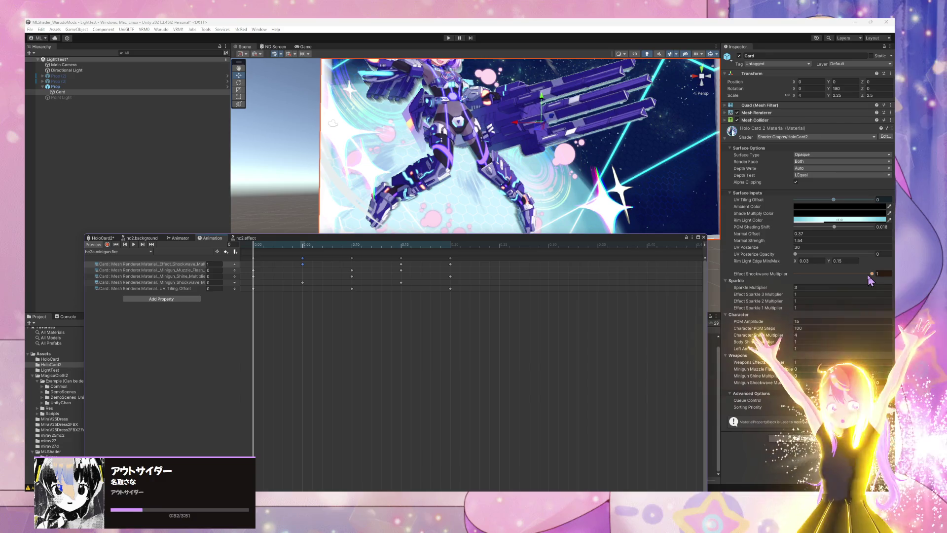
Reset Effect Shockwave Multiplier to 0 and start the minigun fire clip preview
drag(869, 274, 762, 277)
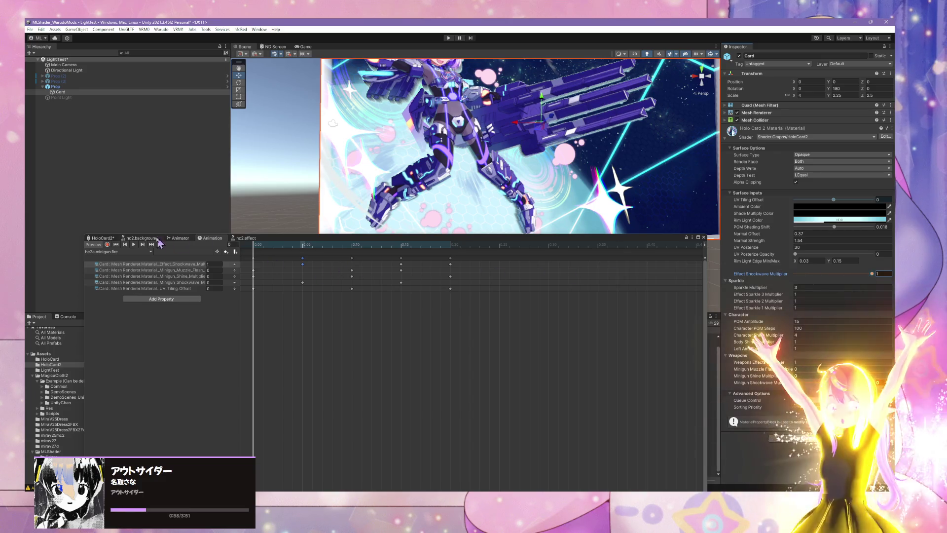
click(134, 244)
scroll(515, 214, down, 5)
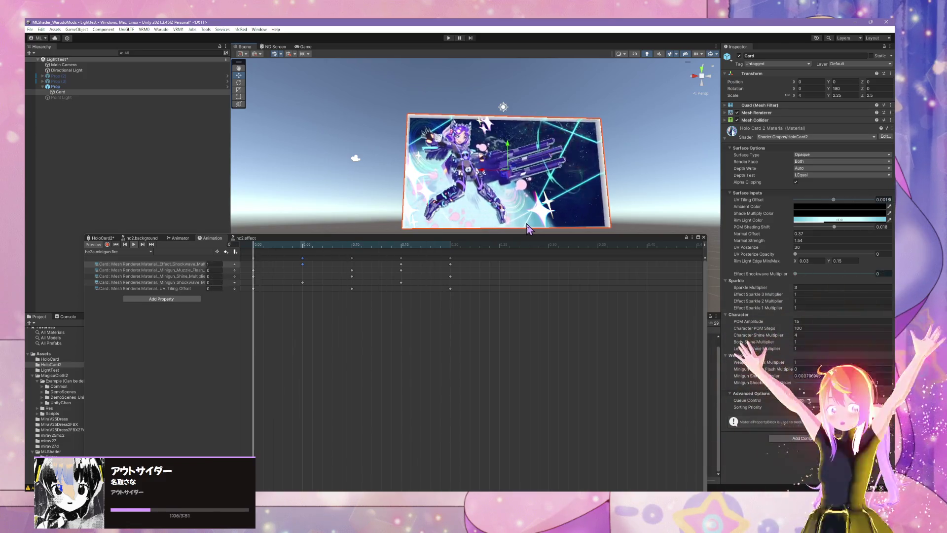
Orbit, frame and zoom the Scene view to watch the card's shockwave animate
drag(529, 228, 545, 195)
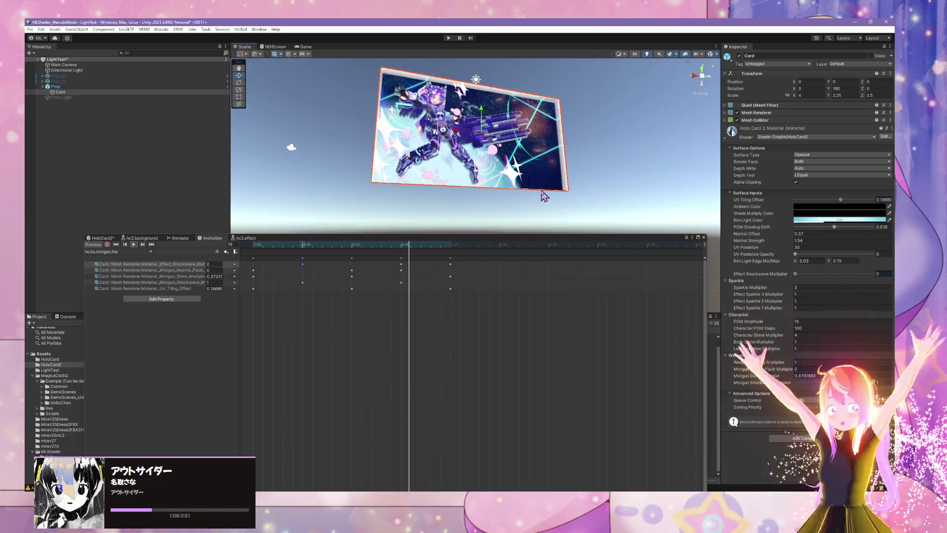
scroll(546, 195, up, 5)
key(f)
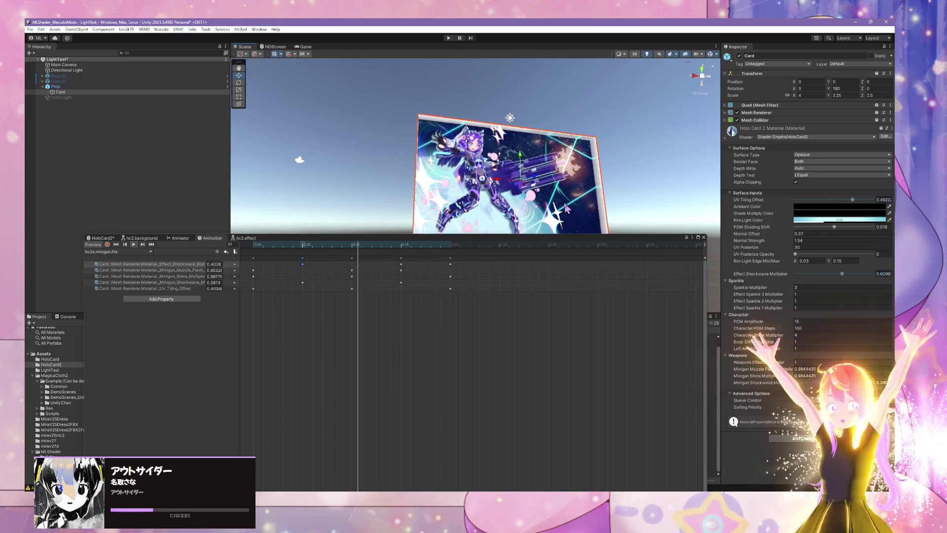
scroll(534, 185, up, 5)
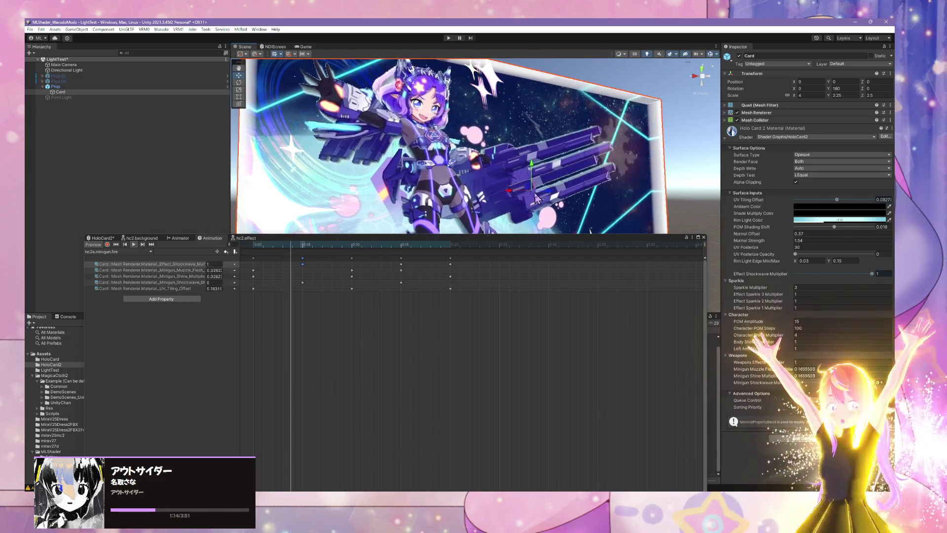
scroll(535, 192, down, 5)
scroll(538, 195, up, 4)
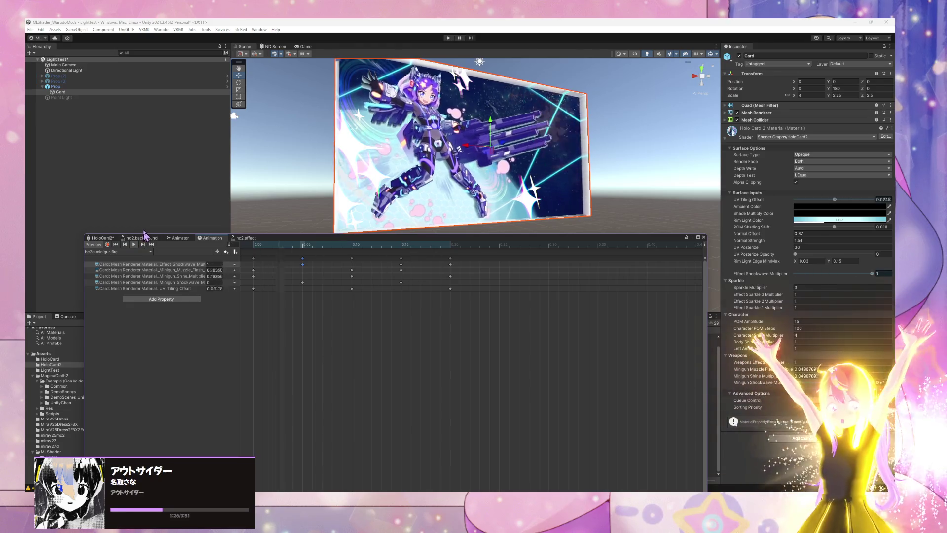
scroll(544, 198, down, 5)
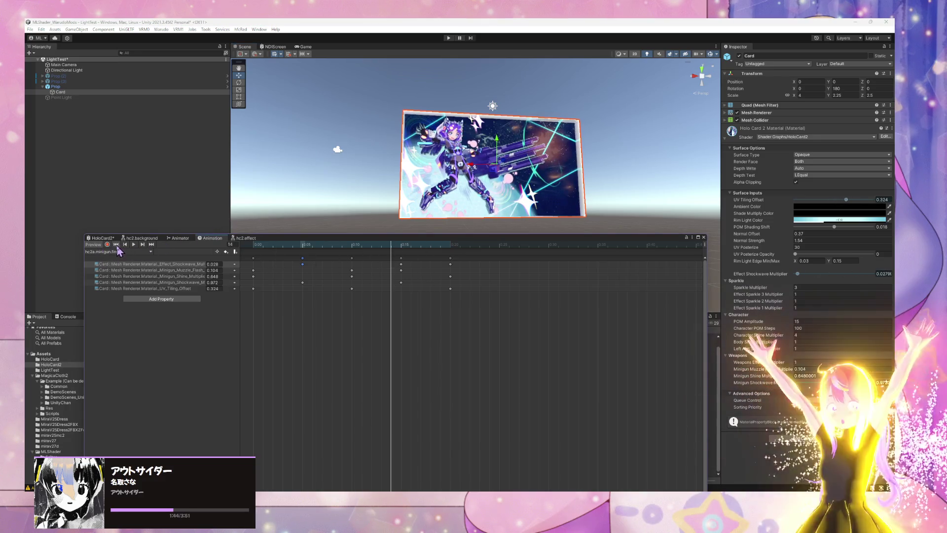
click(180, 238)
Select the sparkle layer in the Animator, leaving it without a new state
click(157, 281)
right_click(338, 303)
mouse_move(363, 308)
click(316, 338)
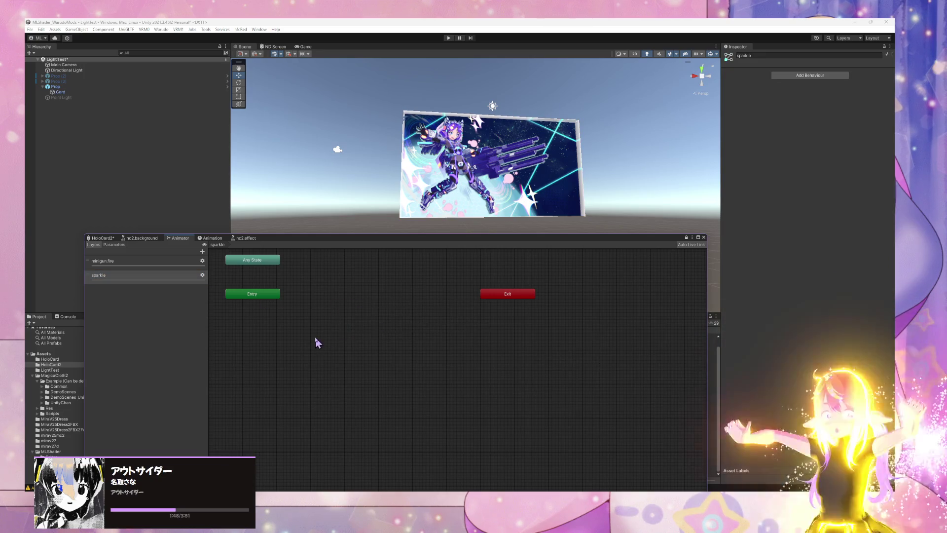
Create and save a new animation clip named hc2a.sparkles
click(221, 239)
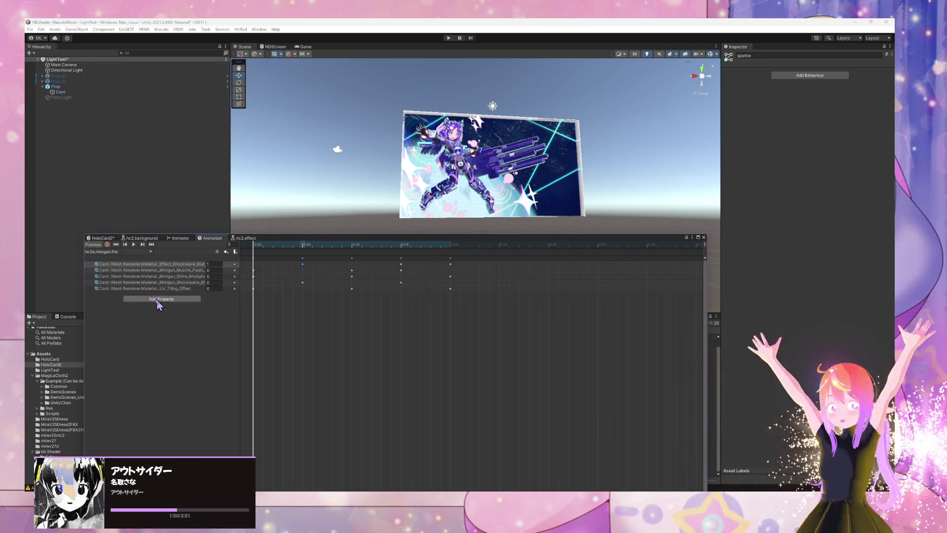
click(151, 252)
click(119, 269)
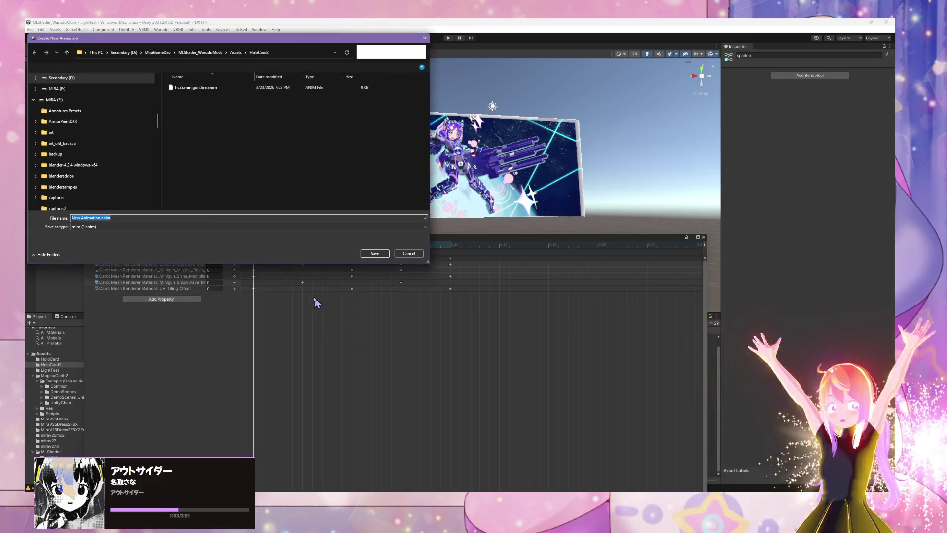
text(hc2)
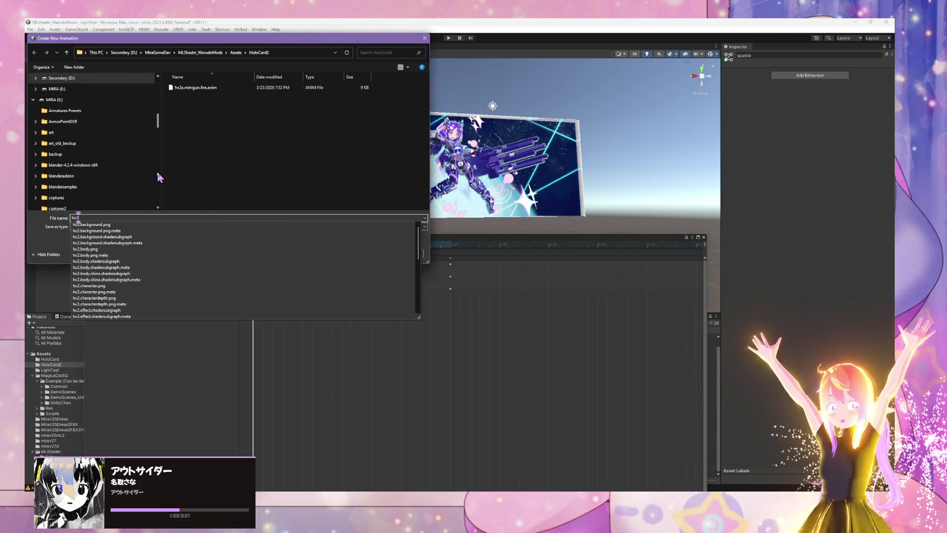
text(a.spark)
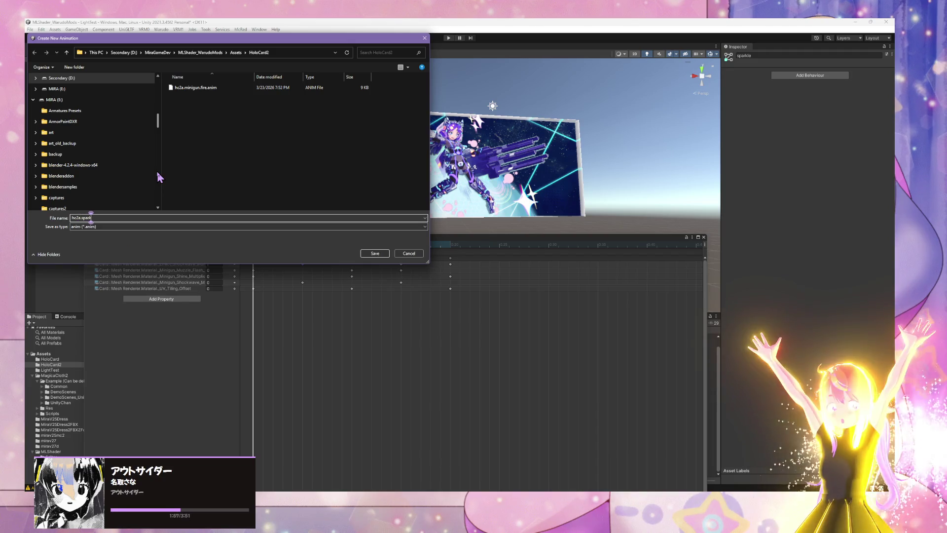
text(les)
key(Return)
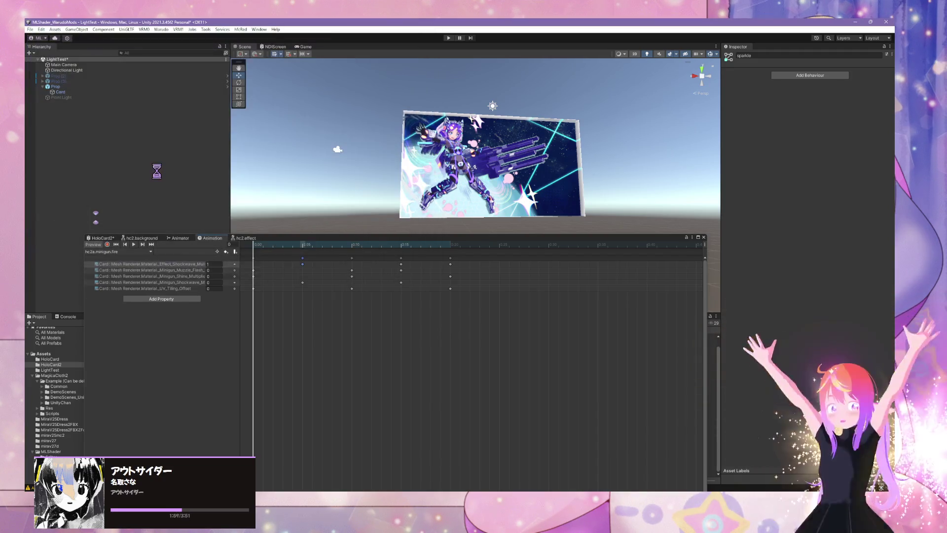
Reselect the hc2a.minigun.fire clip and frame the Card in the Scene view
scroll(447, 190, up, 5)
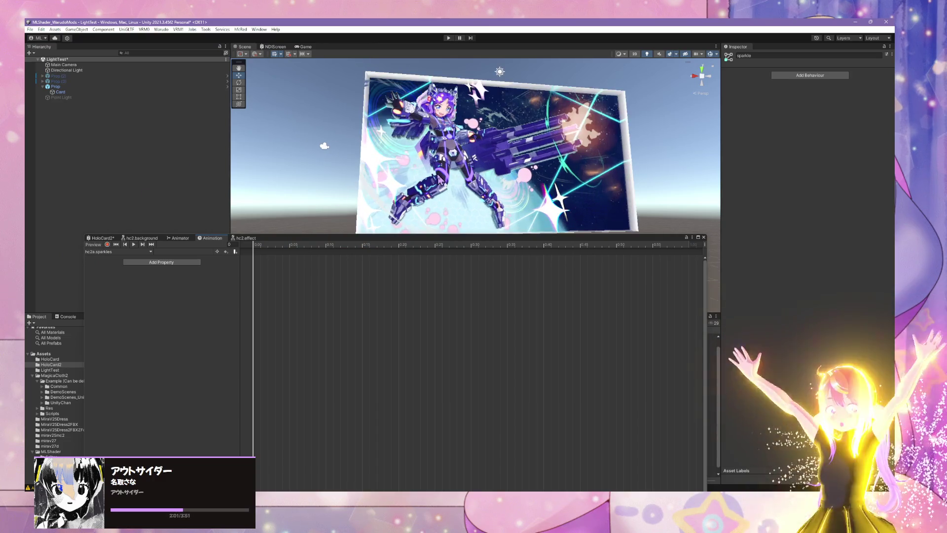
click(114, 252)
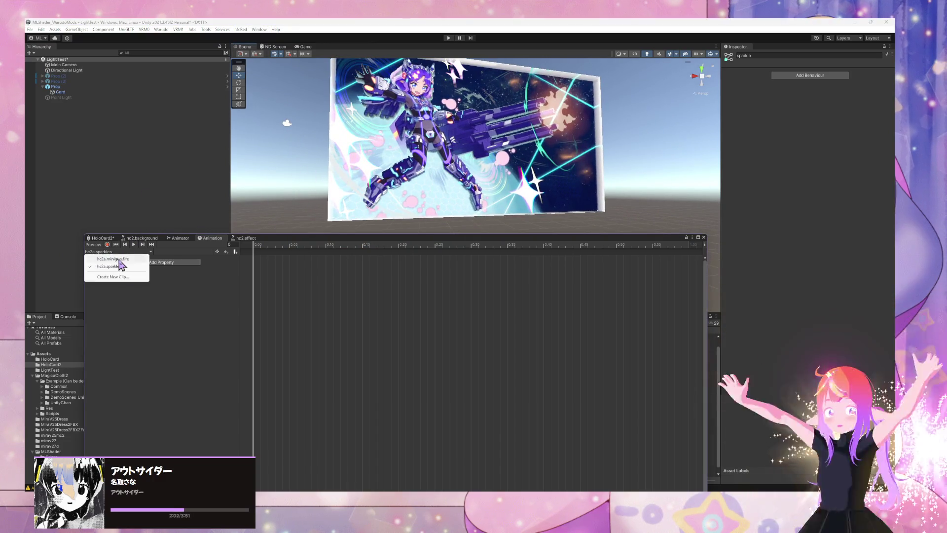
click(114, 259)
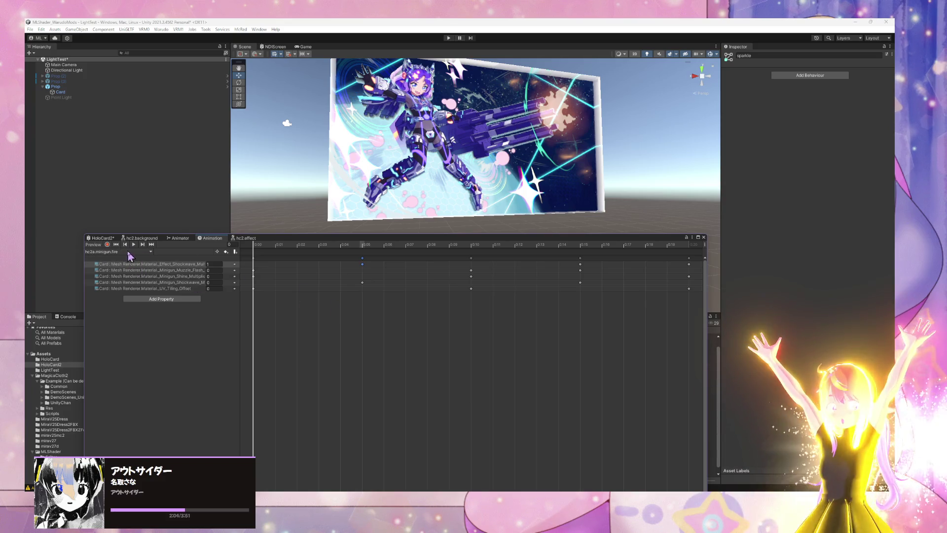
key(f)
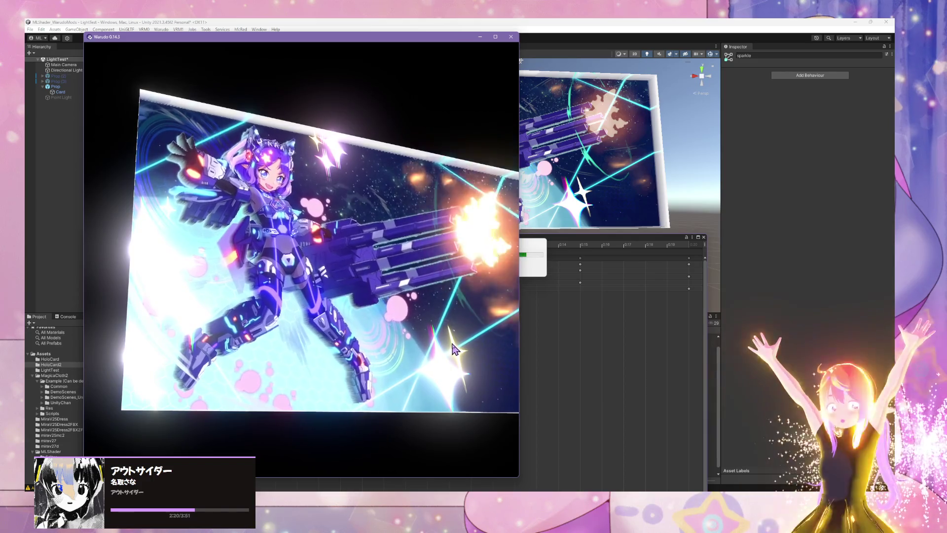
Orbit and zoom Warudo's camera around the firing card, then bring Unity back to front
mouse_move(455, 348)
mouse_down()
mouse_move(308, 327)
mouse_move(429, 324)
mouse_move(342, 317)
mouse_move(397, 311)
mouse_move(128, 331)
mouse_move(239, 302)
mouse_move(131, 313)
mouse_move(256, 292)
mouse_move(368, 295)
mouse_move(321, 296)
mouse_move(328, 297)
mouse_up()
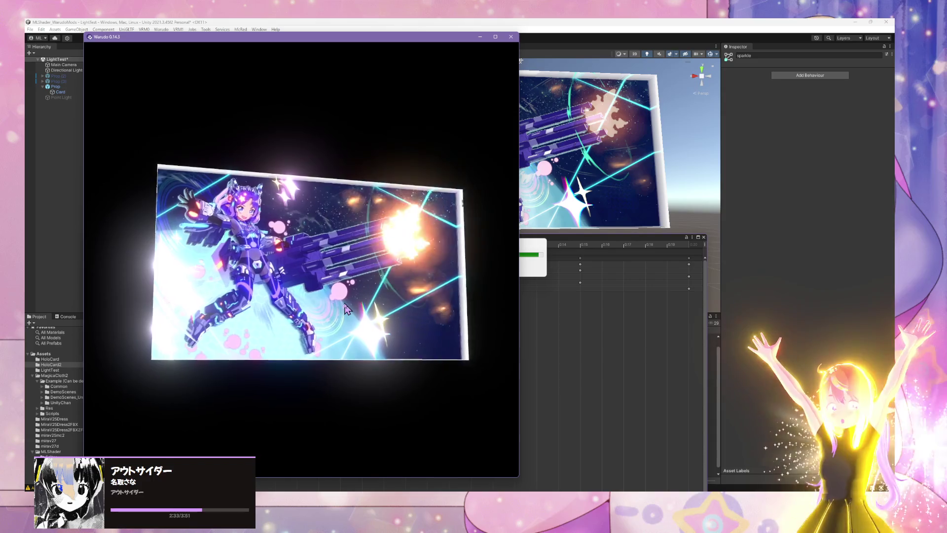
scroll(348, 309, up, 2)
scroll(348, 310, up, 2)
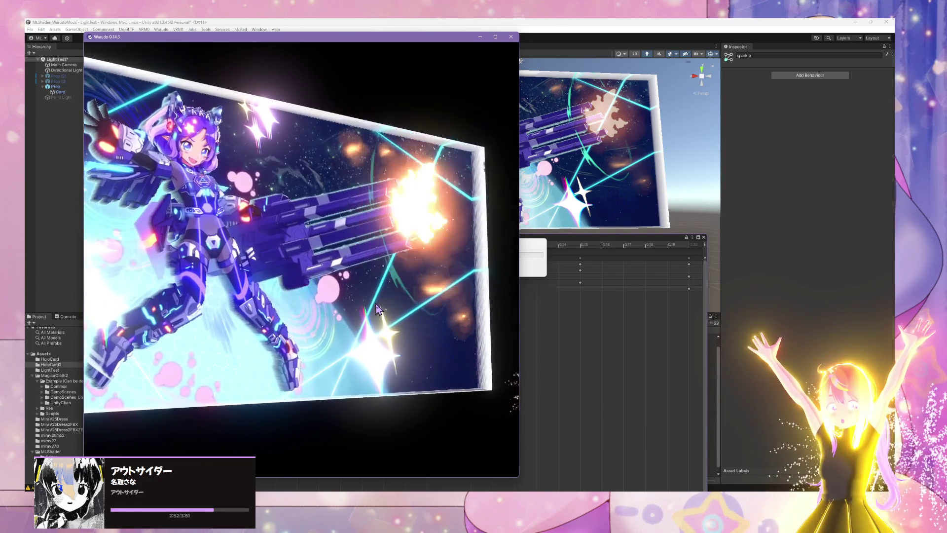
click(608, 312)
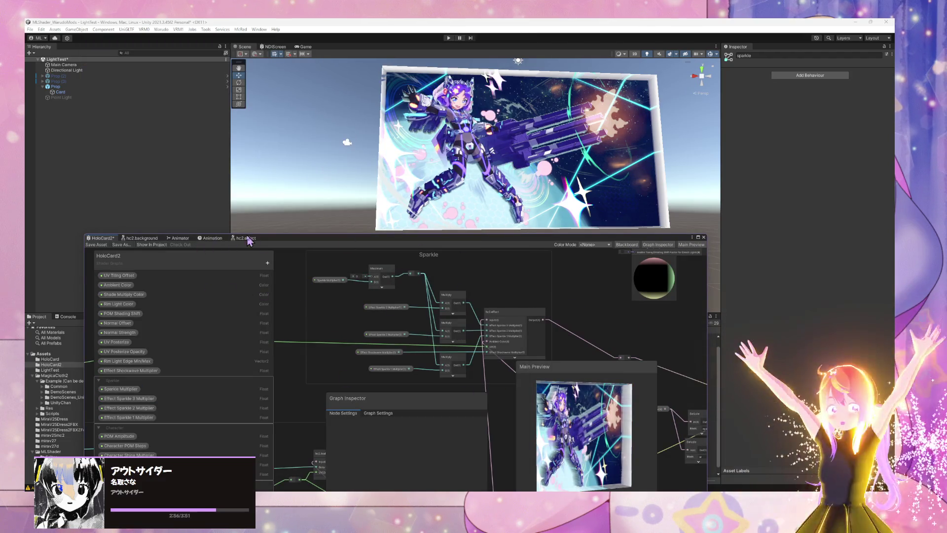
Pick the hc2a.sparkles clip in the Animation window's clip list
click(207, 238)
click(181, 239)
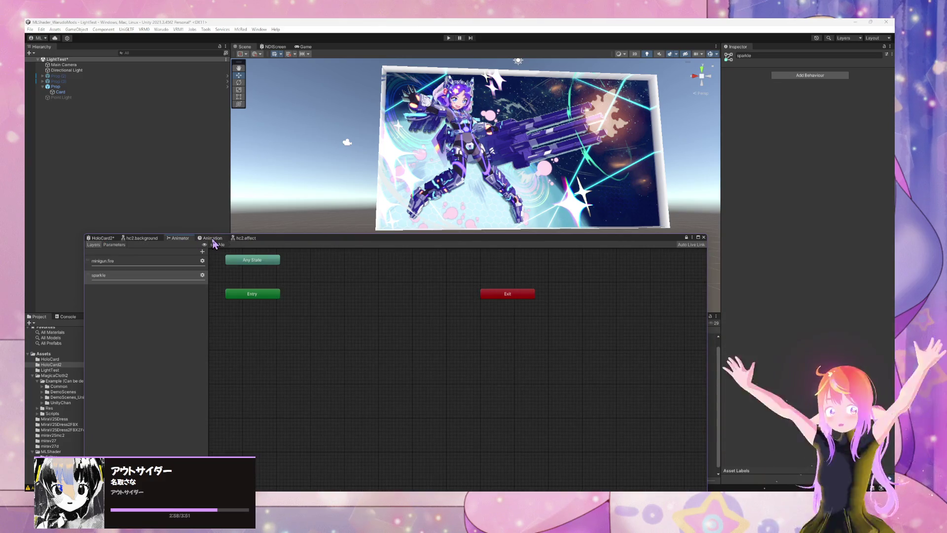
click(213, 238)
click(117, 251)
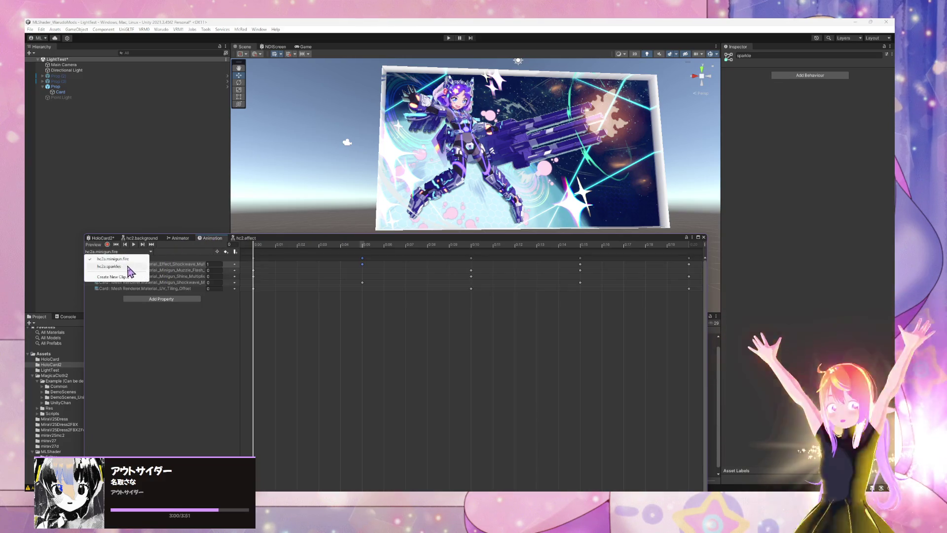
click(128, 266)
Place the hc2a_sparkles state beside Entry in the sparkle layer, then select Card
click(181, 238)
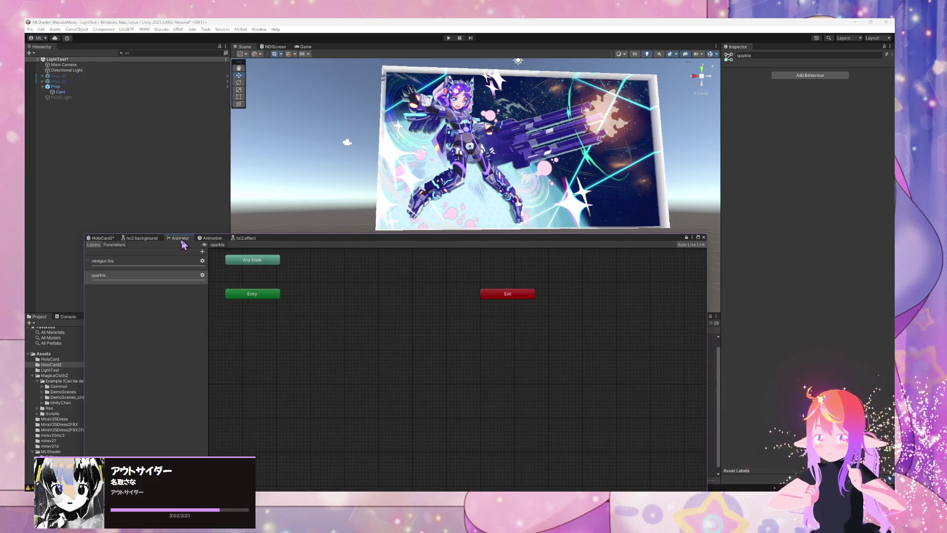
click(138, 262)
click(373, 347)
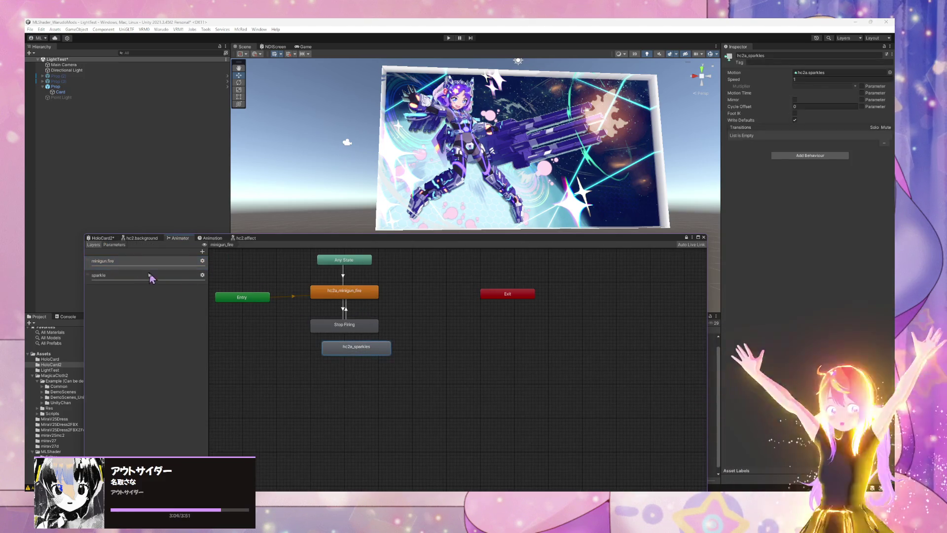
click(164, 275)
mouse_move(231, 261)
mouse_down()
mouse_move(266, 264)
mouse_move(333, 301)
mouse_up()
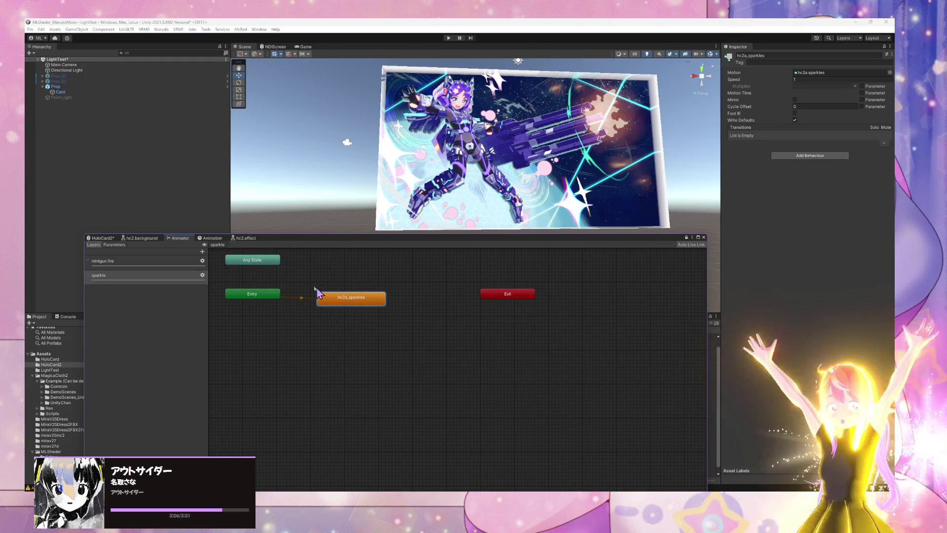
click(211, 238)
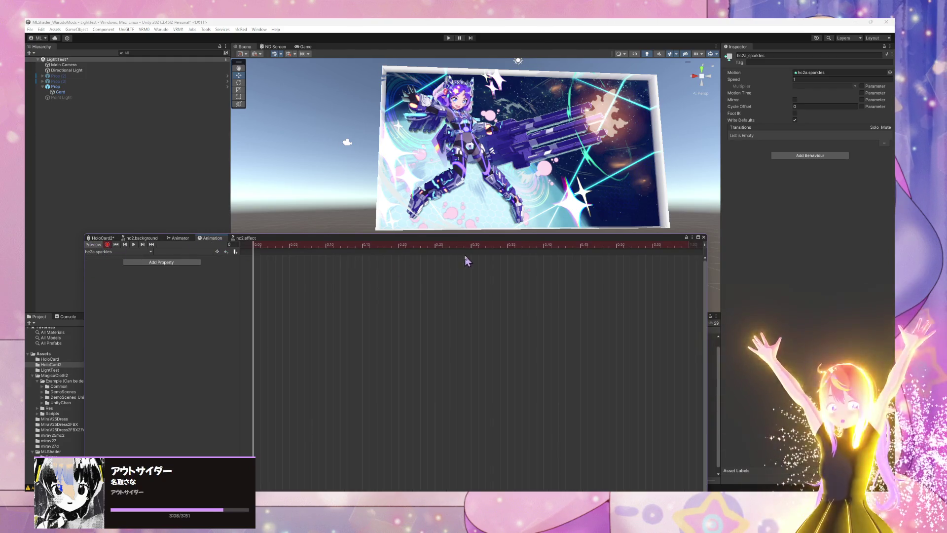
click(110, 93)
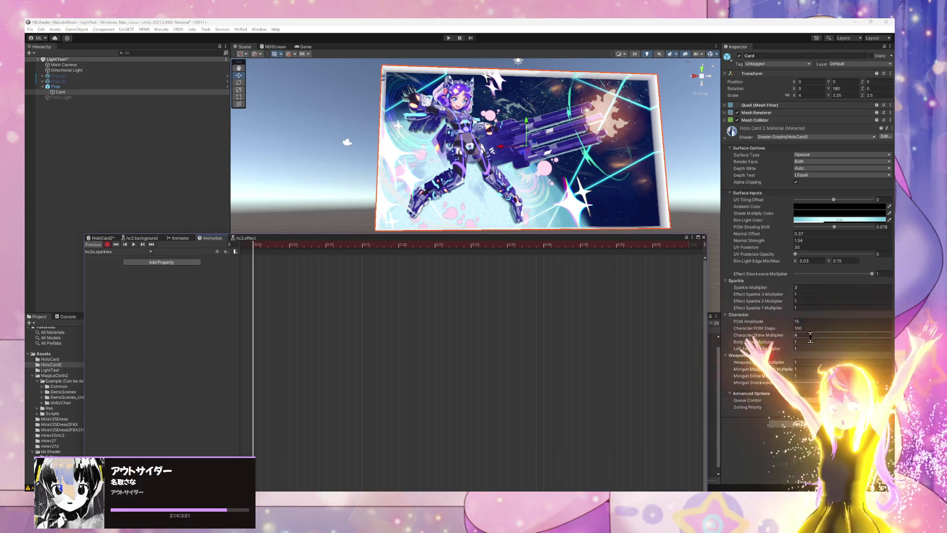
Key Effect Sparkle 1, 2 and 3 Multipliers to 0 at frame 0
click(801, 295)
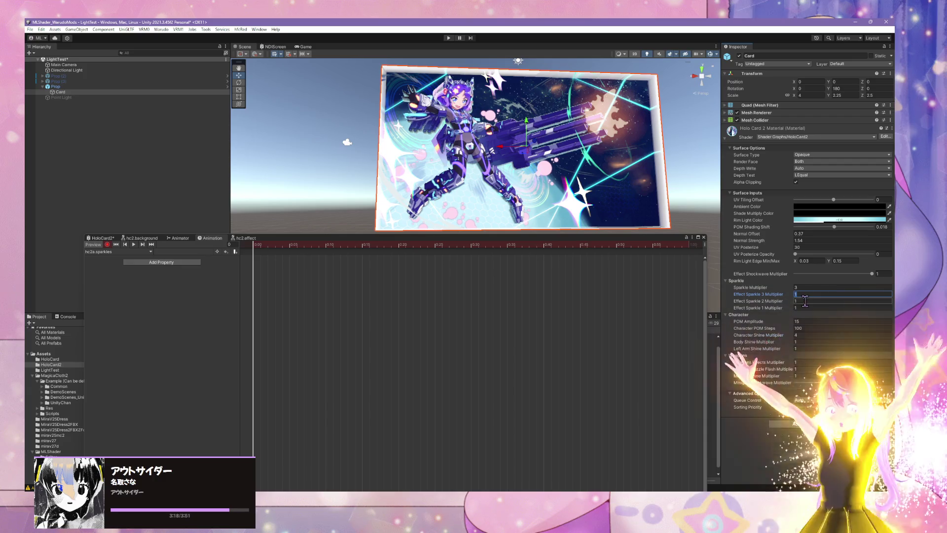
text(0)
key(Tab)
text(0)
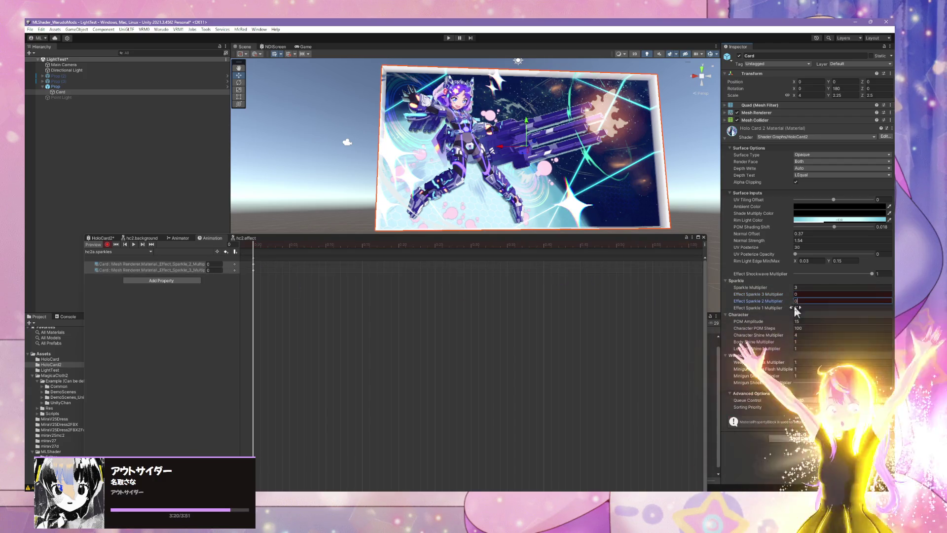
key(Tab)
text(0)
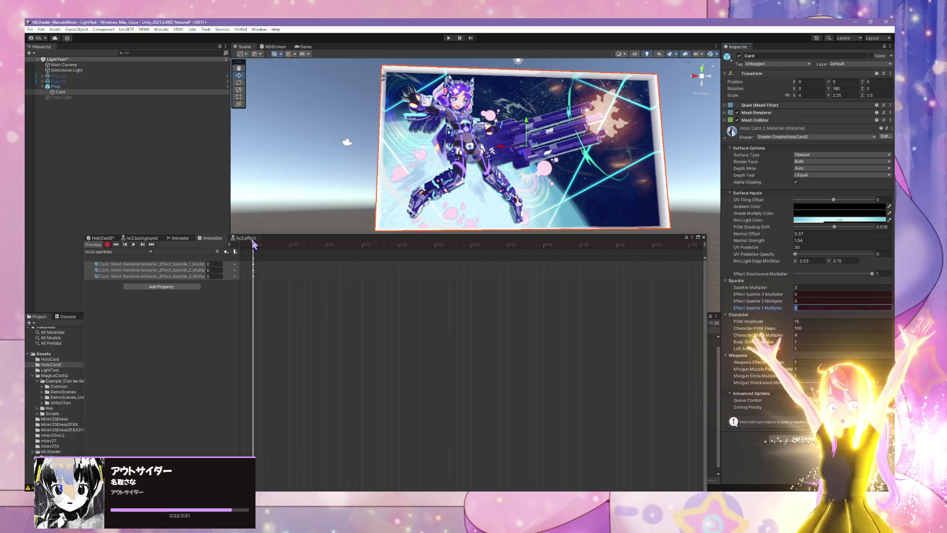
Key Effect Sparkle 3 Multiplier to 1 at frame 10 and back to 0 at frame 20
drag(255, 251, 327, 261)
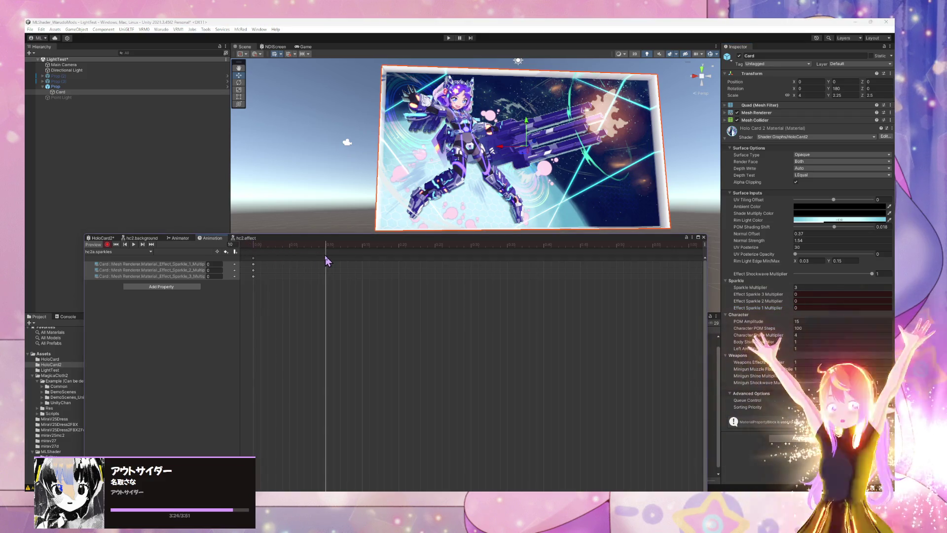
click(494, 289)
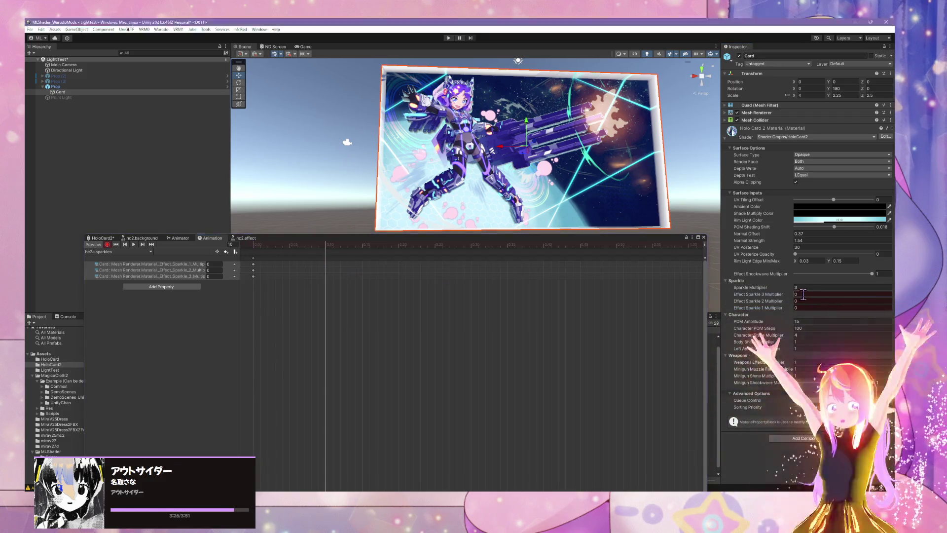
text(1)
drag(328, 247, 401, 261)
click(770, 307)
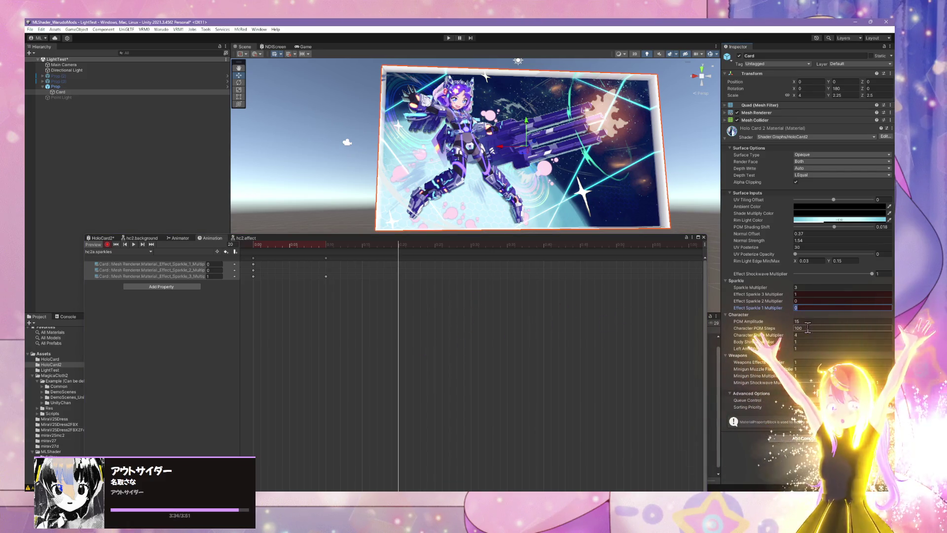
click(761, 294)
text(0)
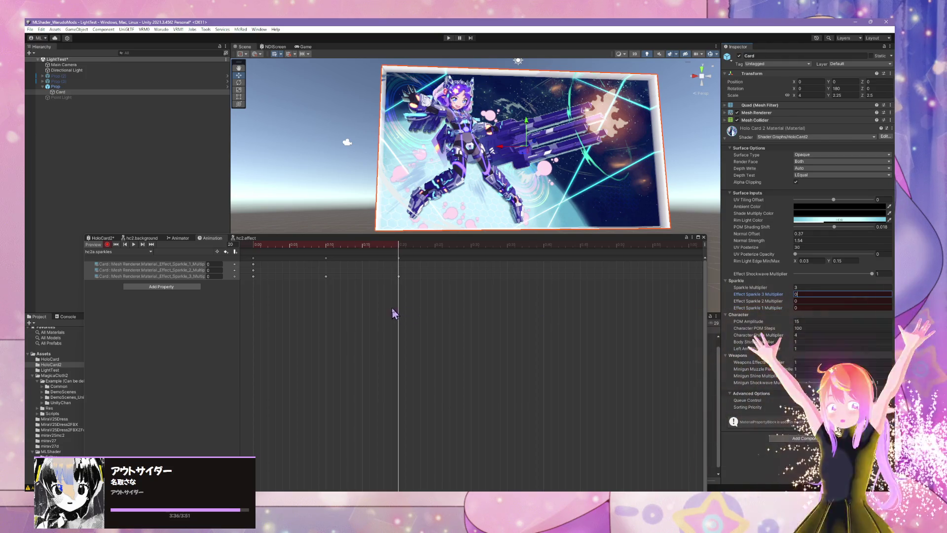
Return to frame 10 and key Effect Sparkle 1 Multiplier to 1
mouse_move(398, 246)
mouse_down()
mouse_move(308, 252)
mouse_move(325, 263)
mouse_move(399, 258)
mouse_up()
click(799, 301)
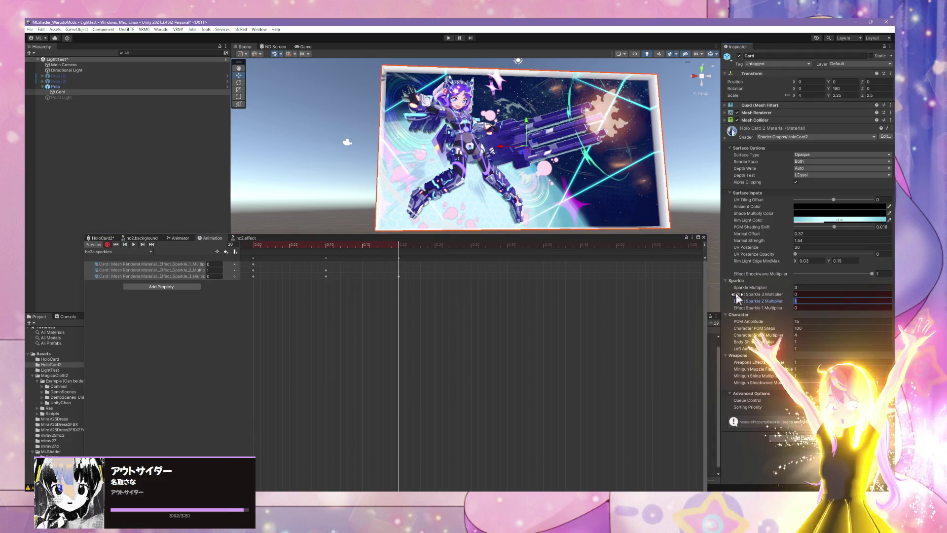
mouse_move(398, 254)
mouse_down()
mouse_move(250, 260)
mouse_move(324, 257)
mouse_up()
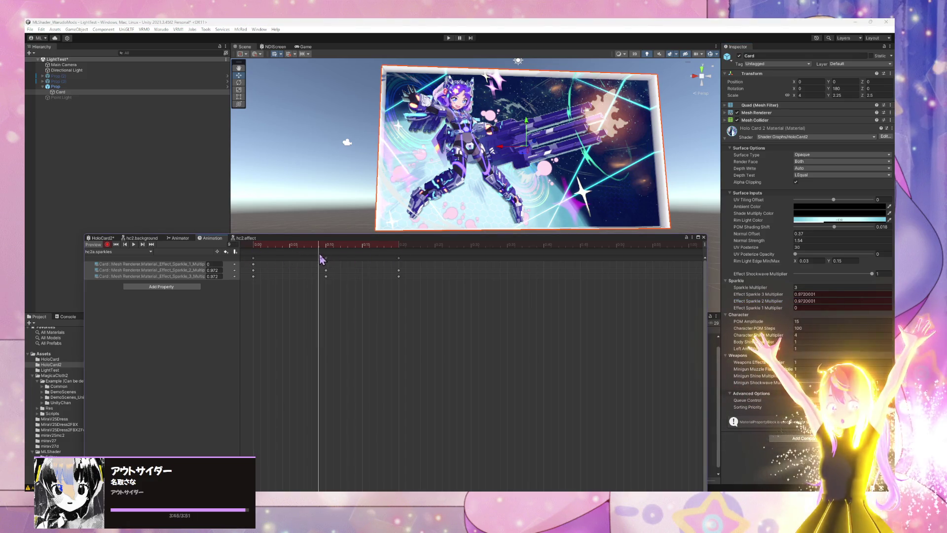
click(801, 307)
text(1)
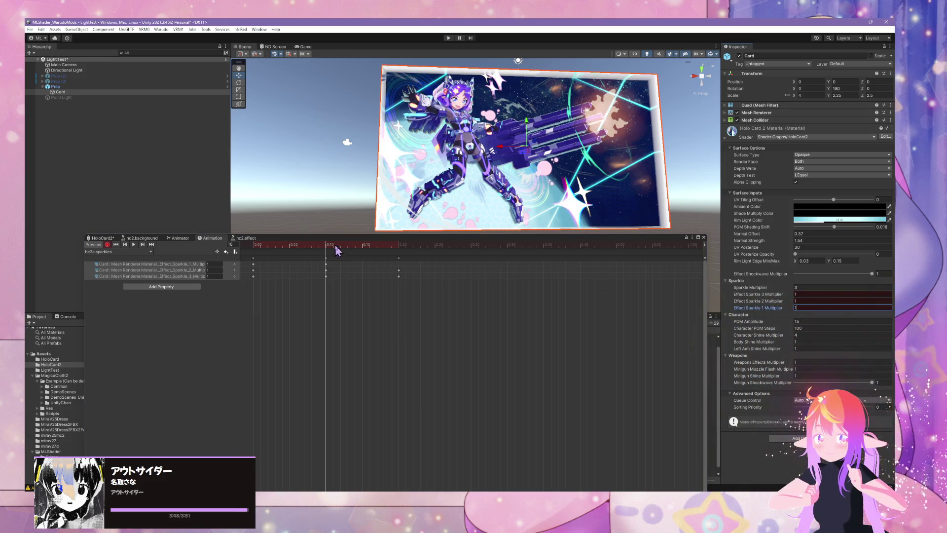